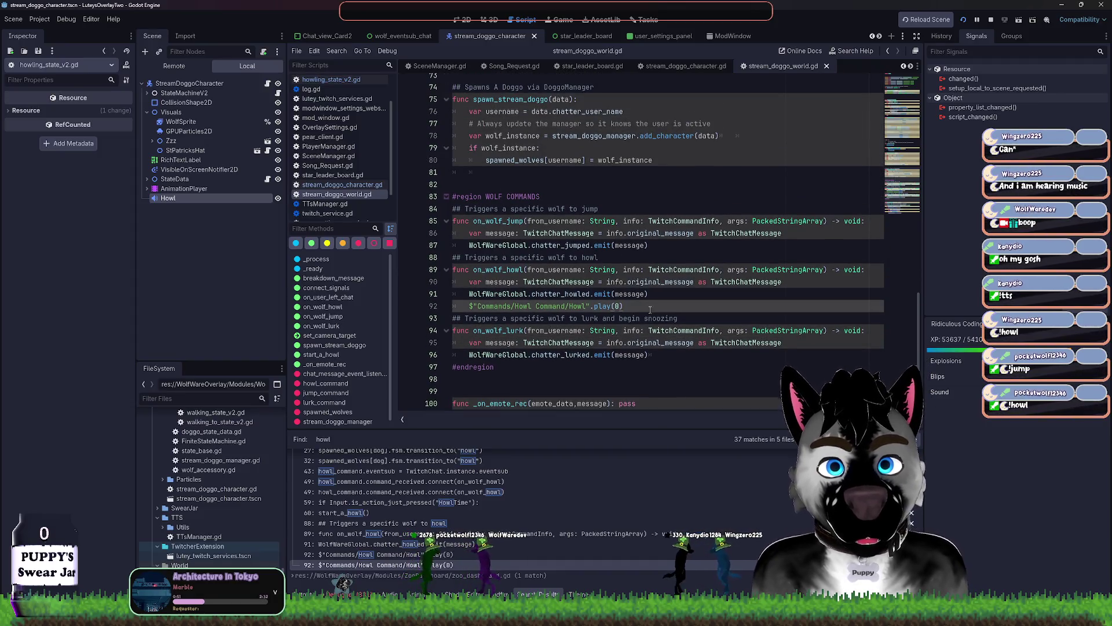
Step: Widen the scene panels and insert a blank line after the jump signal emit in stream_doggo_world.gd
{"action": "left_click_drag", "start_coordinate": [137, 204], "coordinate": [99, 204]}
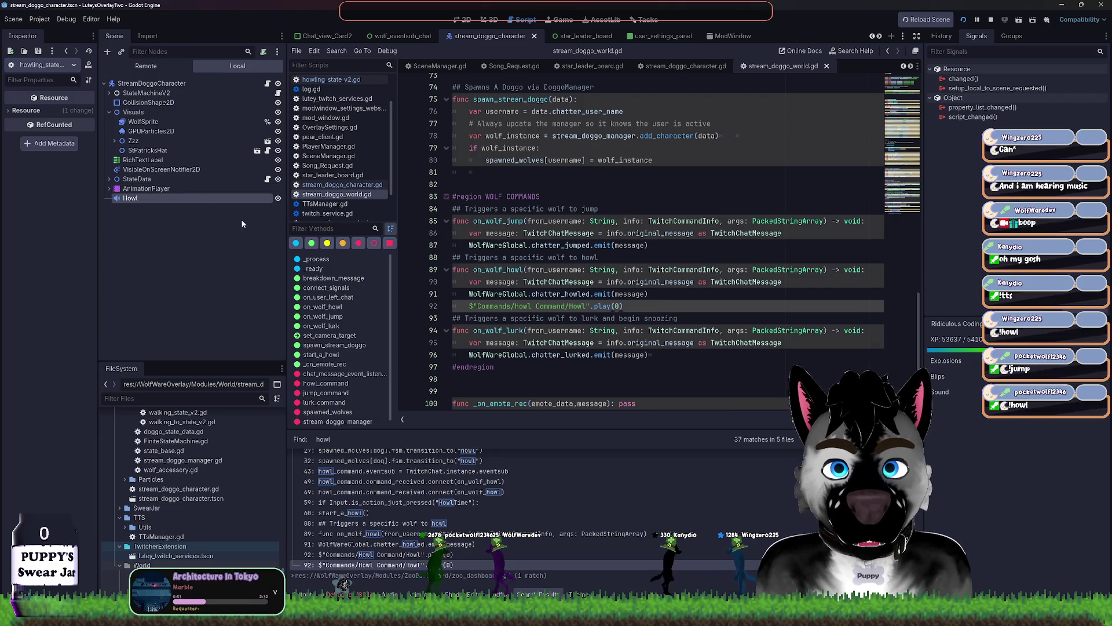
{"action": "left_click", "coordinate": [646, 259]}
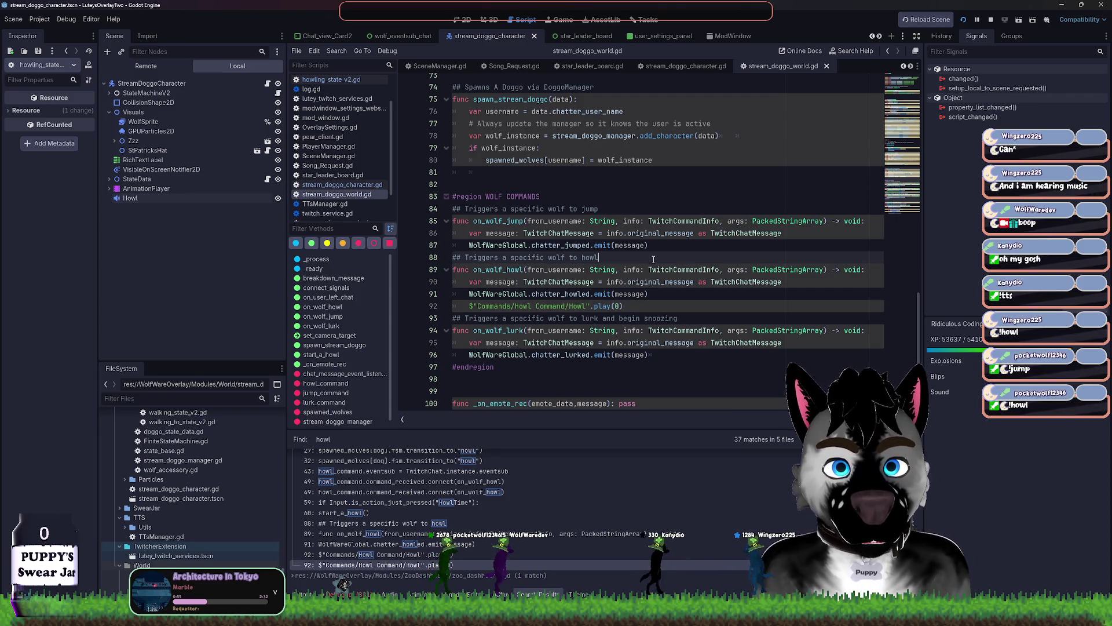
{"action": "key", "text": "Return"}
{"action": "key", "text": "alt+Up"}
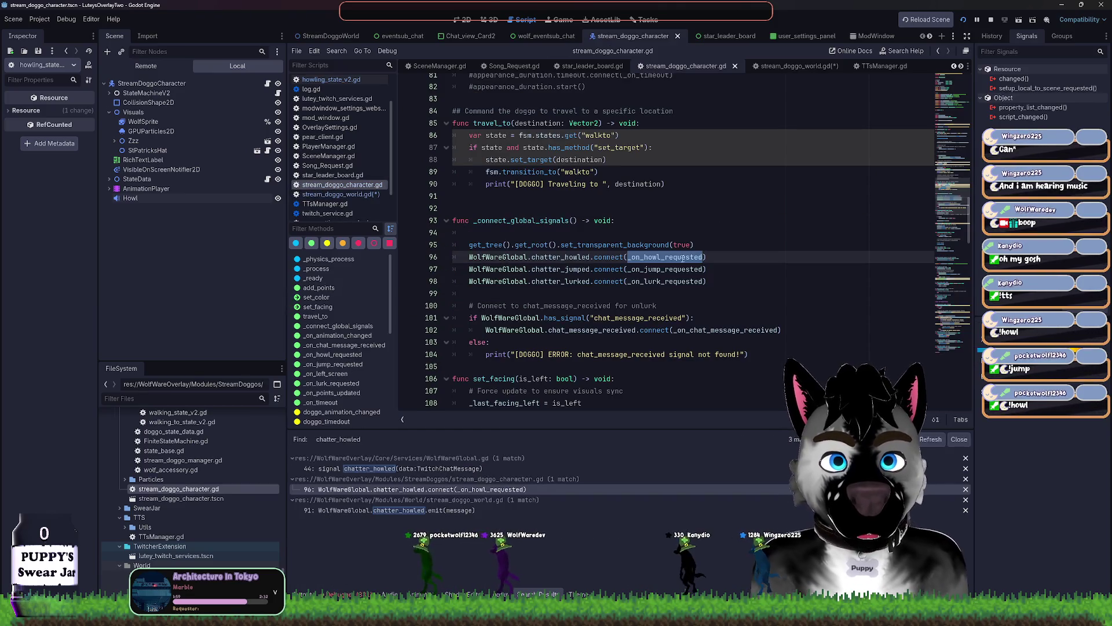
Step: Jump to the _on_howl_requested handler definition and place the caret on its howl state transition
{"action": "left_click", "coordinate": [671, 258], "text": "ctrl"}
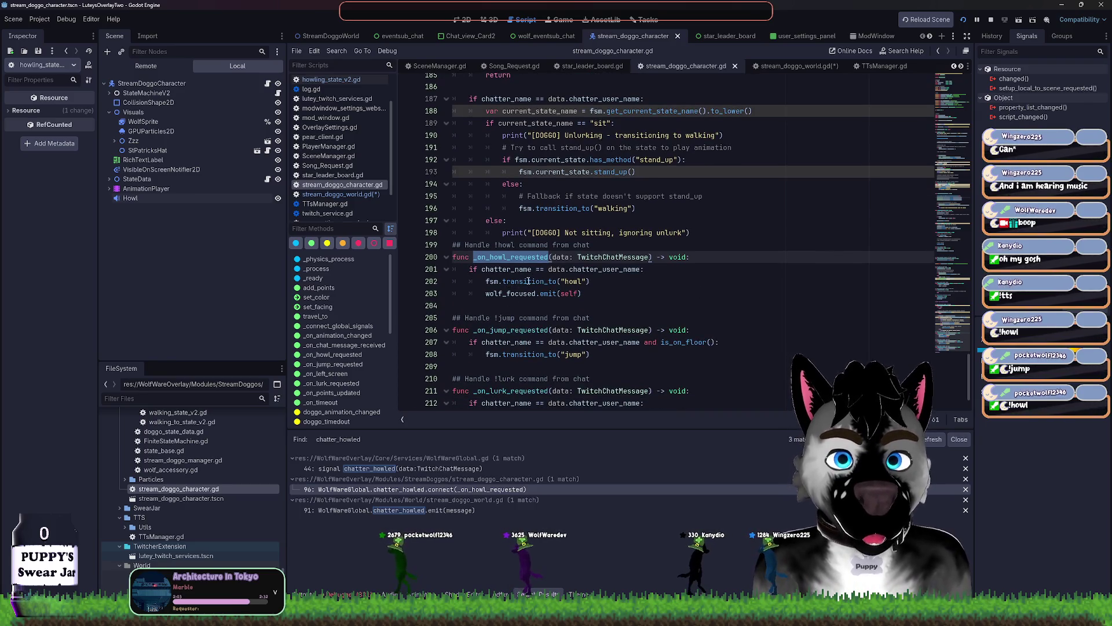
{"action": "left_click", "coordinate": [529, 281]}
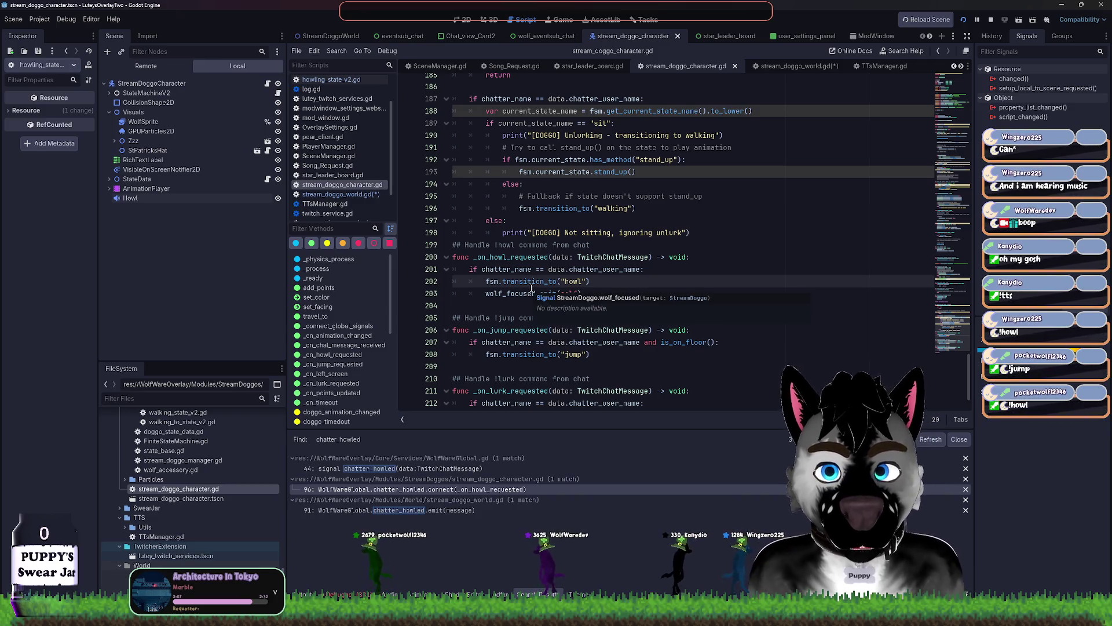
{"action": "mouse_move", "coordinate": [530, 283]}
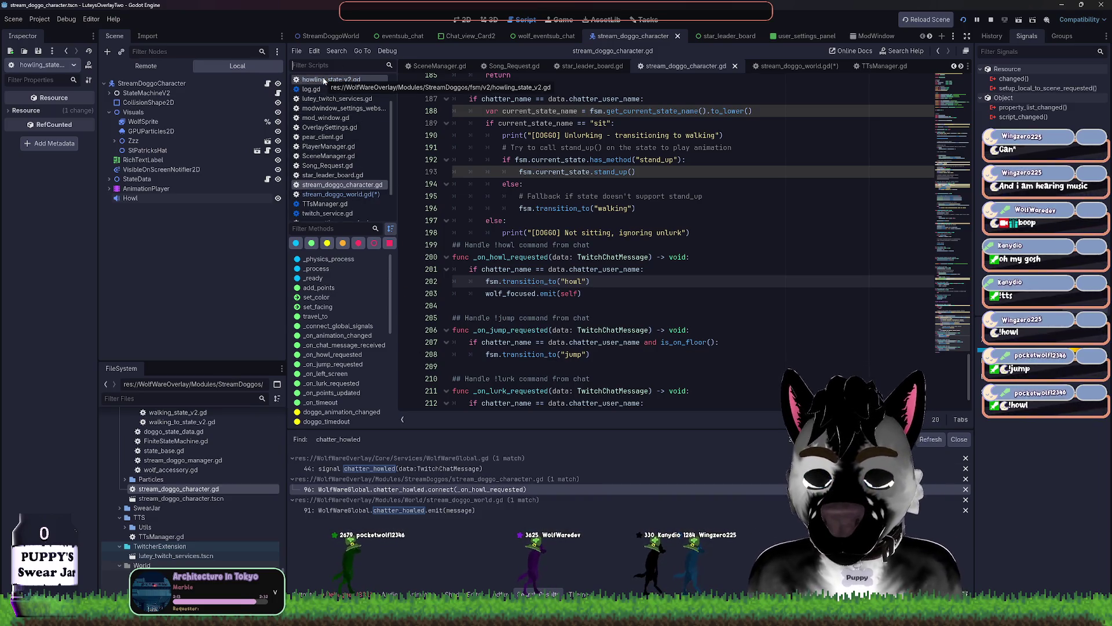
Step: Filter the script list by 'ho' and open howling_state_v2.gd
{"action": "type", "text": "howl"}
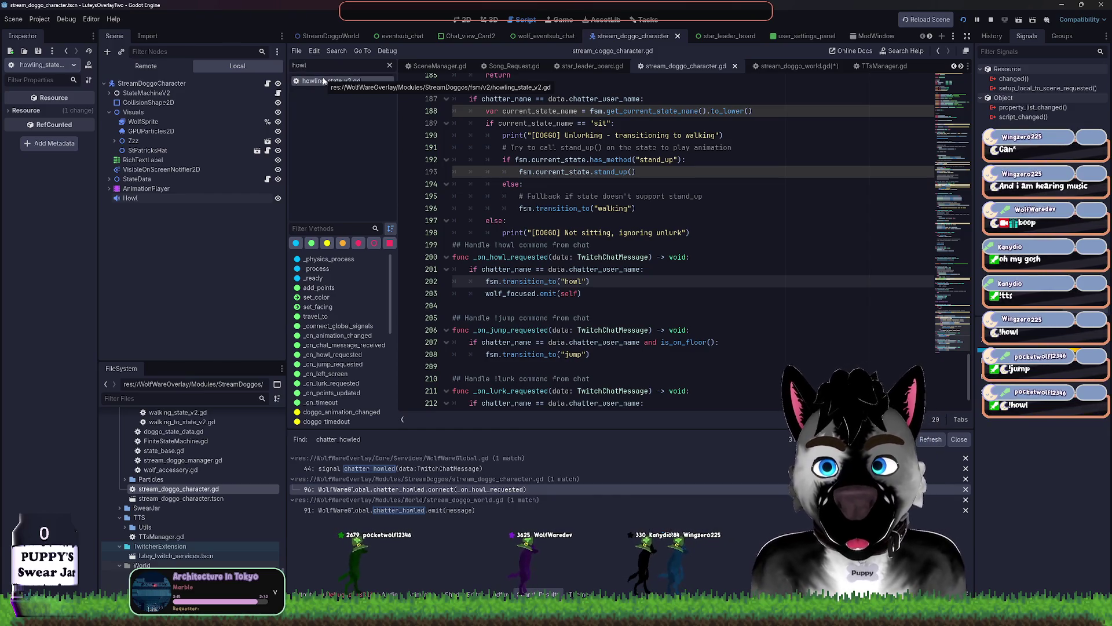
{"action": "key", "text": "BackSpace"}
{"action": "key", "text": "BackSpace"}
{"action": "key", "text": "BackSpace"}
{"action": "left_click", "coordinate": [324, 81]}
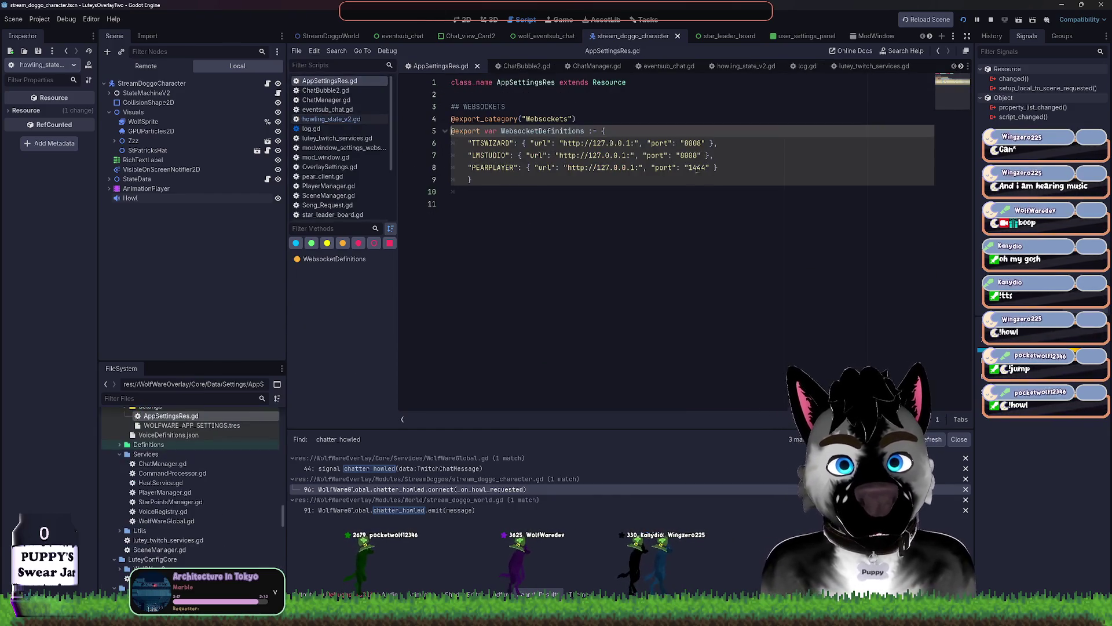
{"action": "left_click", "coordinate": [325, 64]}
{"action": "type", "text": "howl"}
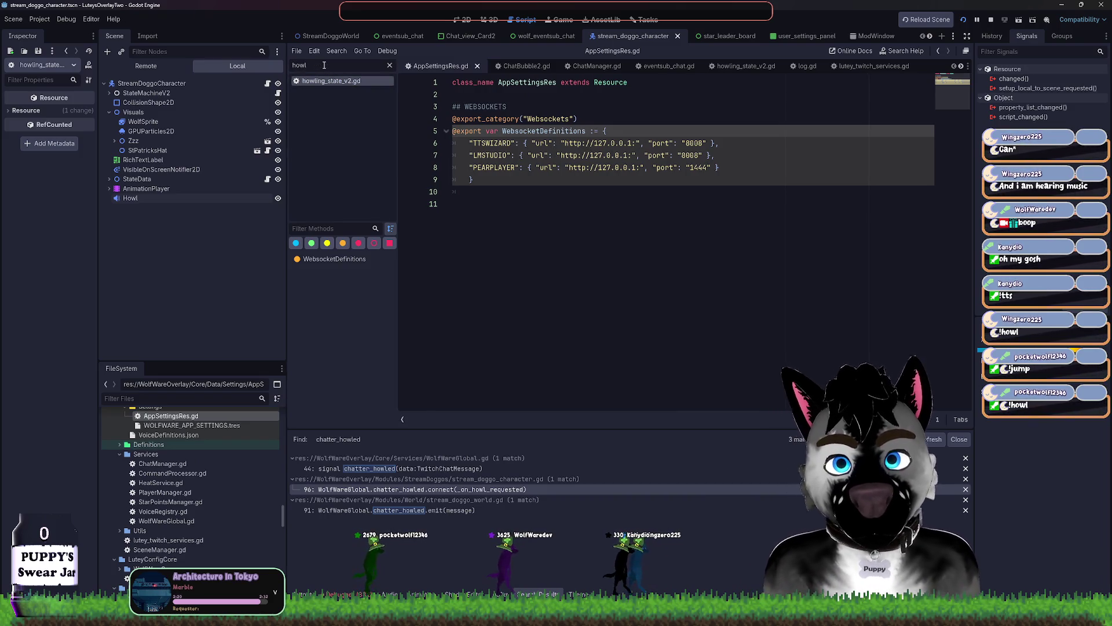
{"action": "left_click", "coordinate": [331, 80]}
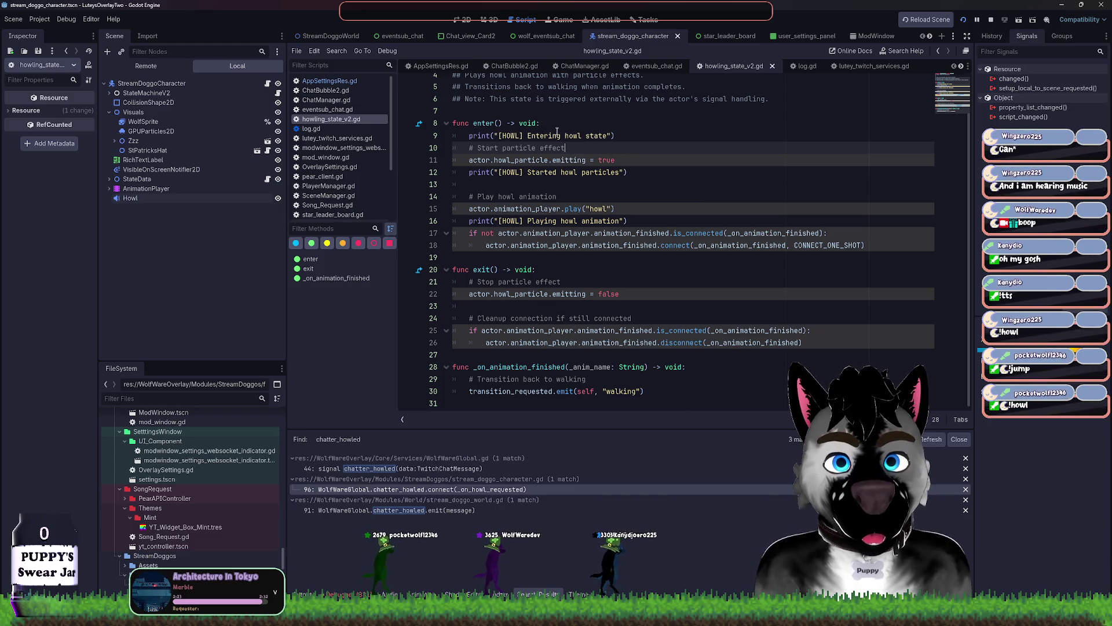
Step: Add a new line reading actor.howl after the play("howl") animation call
{"action": "left_click", "coordinate": [570, 161]}
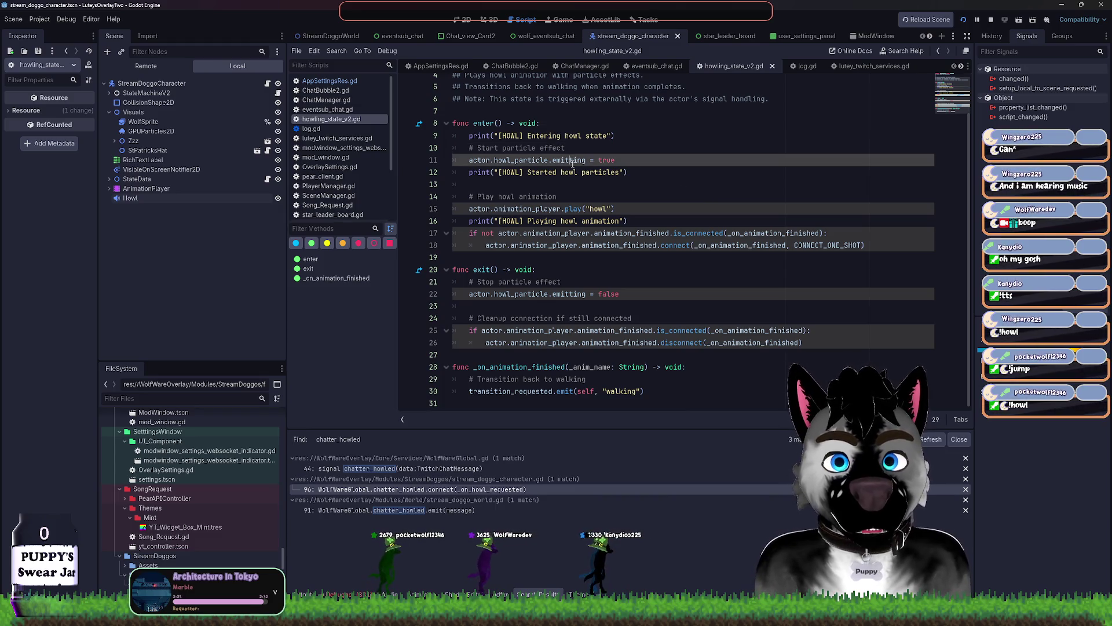
{"action": "left_click", "coordinate": [638, 210]}
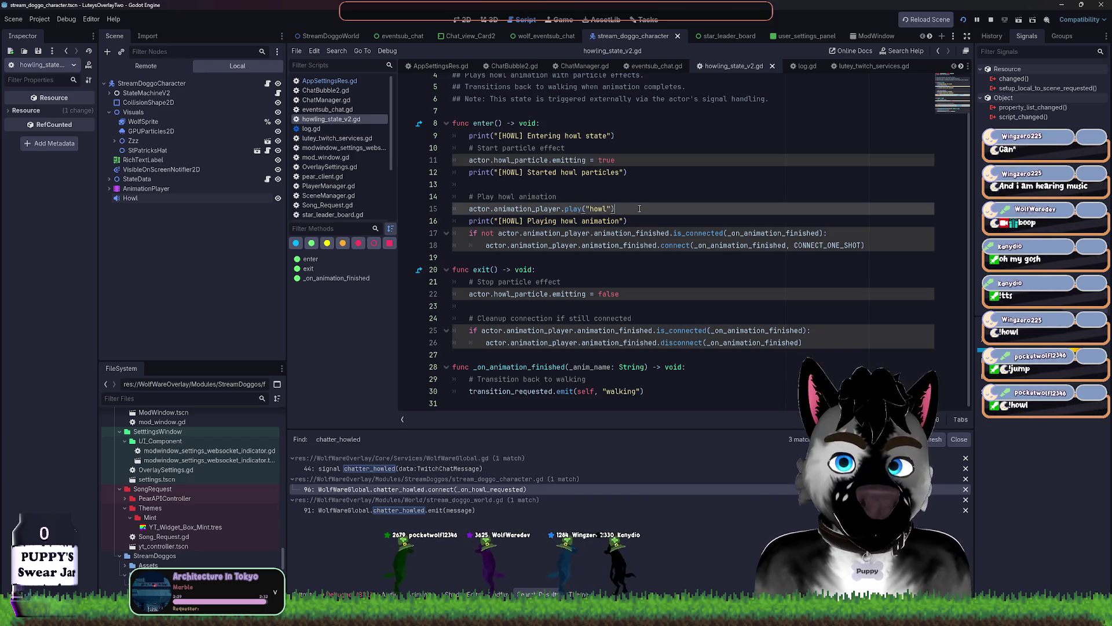
{"action": "key", "text": "Return"}
{"action": "type", "text": "actor.howl"}
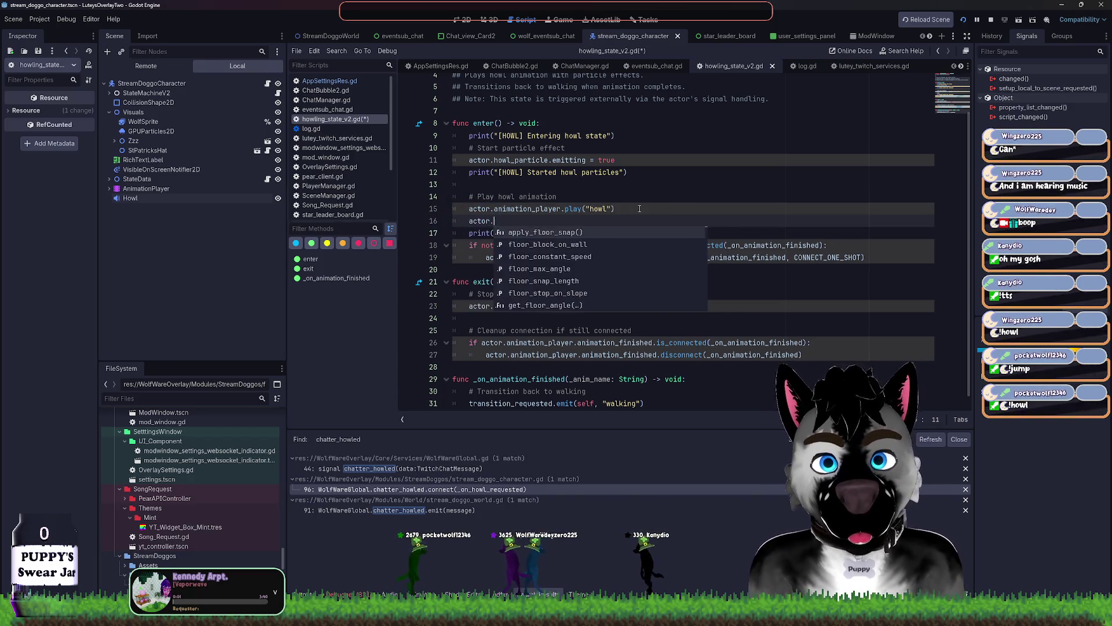
{"action": "key", "text": "Escape"}
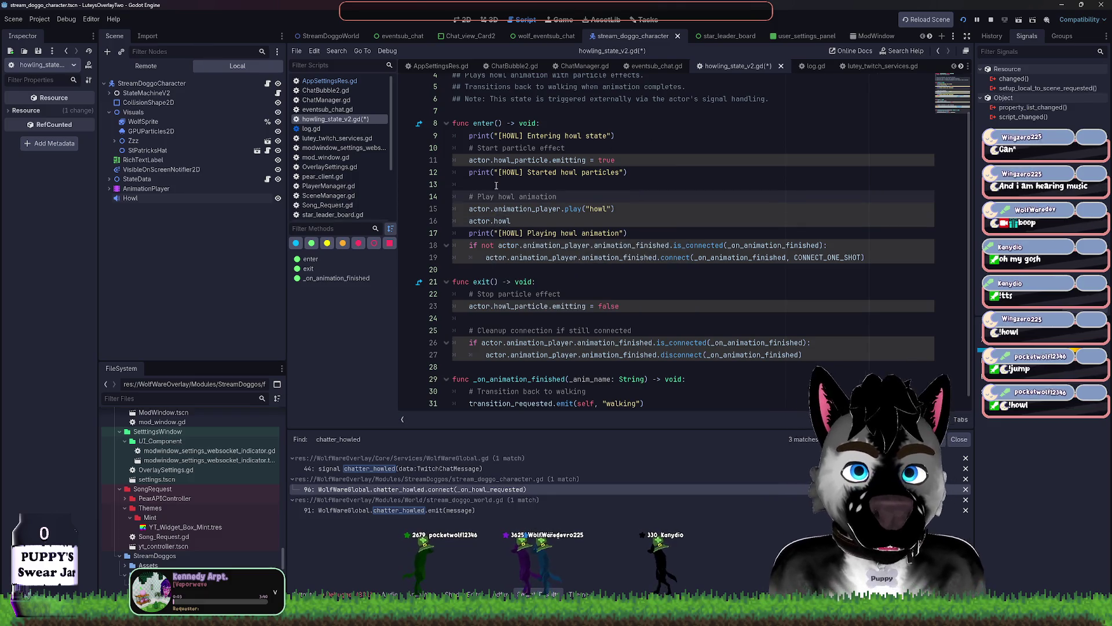
{"action": "scroll", "coordinate": [614, 222], "scroll_direction": "up", "scroll_amount": 1}
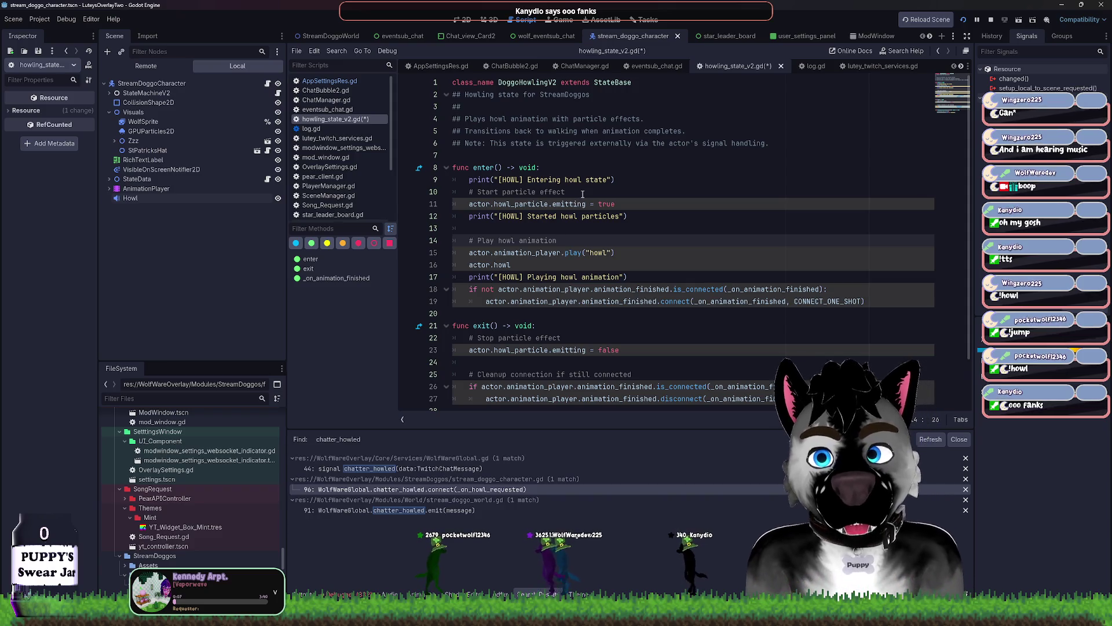
{"action": "scroll", "coordinate": [583, 195], "scroll_direction": "down", "scroll_amount": 2}
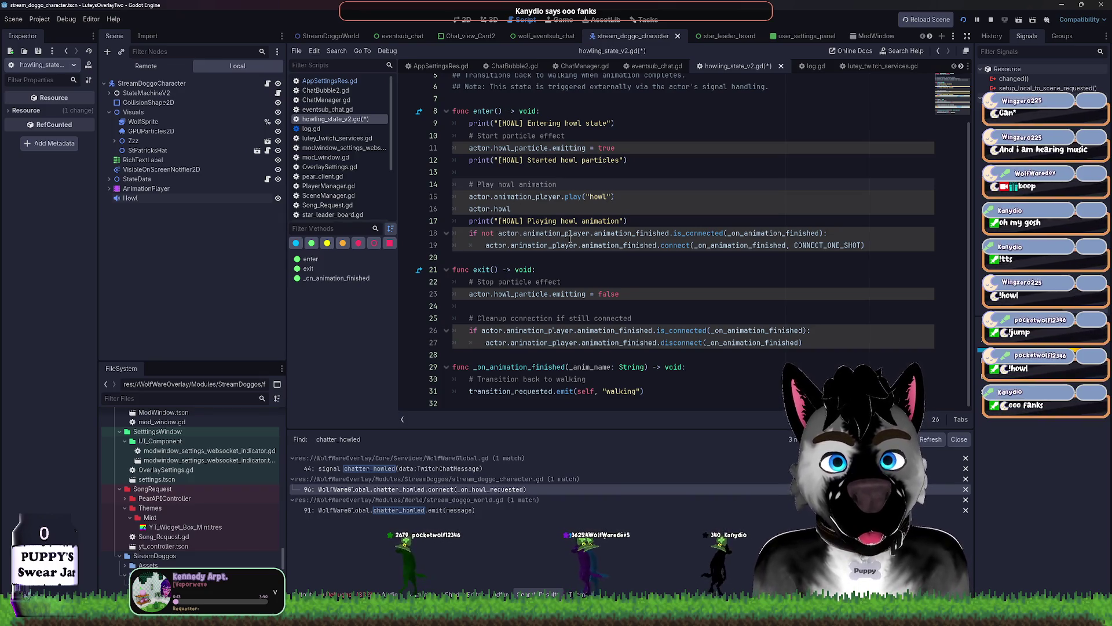
{"action": "double_click", "coordinate": [570, 232]}
{"action": "scroll", "coordinate": [752, 199], "scroll_direction": "up", "scroll_amount": 2}
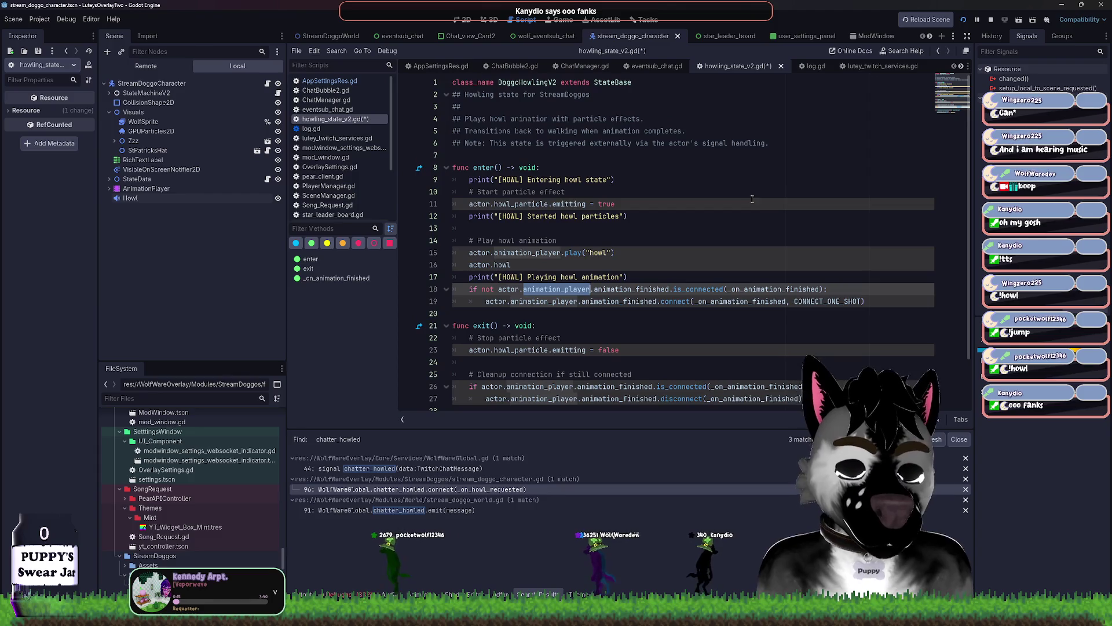
{"action": "left_click", "coordinate": [267, 82]}
{"action": "scroll", "coordinate": [521, 163], "scroll_direction": "up", "scroll_amount": 20}
{"action": "scroll", "coordinate": [586, 169], "scroll_direction": "up", "scroll_amount": 18}
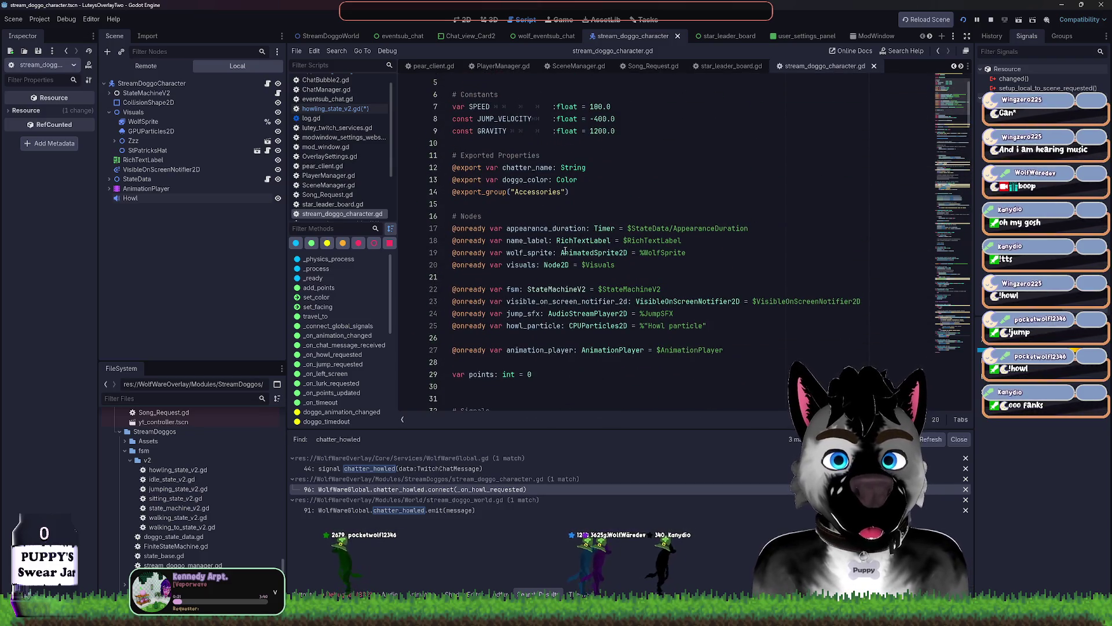
Step: Insert a blank line beside howl_particle, undoing the stray '45' typed there
{"action": "left_click", "coordinate": [552, 228]}
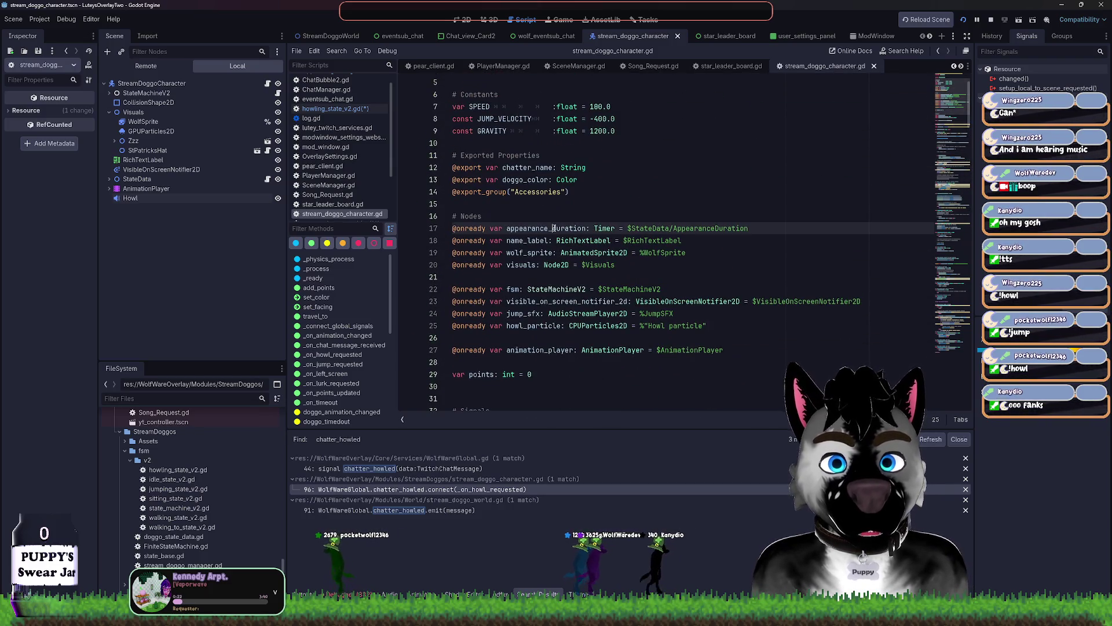
{"action": "left_click", "coordinate": [529, 314]}
{"action": "left_click", "coordinate": [540, 350]}
{"action": "left_click", "coordinate": [533, 326]}
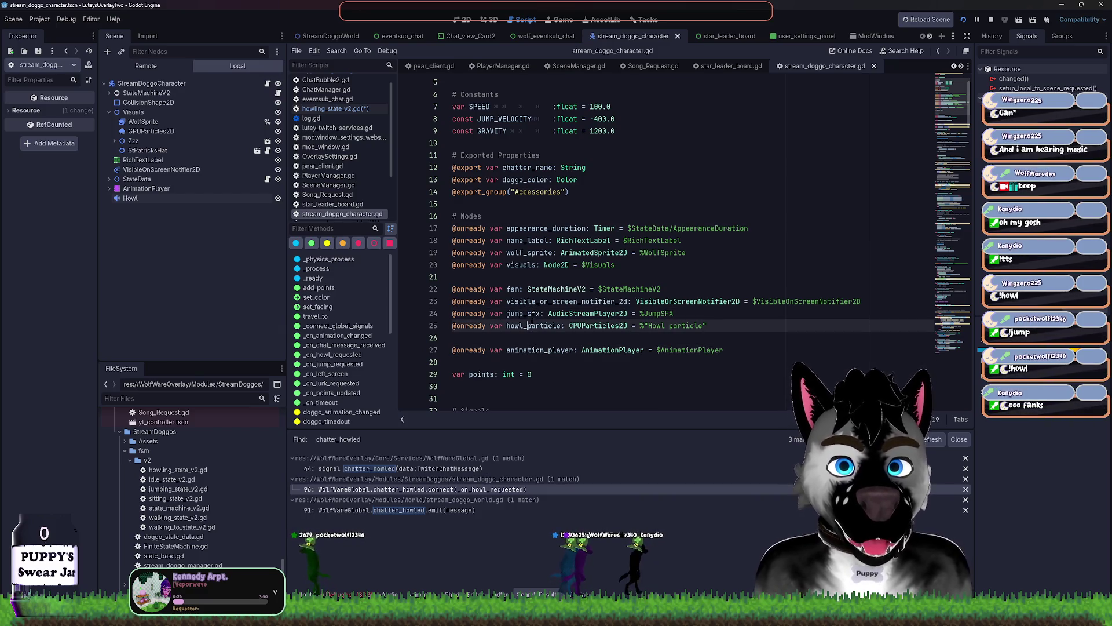
{"action": "type", "text": "45"}
{"action": "key", "text": "ctrl+z"}
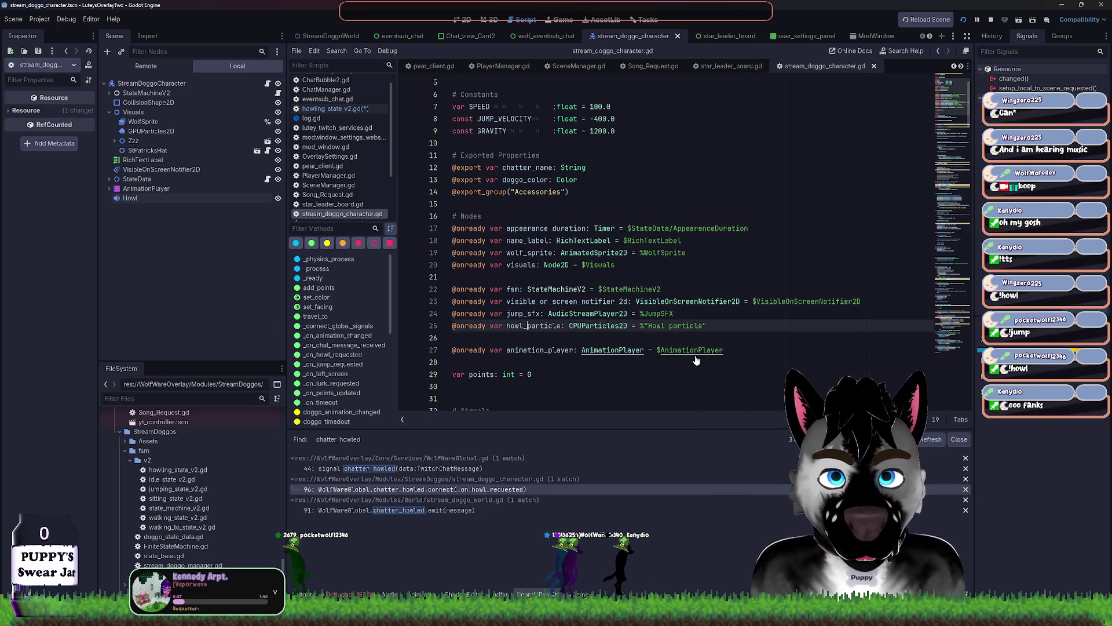
{"action": "key", "text": "Up"}
{"action": "key", "text": "End"}
{"action": "key", "text": "Return"}
{"action": "key", "text": "Down"}
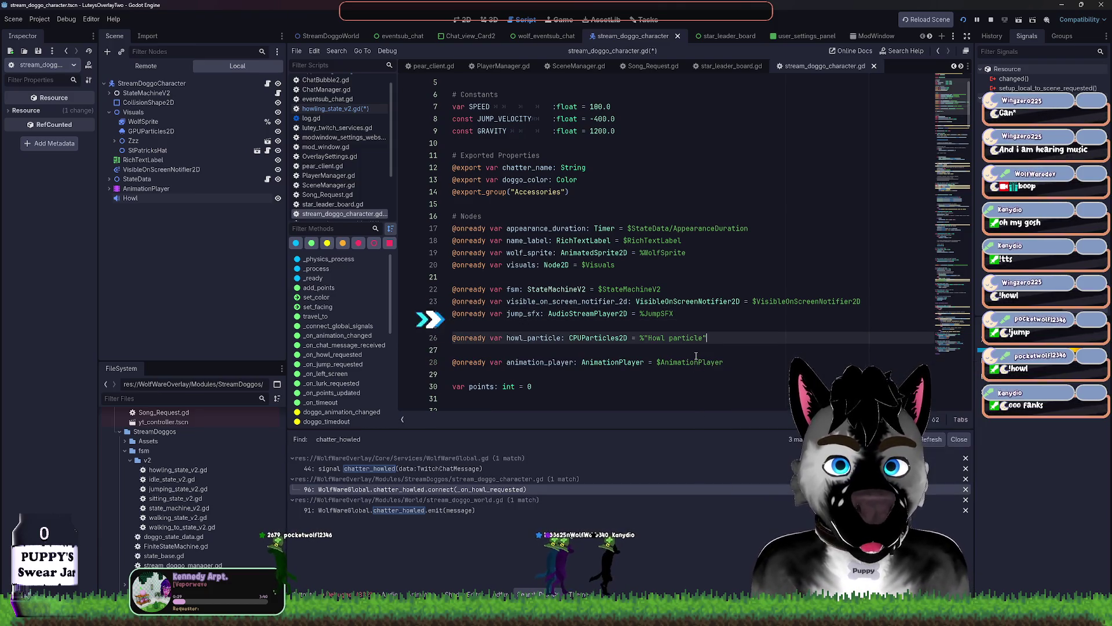
{"action": "left_click_drag", "start_coordinate": [129, 199], "coordinate": [522, 351], "text": "ctrl"}
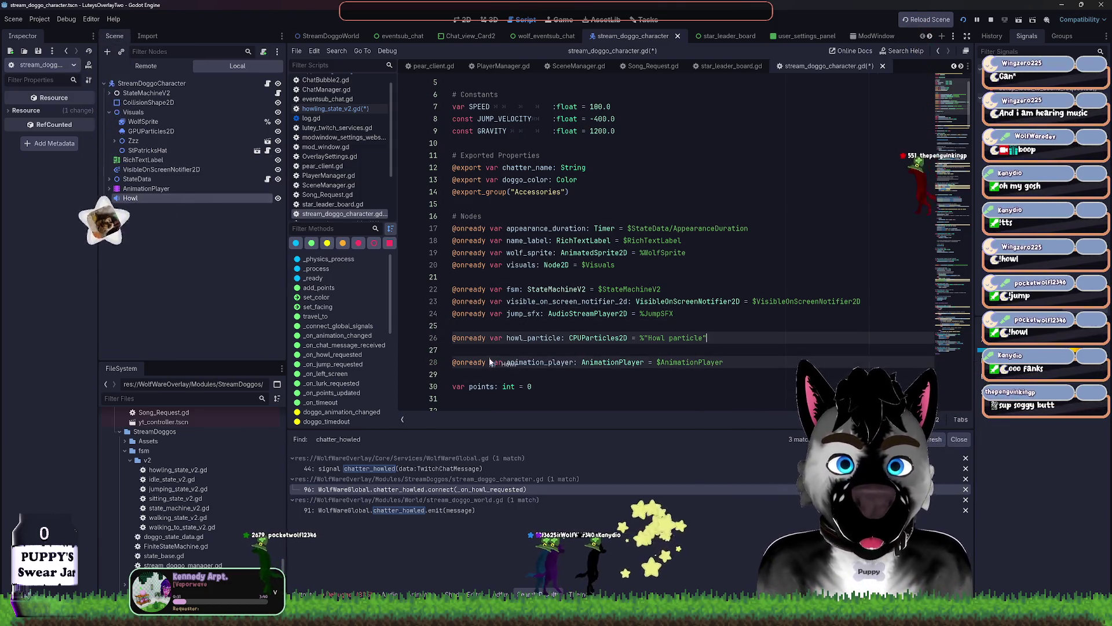
{"action": "type", "text": "_audio: AudioStreamPlayer2D = $Howl"}
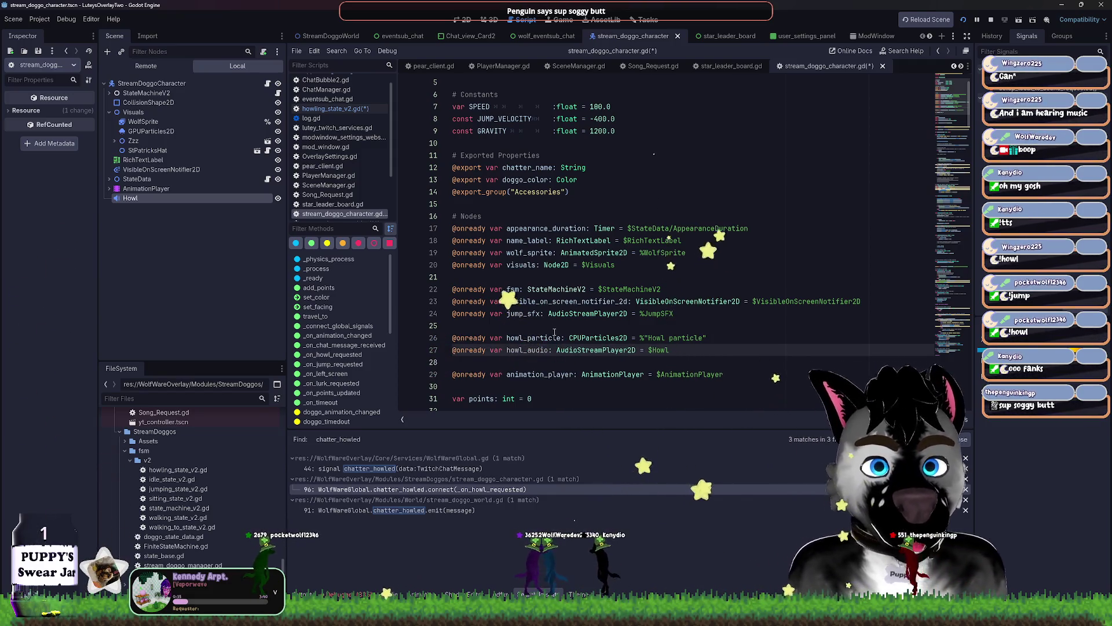
{"action": "double_click", "coordinate": [538, 350]}
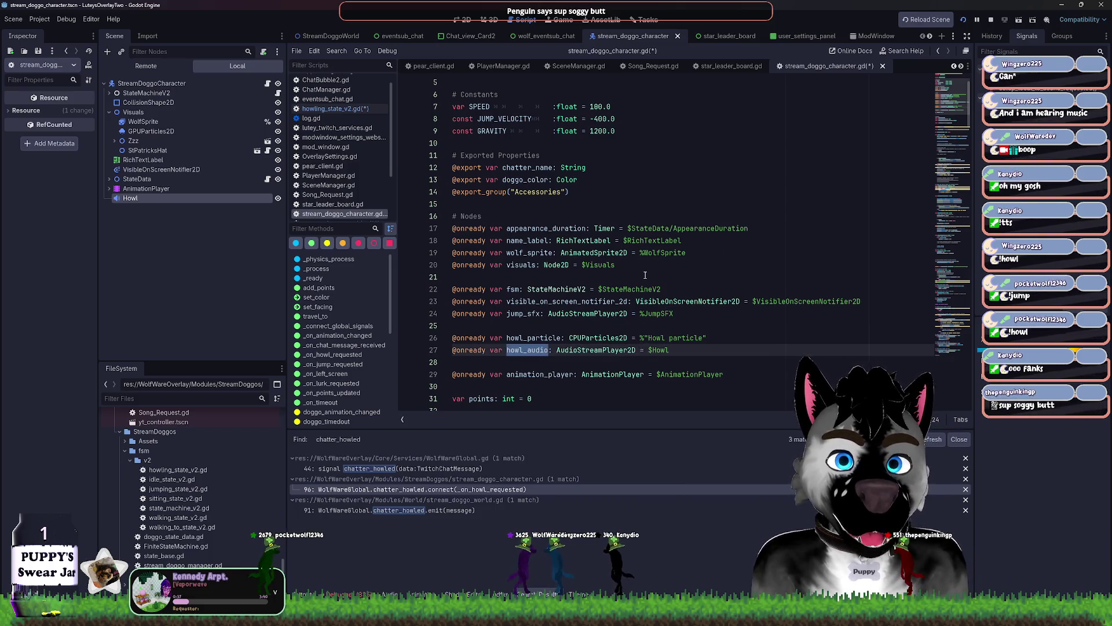
{"action": "key", "text": "ctrl+alt+f"}
{"action": "key", "text": "alt+Left"}
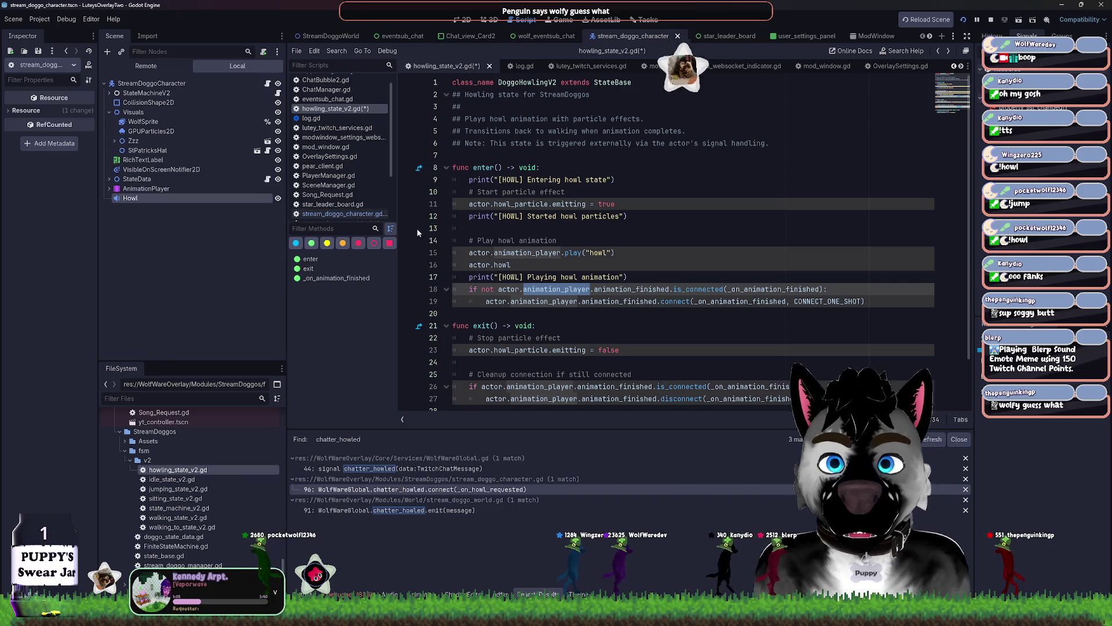
Step: Complete line 16 as actor.howl_audio.play() in enter() and select the Howl node in the Scene tree
{"action": "left_click", "coordinate": [540, 265]}
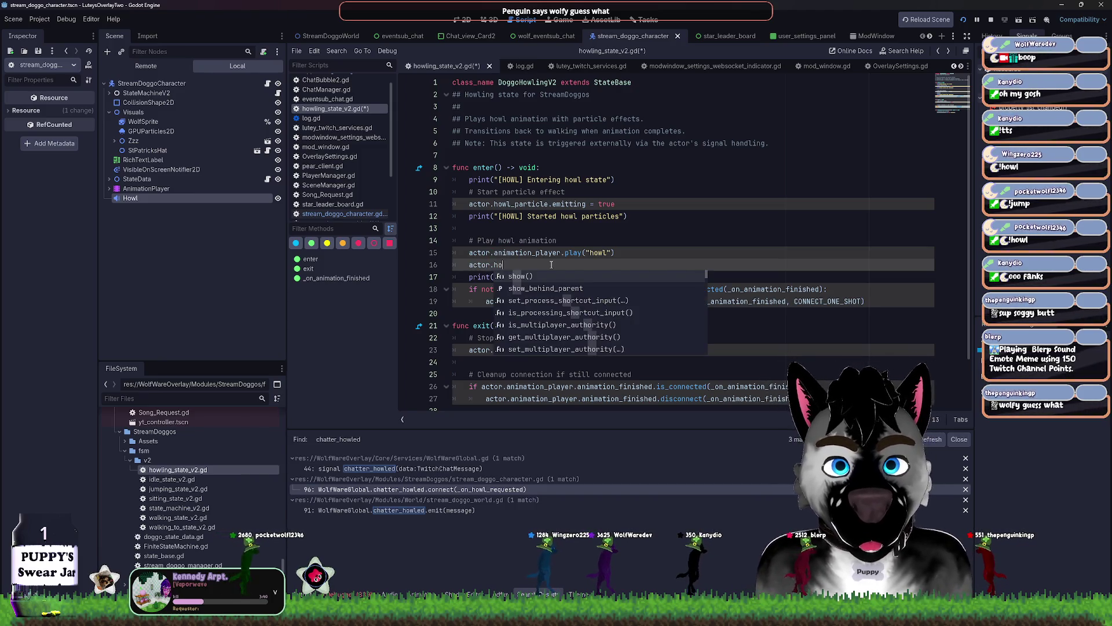
{"action": "type", "text": "wl_aidio"}
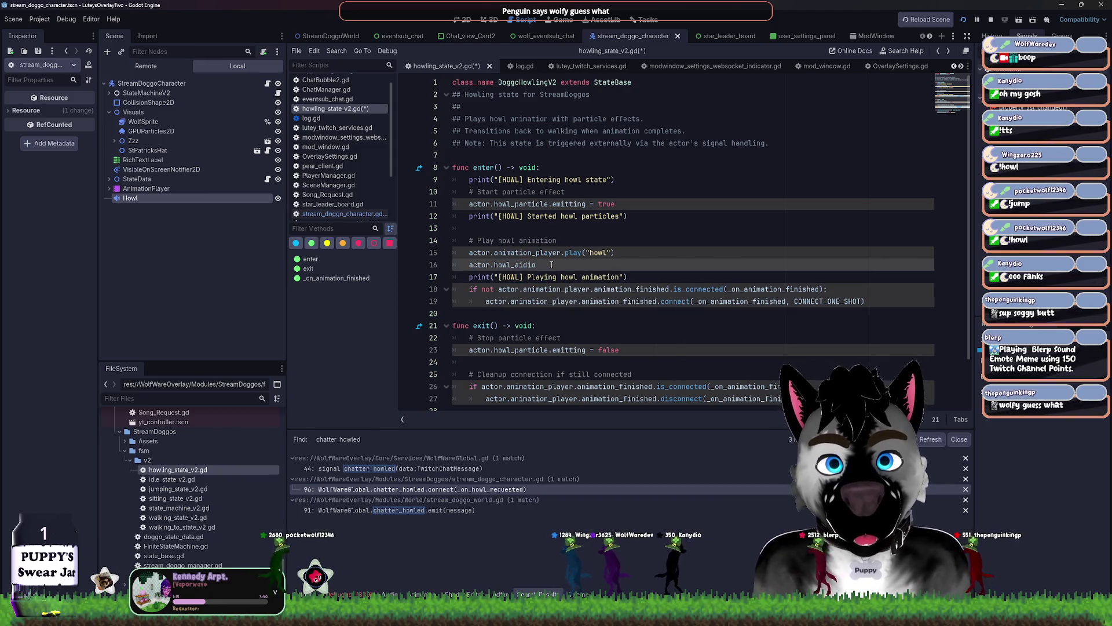
{"action": "key", "text": "BackSpace"}
{"action": "key", "text": "BackSpace"}
{"action": "key", "text": "BackSpace"}
{"action": "key", "text": "BackSpace"}
{"action": "type", "text": "udo"}
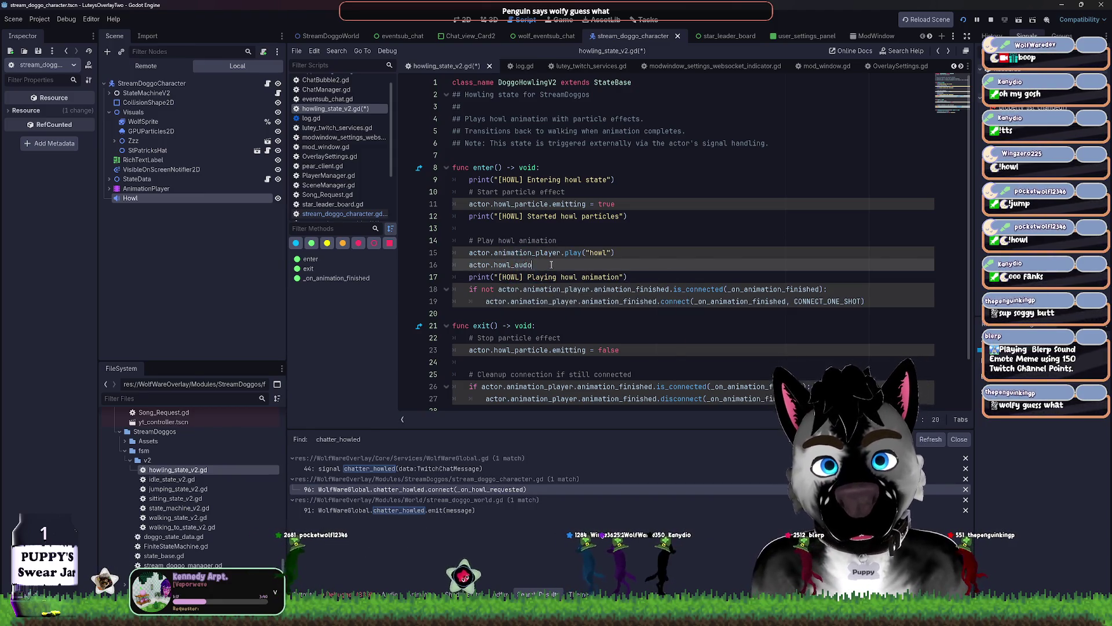
{"action": "key", "text": "BackSpace"}
{"action": "type", "text": "io.play"}
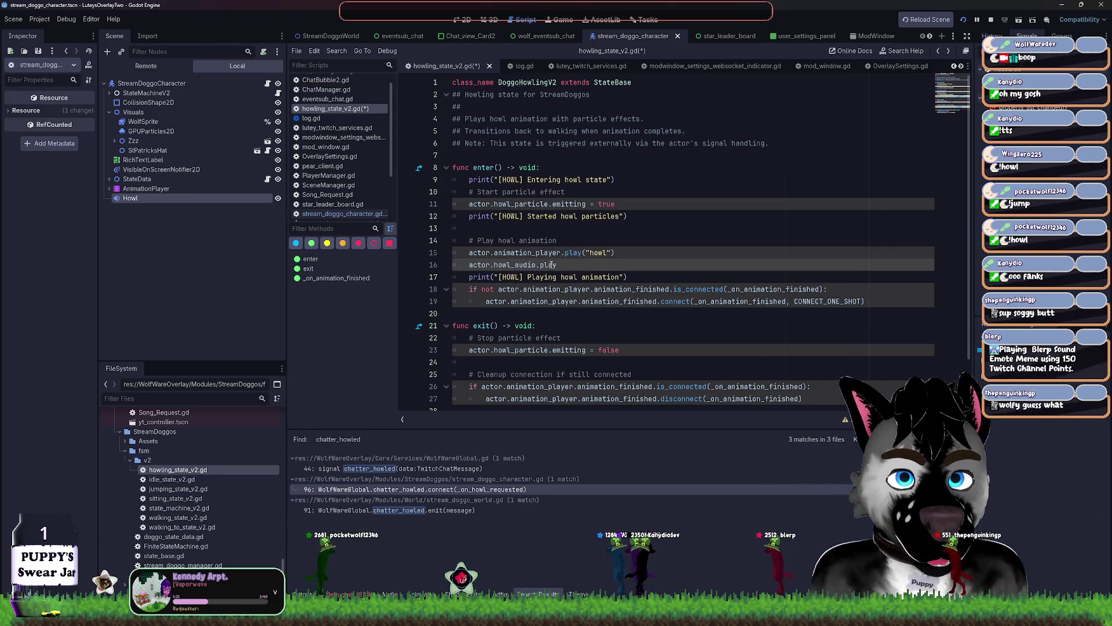
{"action": "type", "text": "()"}
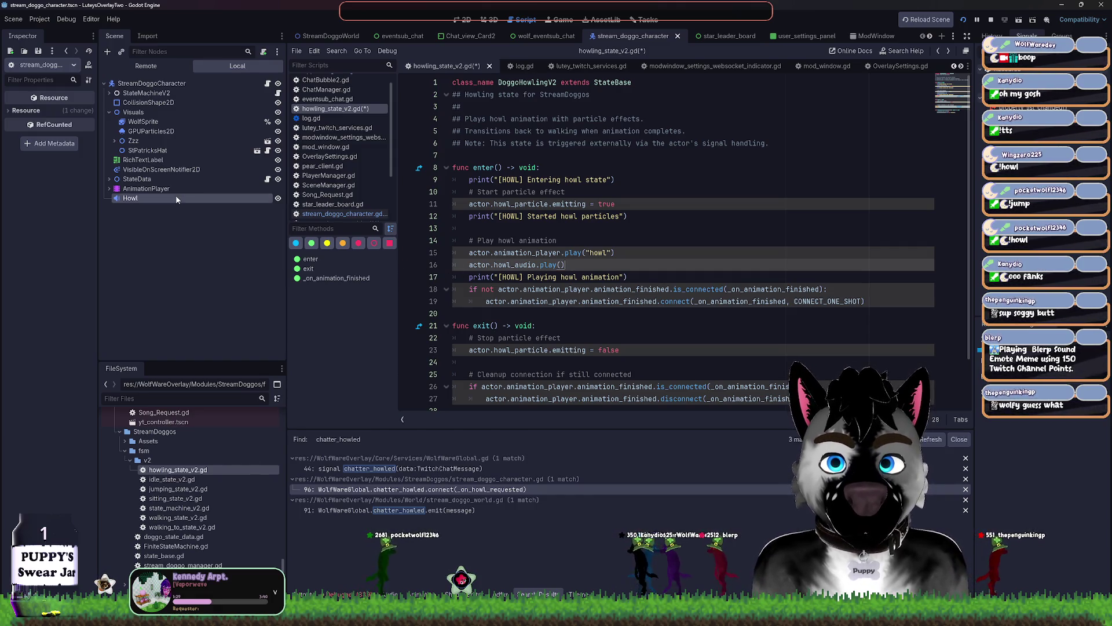
{"action": "left_click", "coordinate": [145, 199]}
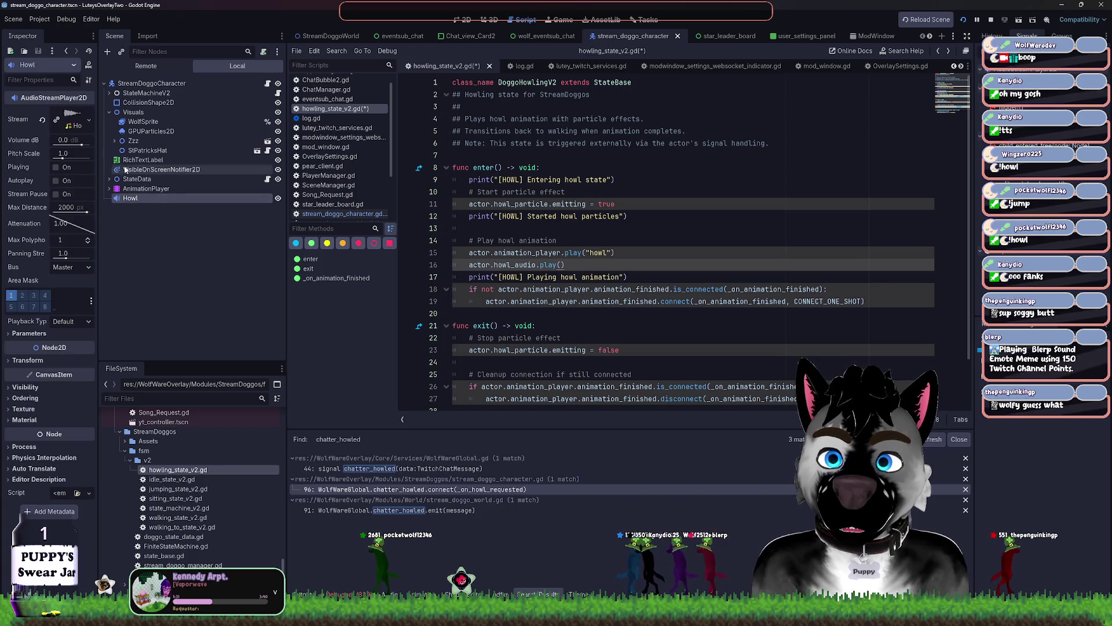
Step: Enable Playing on the Howl sound node, save, and stop the running overlay
{"action": "left_click", "coordinate": [64, 166]}
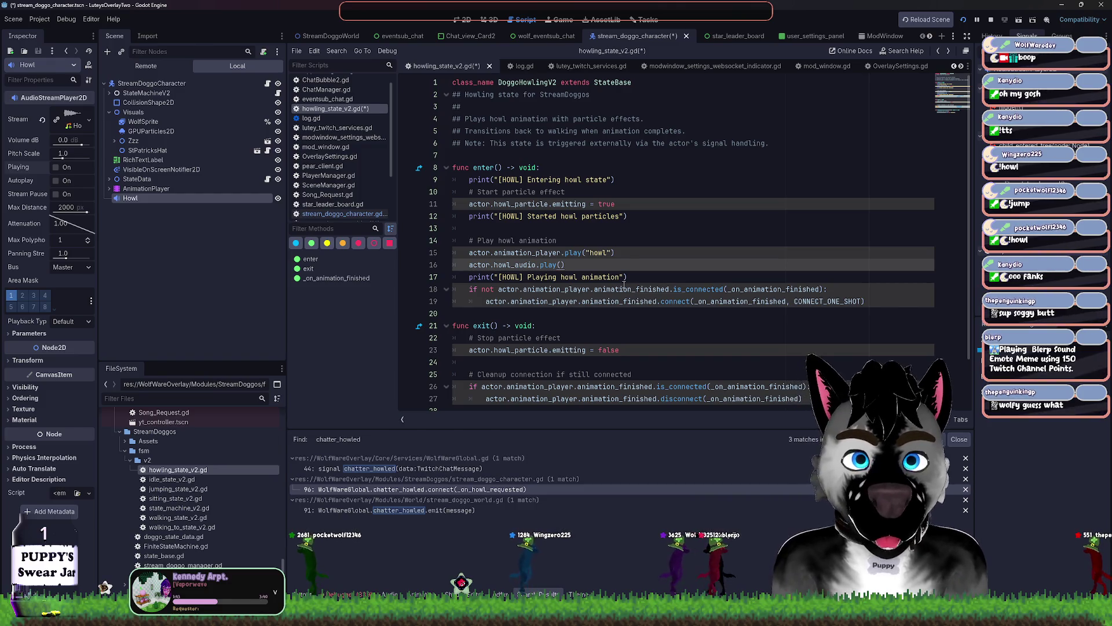
{"action": "key", "text": "ctrl+s"}
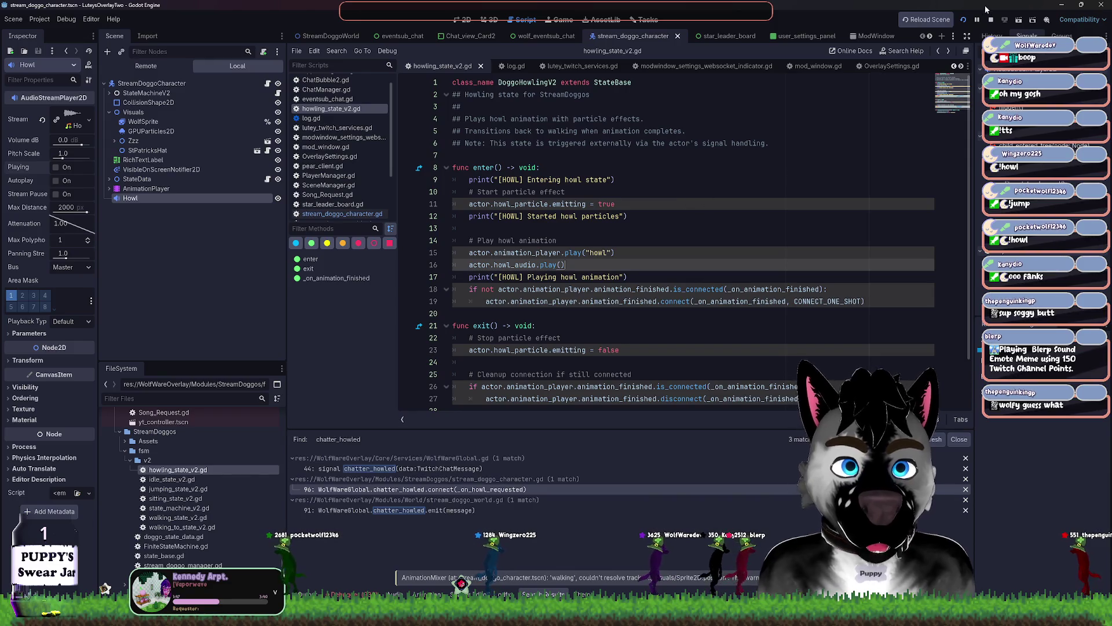
{"action": "left_click", "coordinate": [991, 19]}
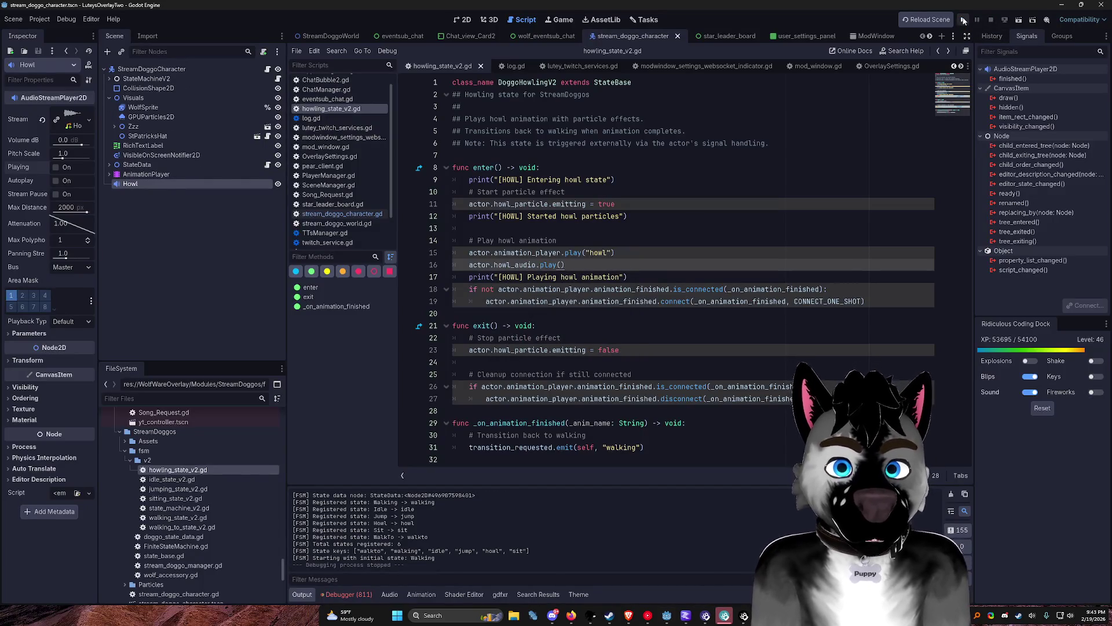
Step: Run and close the frozen overlay, comment out actor.howl_audio.play(), save, and show debugger Errors
{"action": "left_click", "coordinate": [964, 21]}
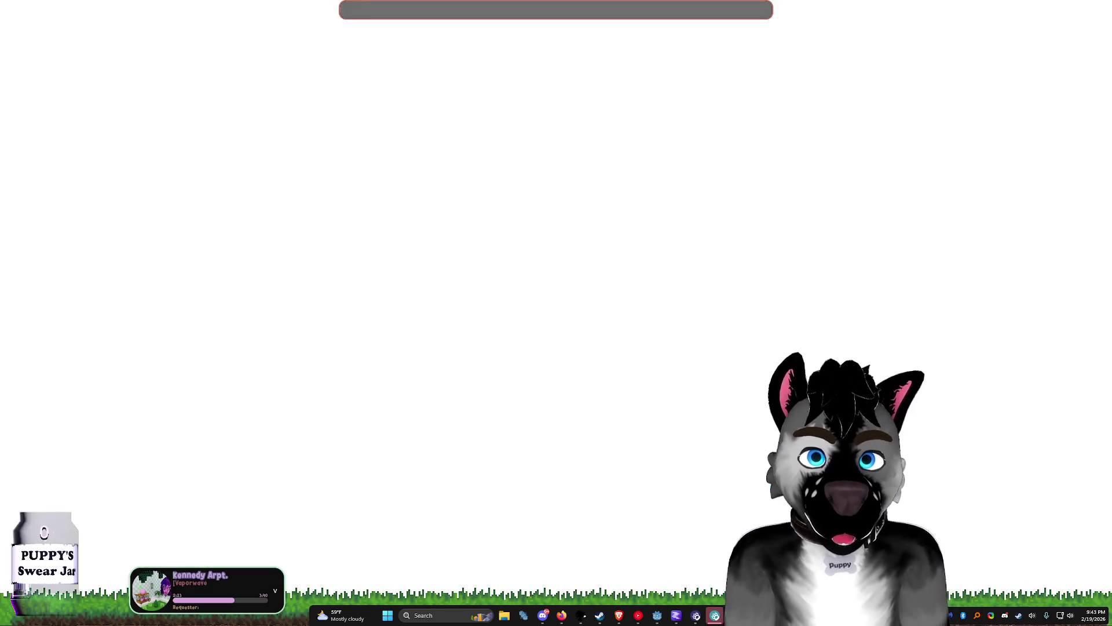
{"action": "left_click", "coordinate": [606, 316]}
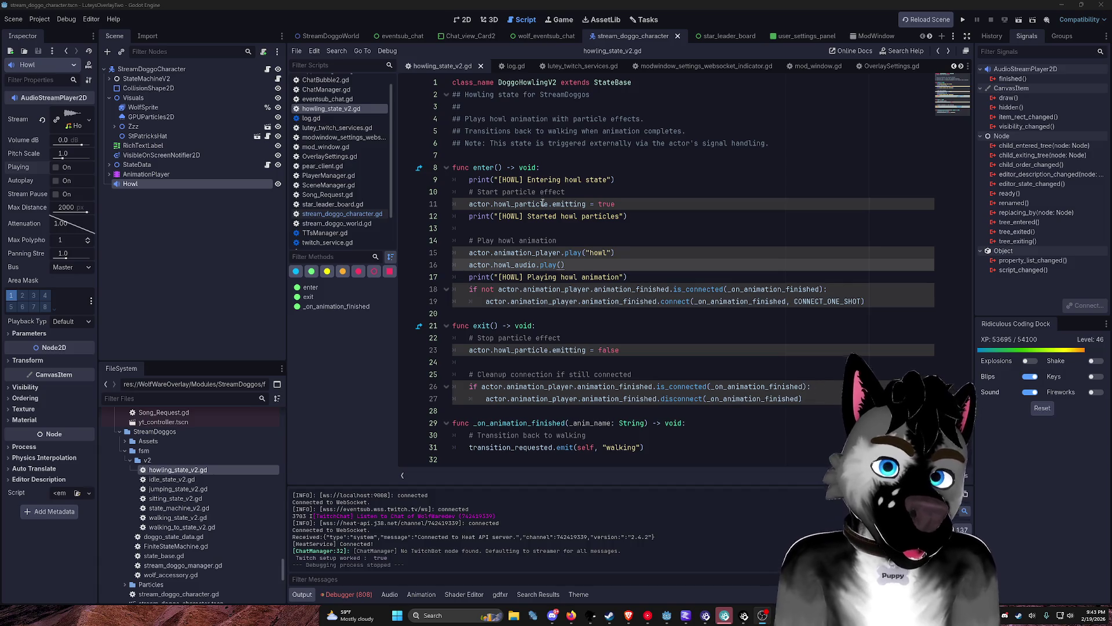
{"action": "type", "text": "#"}
{"action": "key", "text": "ctrl+s"}
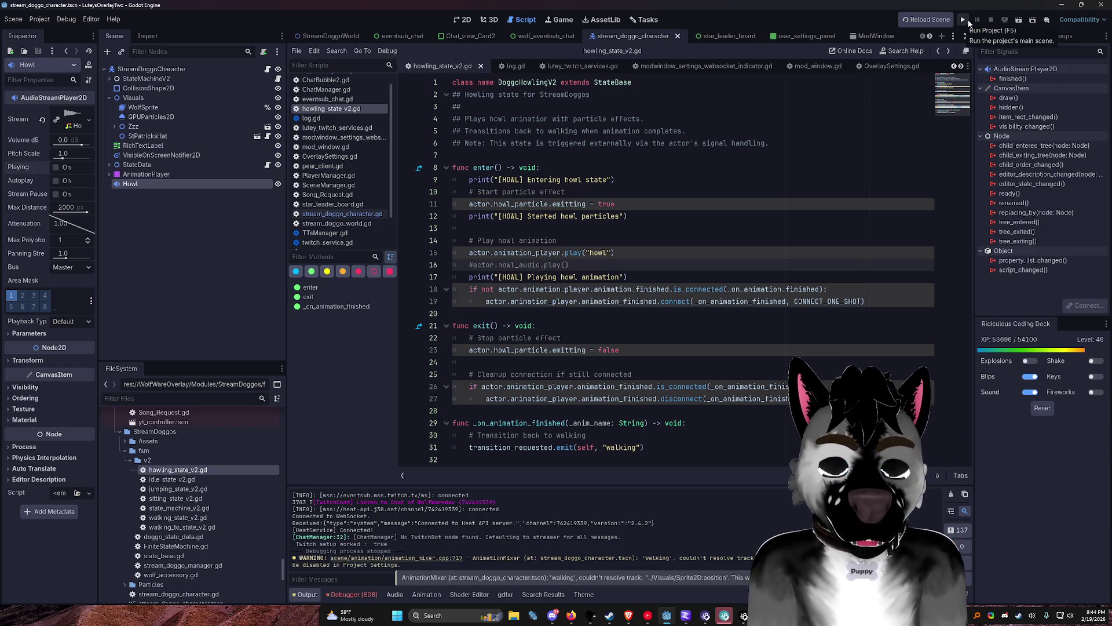
{"action": "left_click", "coordinate": [371, 594]}
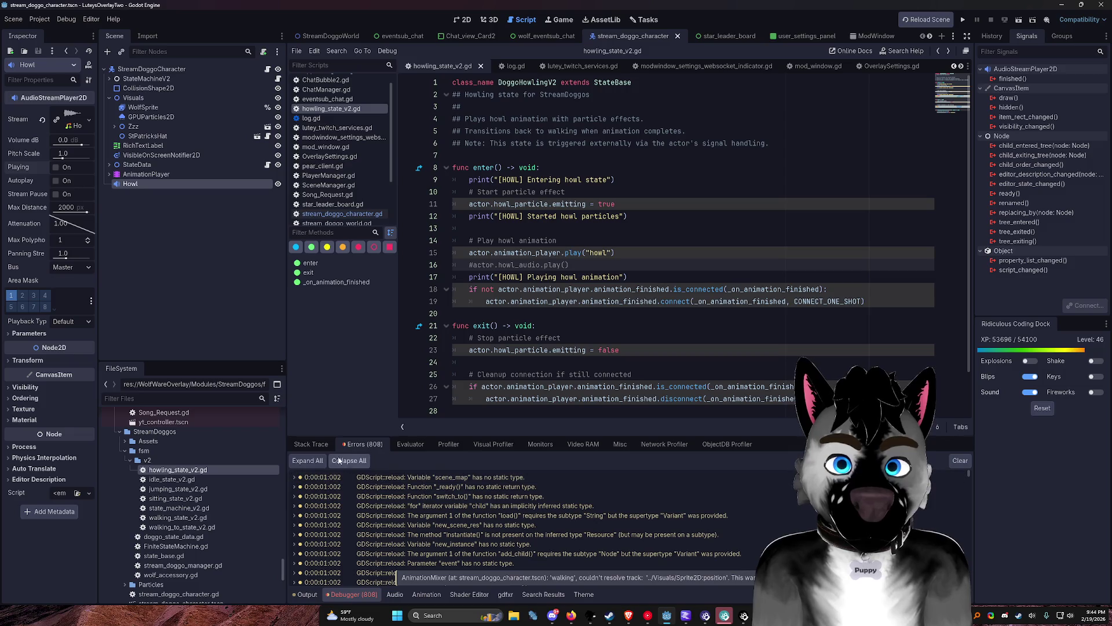
Step: Open lutey_twitch_services.gd from its 'Node not found' error in the debugger Errors list
{"action": "left_click_drag", "start_coordinate": [969, 473], "coordinate": [981, 599]}
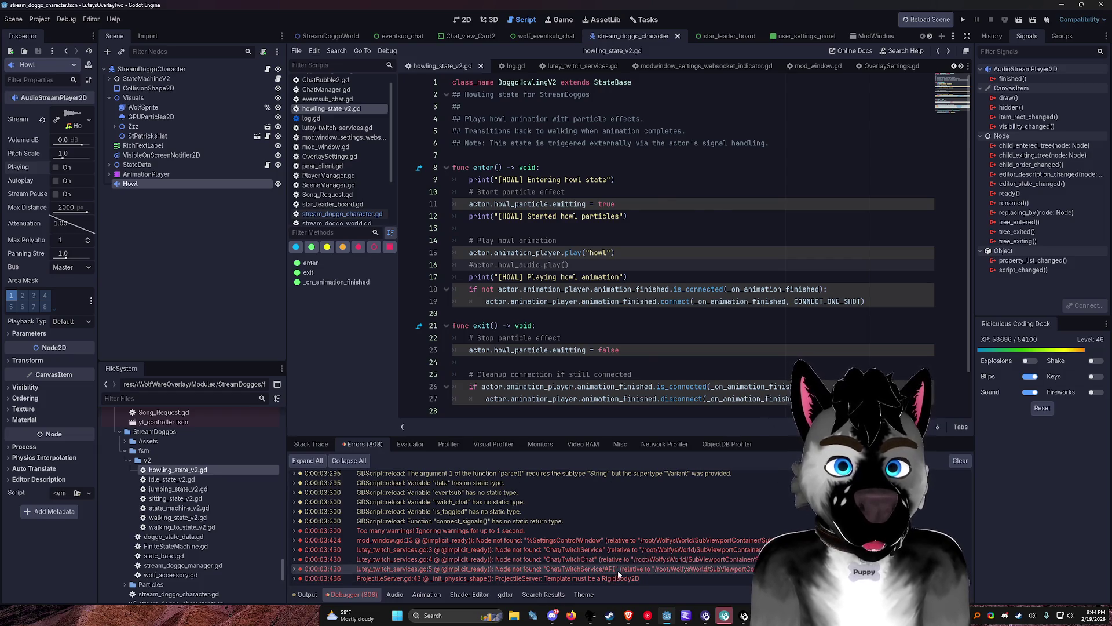
{"action": "double_click", "coordinate": [618, 569]}
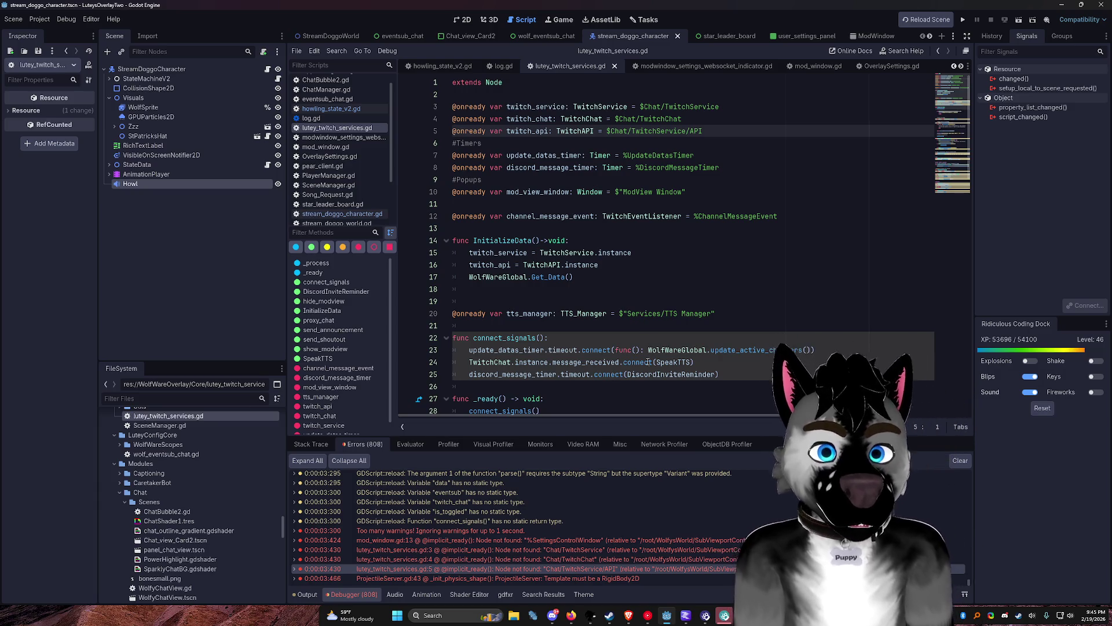
Step: Open mod_window.gd at the SettingsControlWindow error from the Errors list
{"action": "left_click_drag", "start_coordinate": [553, 354], "coordinate": [531, 350]}
{"action": "scroll", "coordinate": [557, 336], "scroll_direction": "down", "scroll_amount": 5}
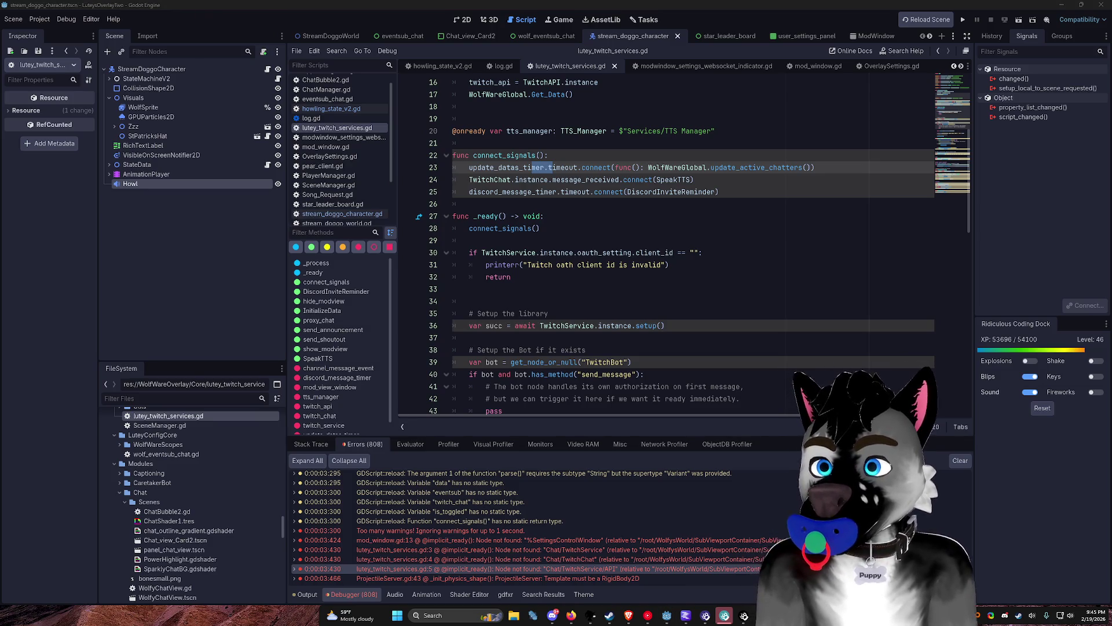
{"action": "scroll", "coordinate": [694, 118], "scroll_direction": "down", "scroll_amount": 3}
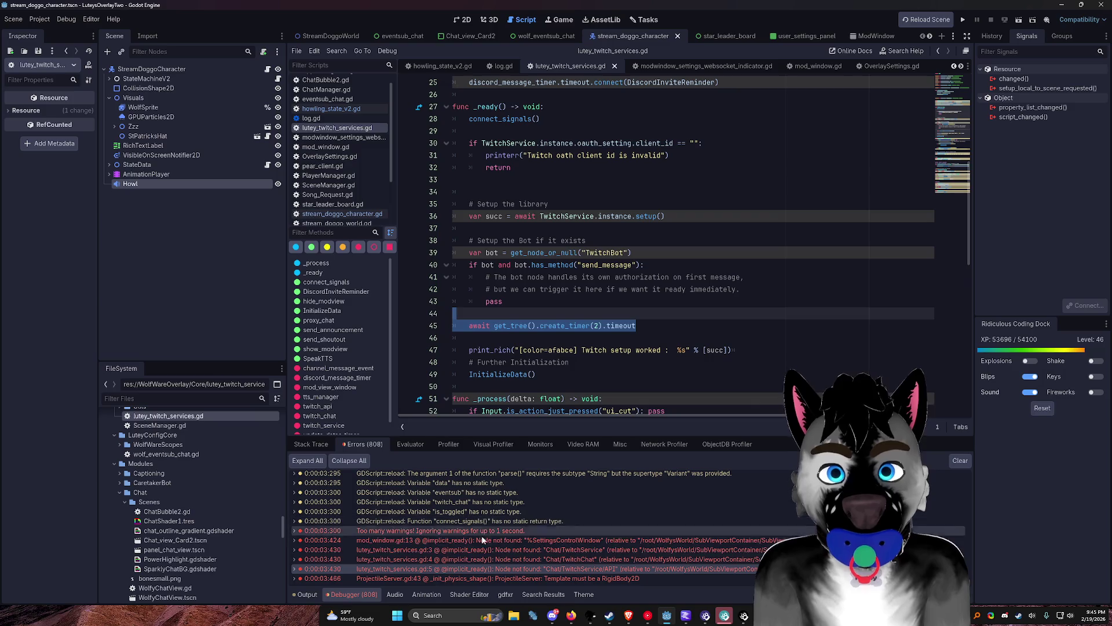
{"action": "left_click", "coordinate": [468, 544]}
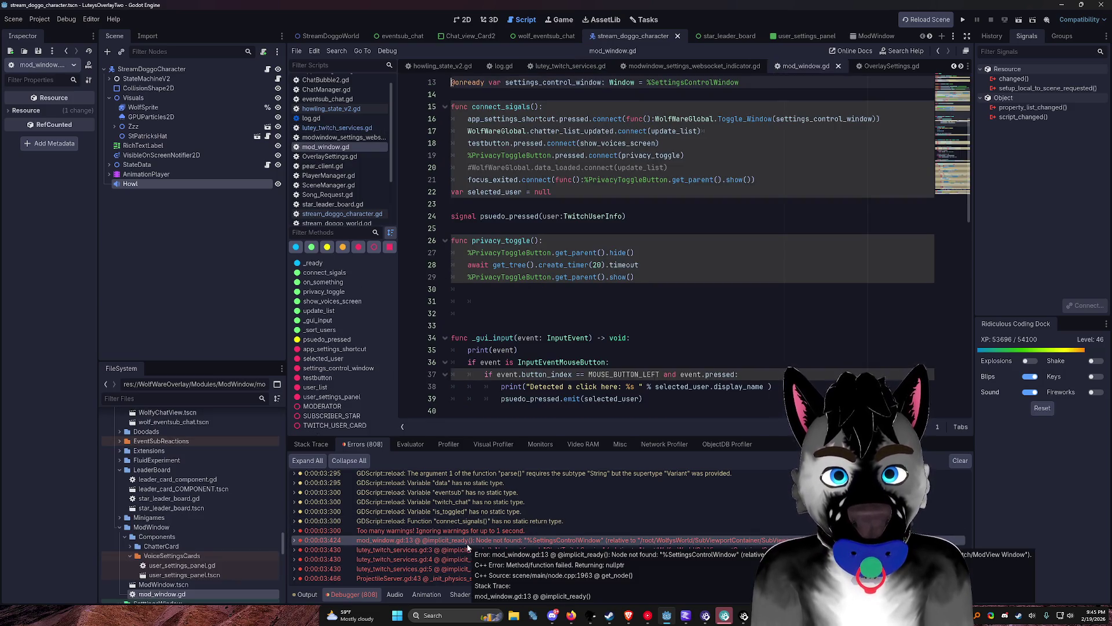
Step: Select settings_control_window on lines 13 and 16, then relaunch the overlay project
{"action": "scroll", "coordinate": [529, 241], "scroll_direction": "up", "scroll_amount": 4}
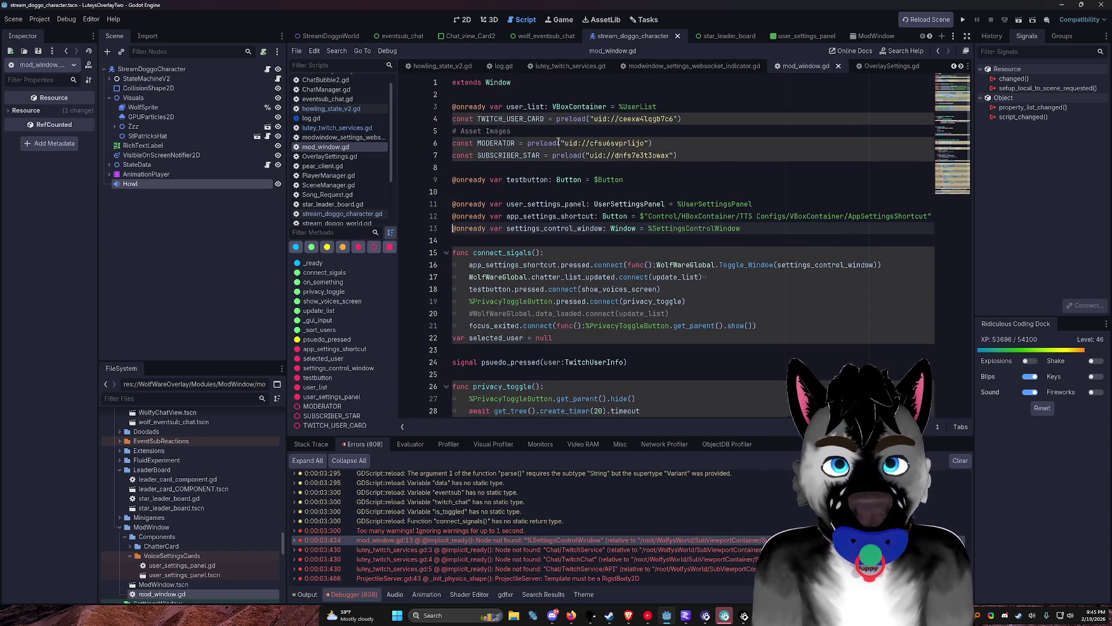
{"action": "left_click", "coordinate": [530, 241]}
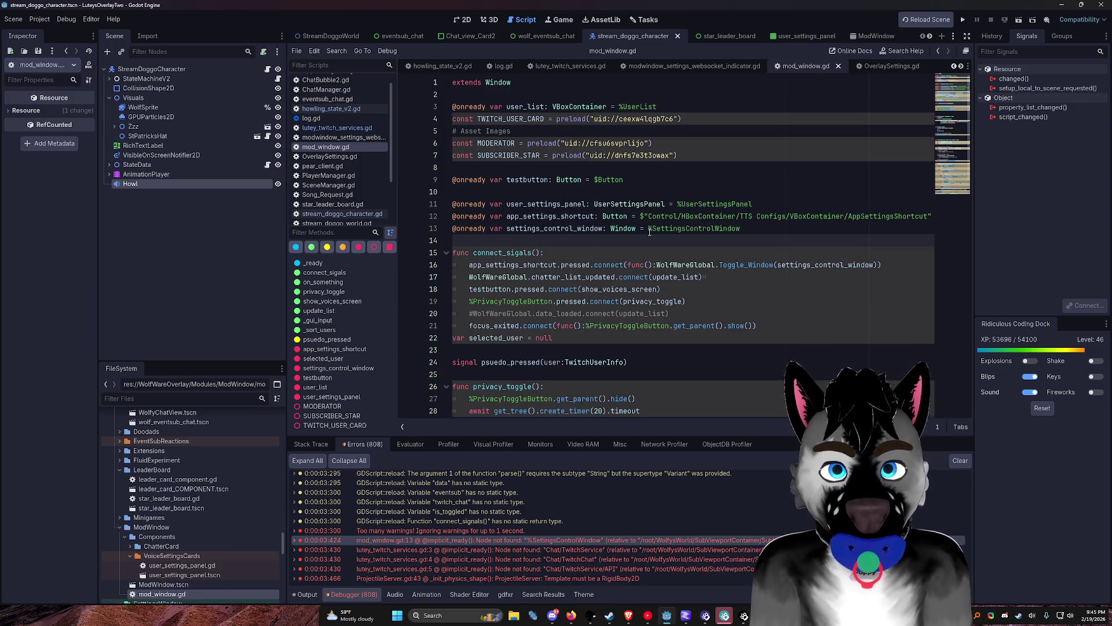
{"action": "key", "text": "Up"}
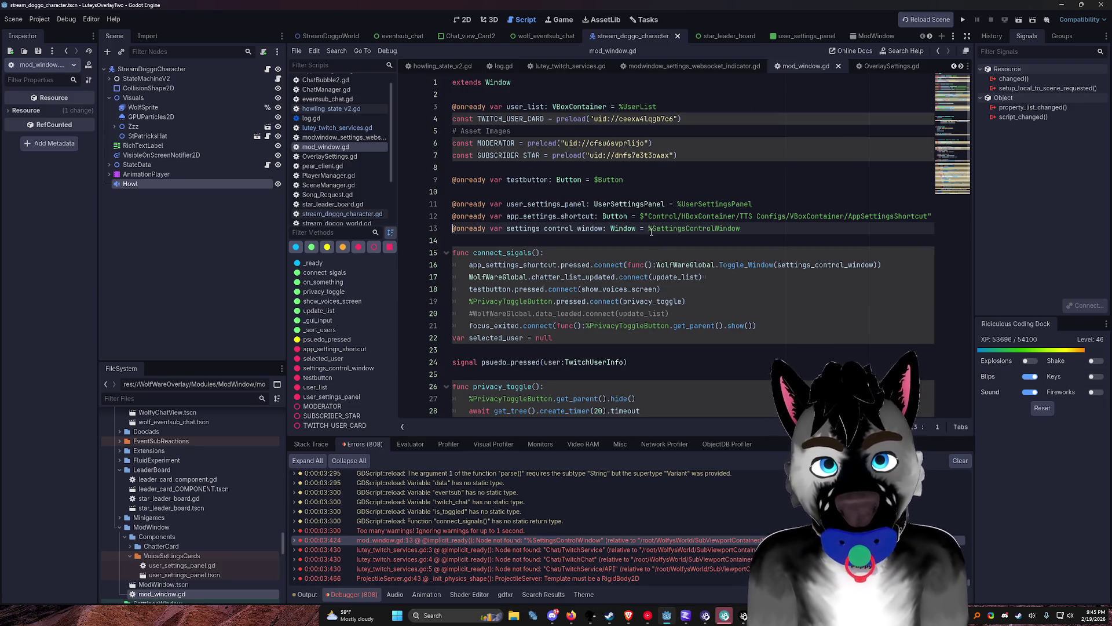
{"action": "double_click", "coordinate": [584, 227]}
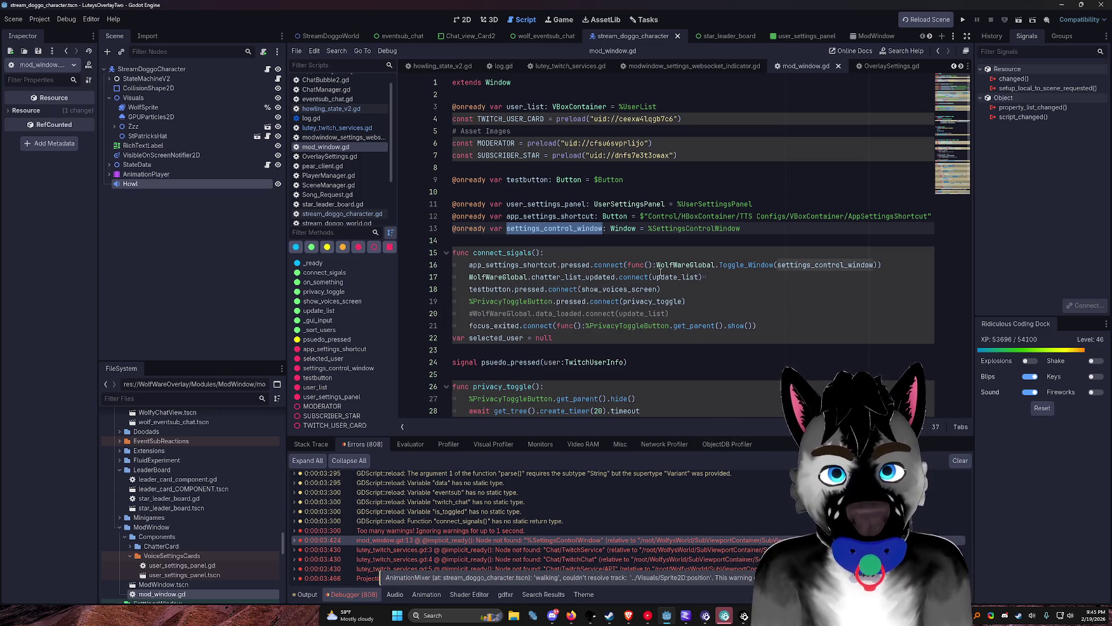
{"action": "key", "text": "ctrl+d"}
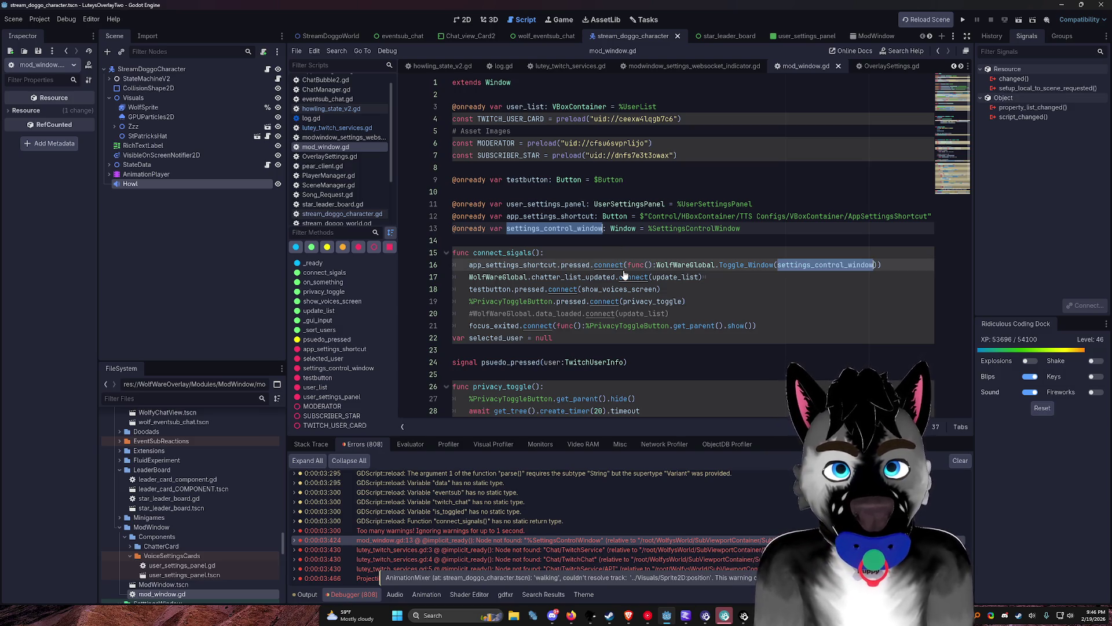
{"action": "mouse_move", "coordinate": [625, 277]}
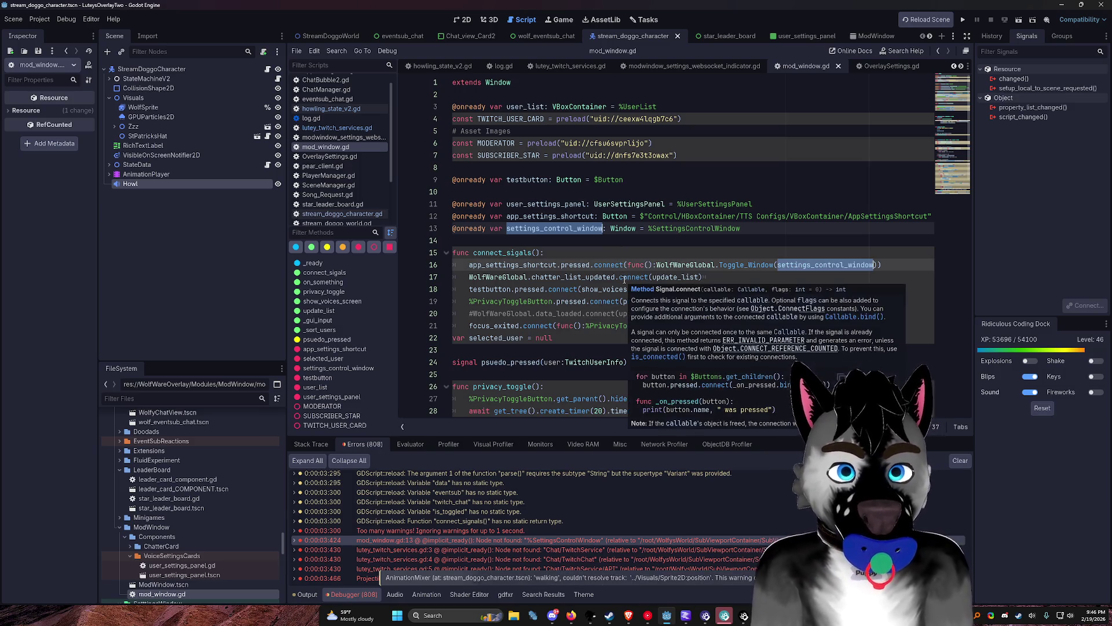
{"action": "left_click", "coordinate": [772, 230]}
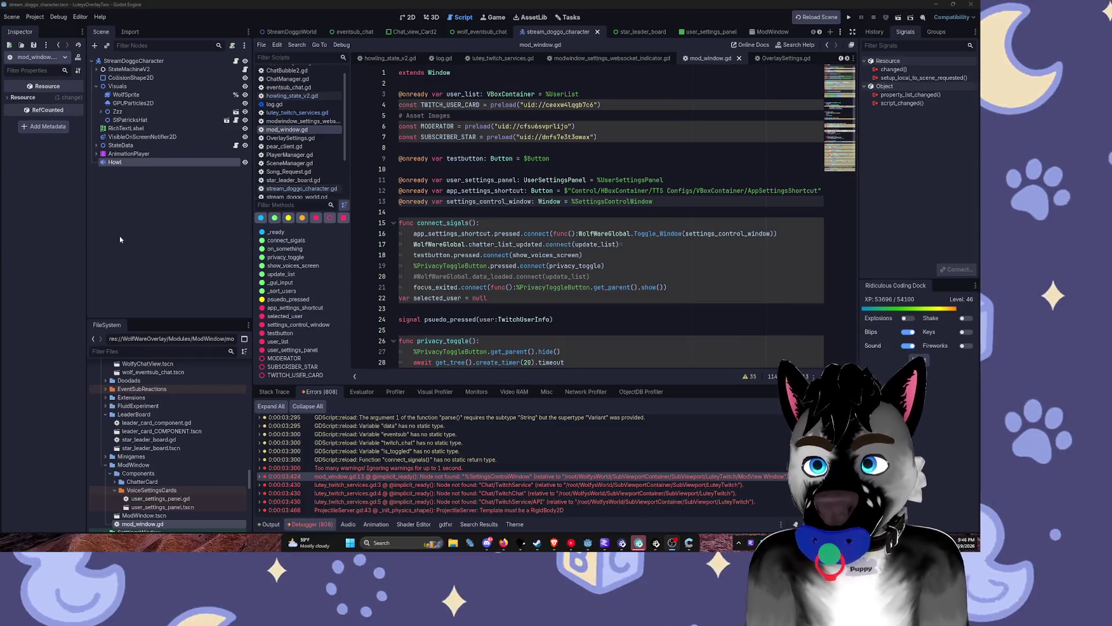
{"action": "left_click", "coordinate": [823, 21]}
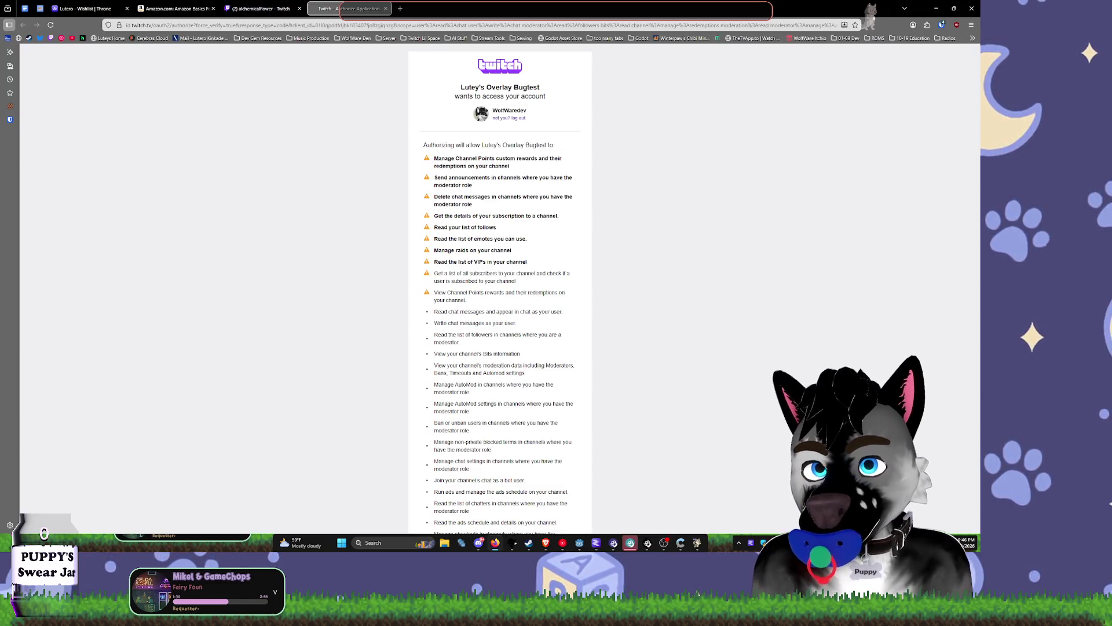
Step: Authorize Lutey's Overlay Bugtest on the Twitch page, then return to the Godot editor
{"action": "scroll", "coordinate": [675, 278], "scroll_direction": "down", "scroll_amount": 5}
{"action": "left_click", "coordinate": [571, 446]}
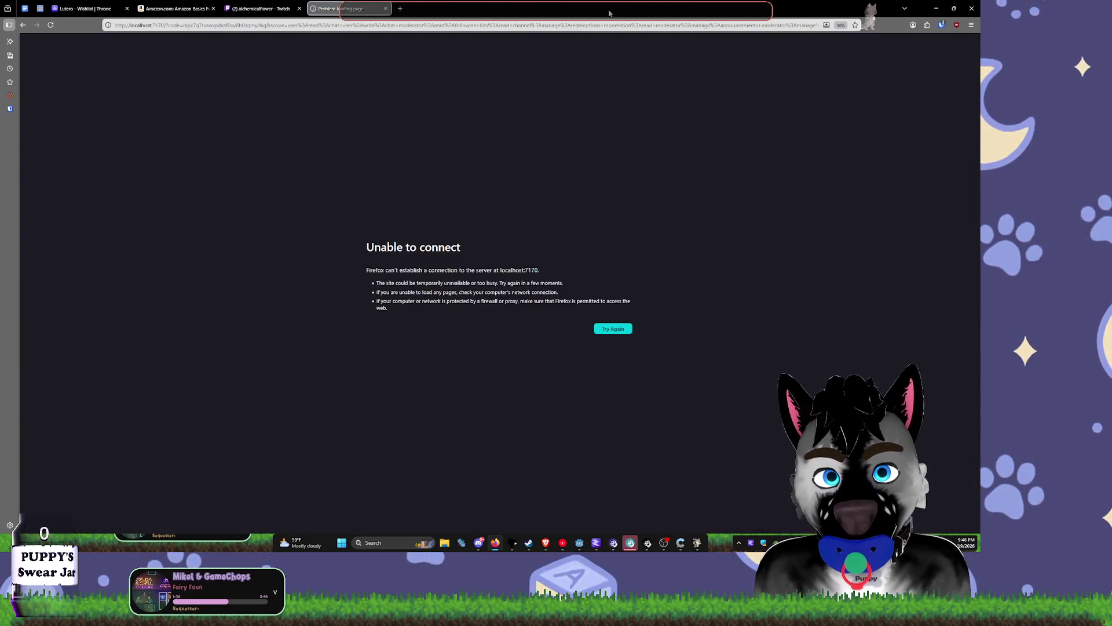
{"action": "key", "text": "alt+Tab"}
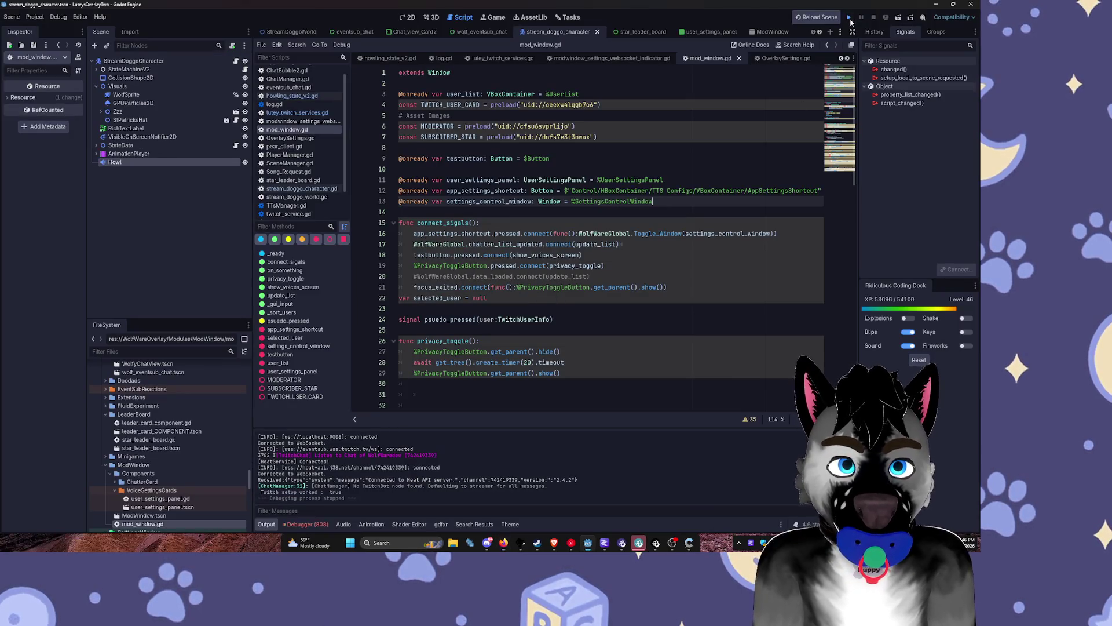
Step: Choose to wait for the unresponsive overlay so the run completes with Twitch setup reported working
{"action": "left_click", "coordinate": [849, 17]}
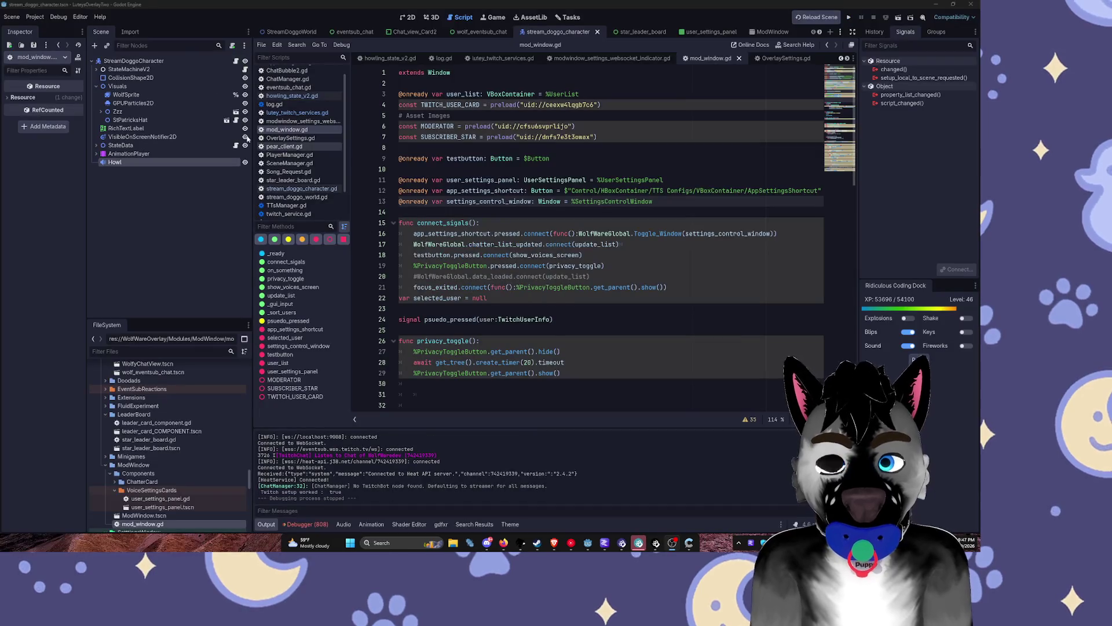
Step: Reload the current project from the Project menu
{"action": "left_click", "coordinate": [35, 17]}
{"action": "left_click", "coordinate": [57, 113]}
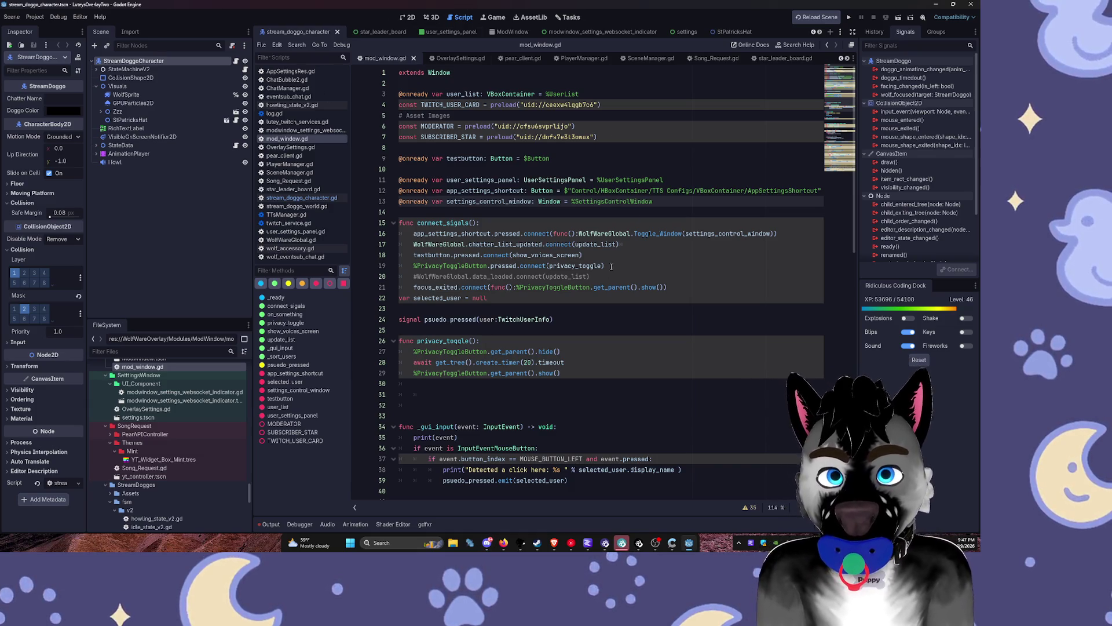
{"action": "scroll", "coordinate": [592, 367], "scroll_direction": "down", "scroll_amount": 3}
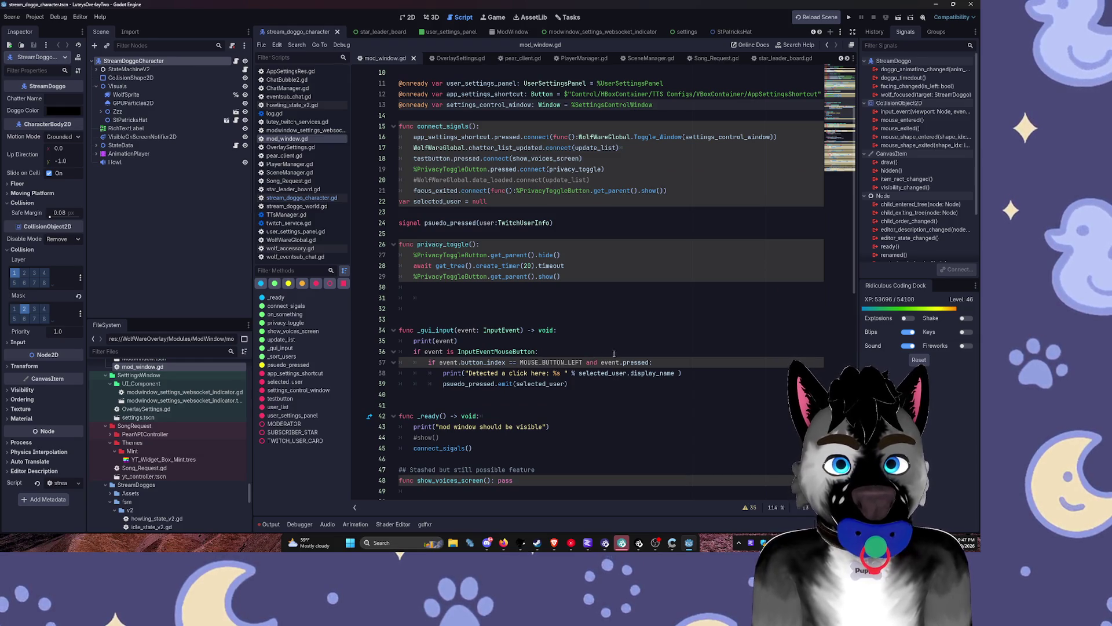
Step: Run the overlay project and show the debugger's error list
{"action": "left_click", "coordinate": [854, 18]}
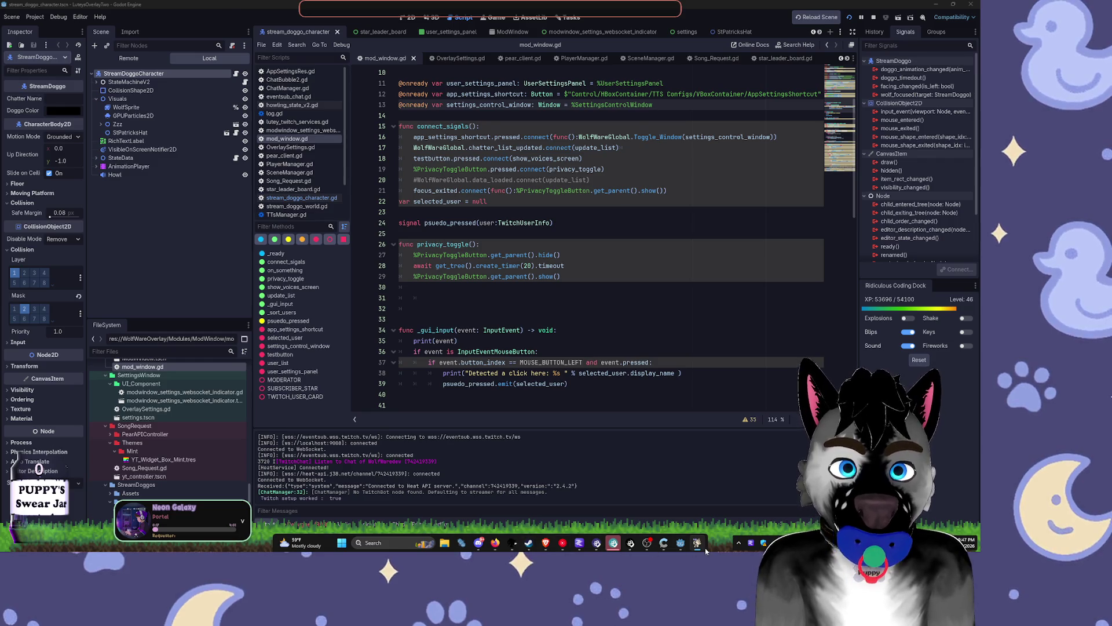
{"action": "mouse_move", "coordinate": [705, 547]}
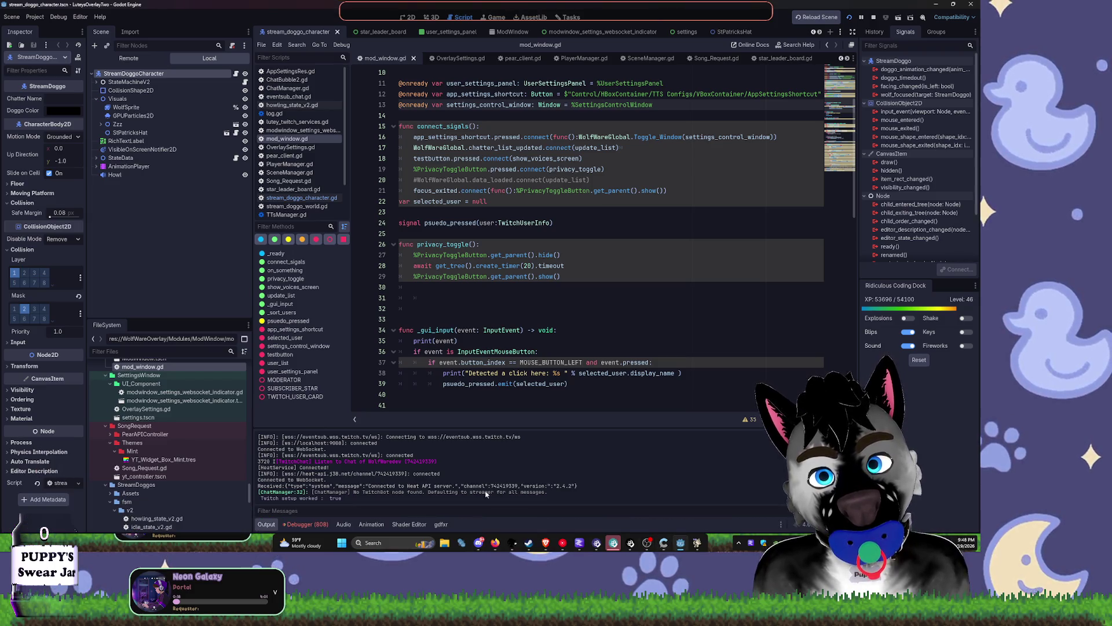
{"action": "left_click", "coordinate": [305, 524]}
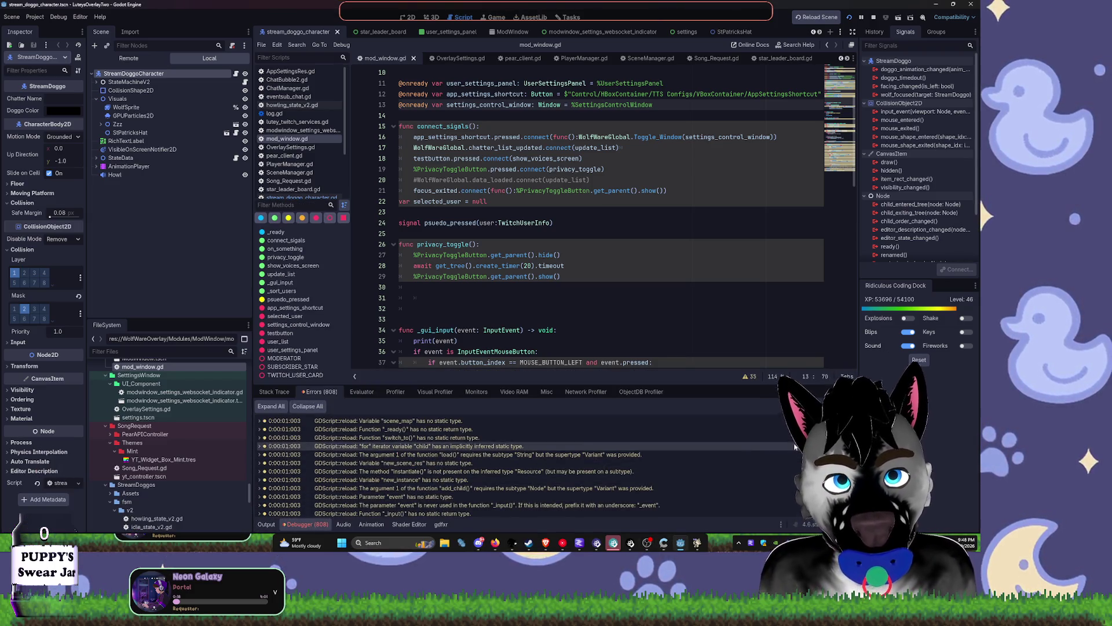
Step: Comment out lines 13 and 16 of mod_window.gd (settings_control_window) and save it
{"action": "scroll", "coordinate": [464, 463], "scroll_direction": "down", "scroll_amount": 10}
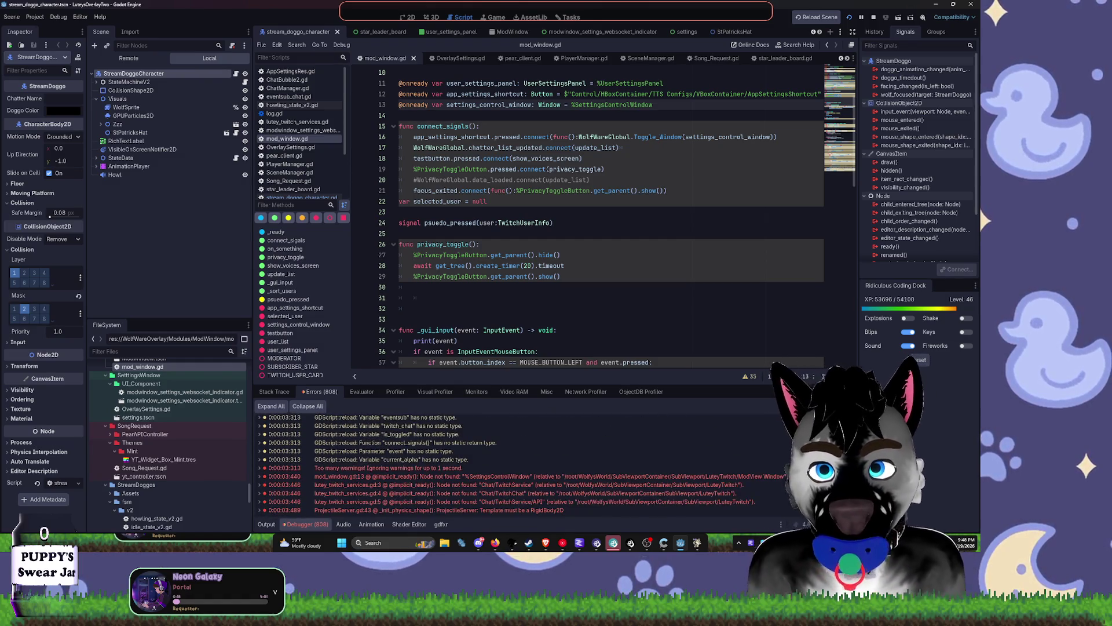
{"action": "left_click", "coordinate": [542, 477]}
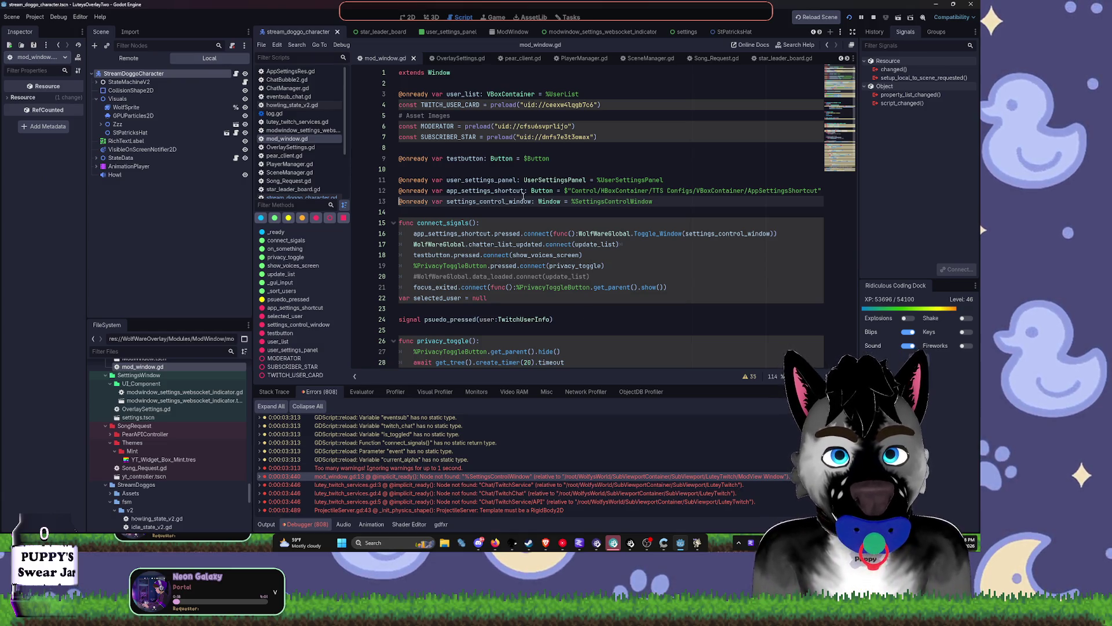
{"action": "double_click", "coordinate": [510, 201]}
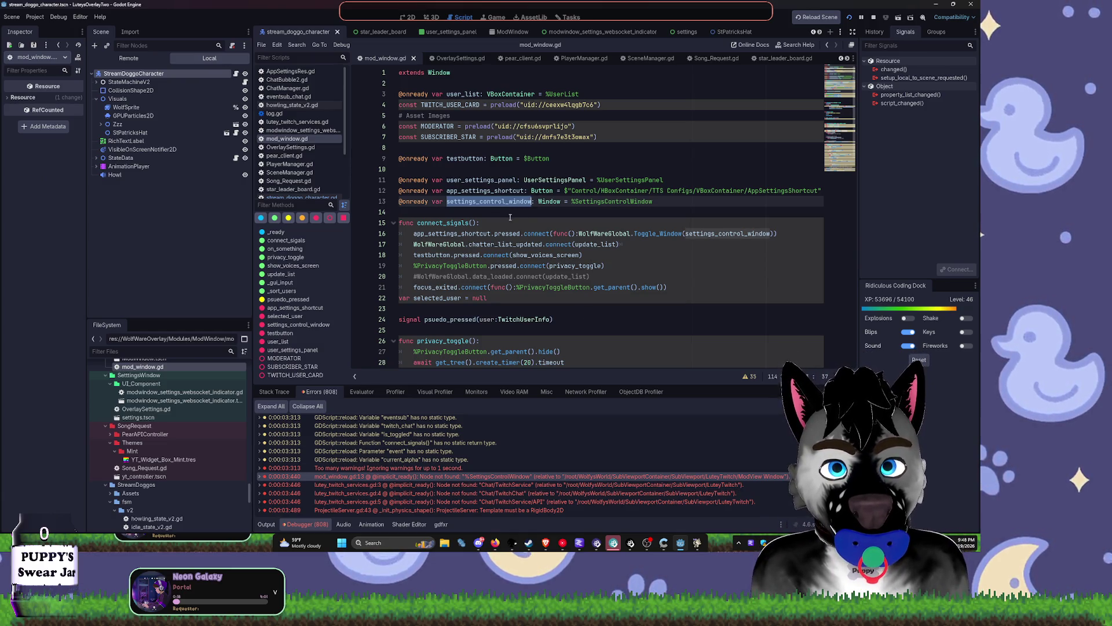
{"action": "double_click", "coordinate": [491, 233]}
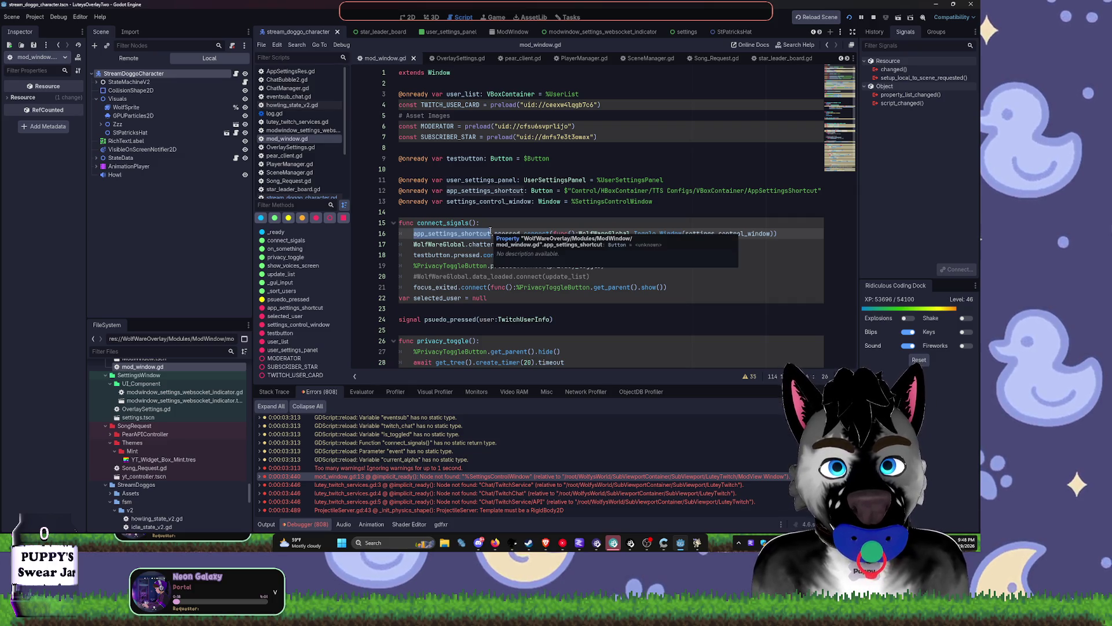
{"action": "left_click", "coordinate": [411, 234]}
{"action": "type", "text": "#"}
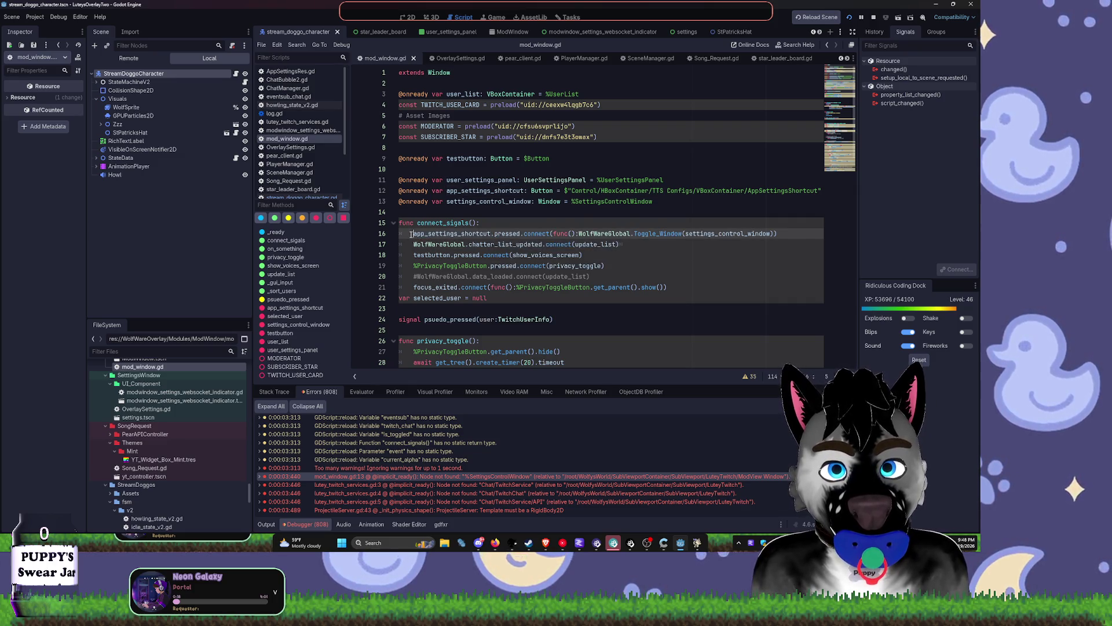
{"action": "key", "text": "Up"}
{"action": "key", "text": "Up"}
{"action": "key", "text": "Up"}
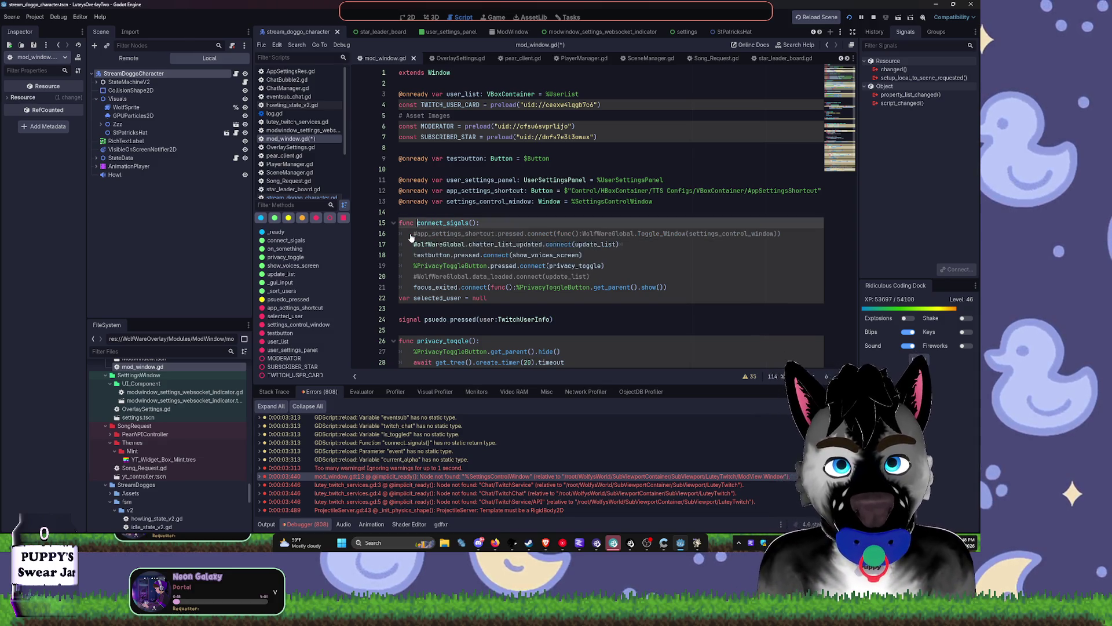
{"action": "key", "text": "Home"}
{"action": "type", "text": "#"}
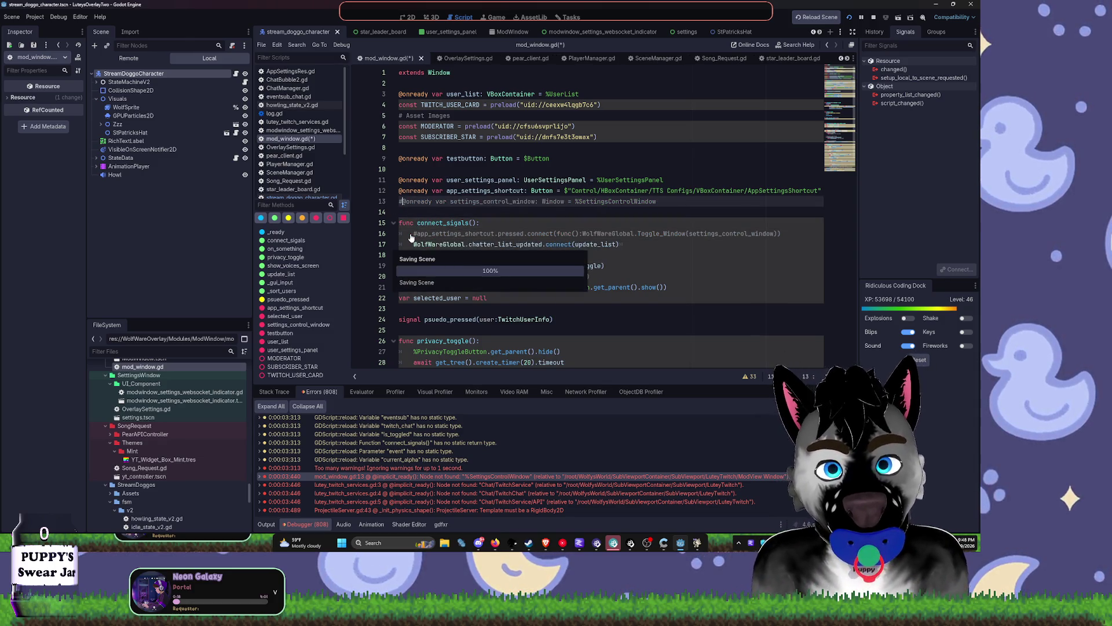
{"action": "key", "text": "ctrl+s"}
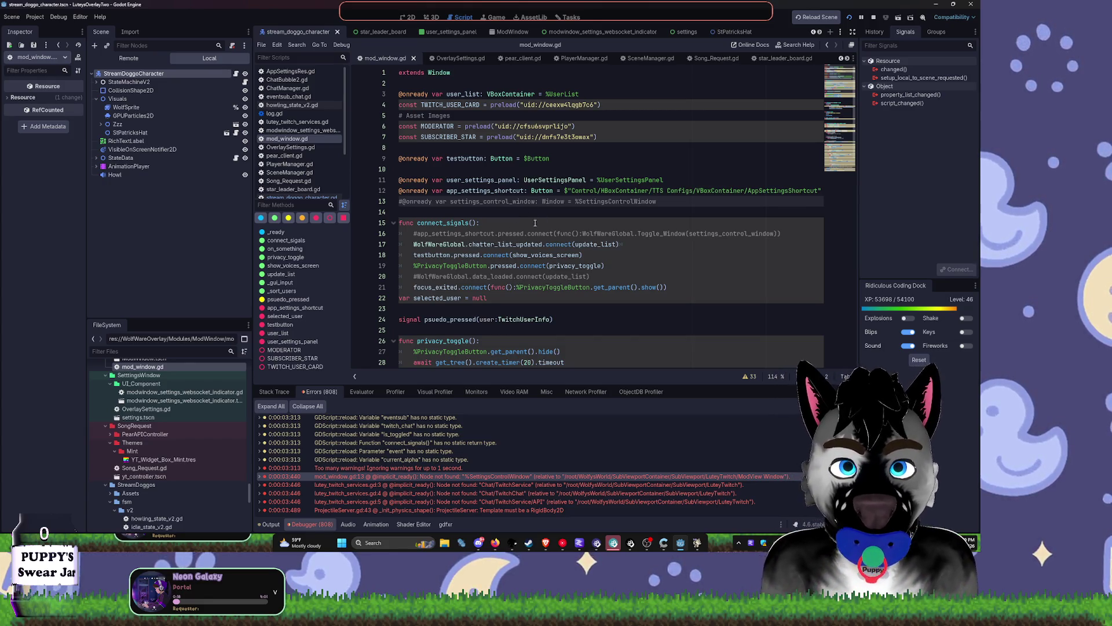
Step: Open lutey_twitch_services.gd at its line 3 error from the debugger
{"action": "key", "text": "Down"}
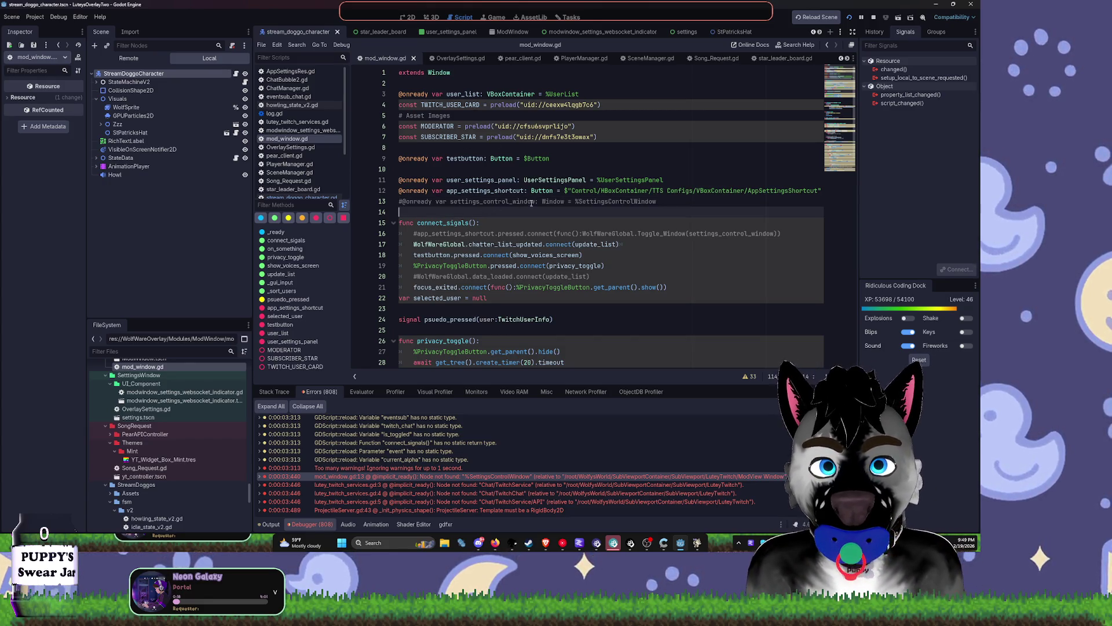
{"action": "left_click", "coordinate": [484, 201]}
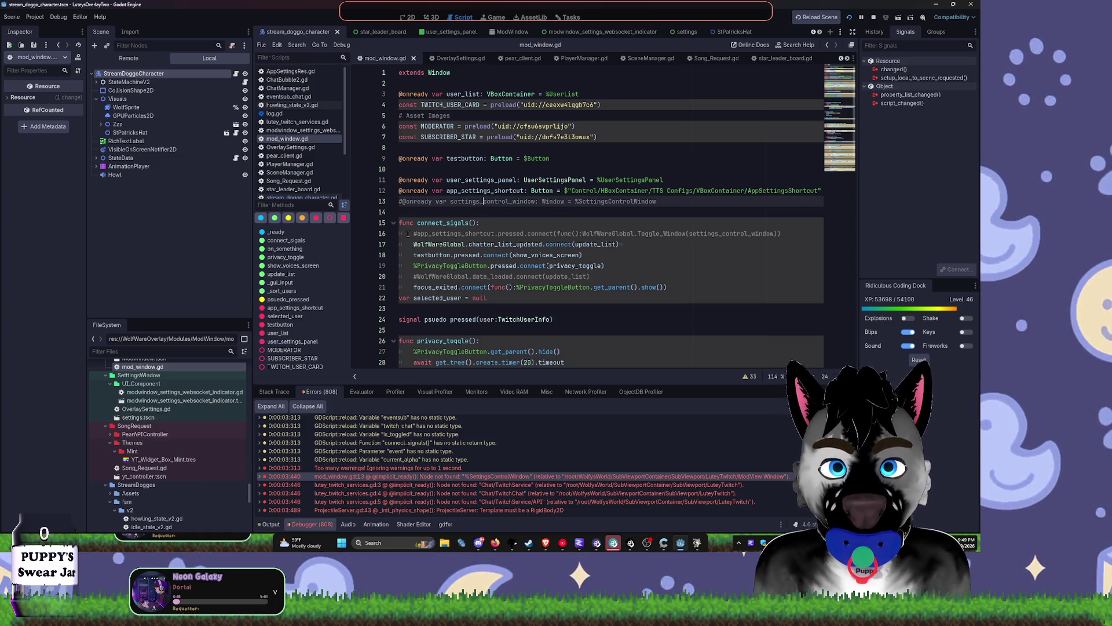
{"action": "double_click", "coordinate": [408, 487]}
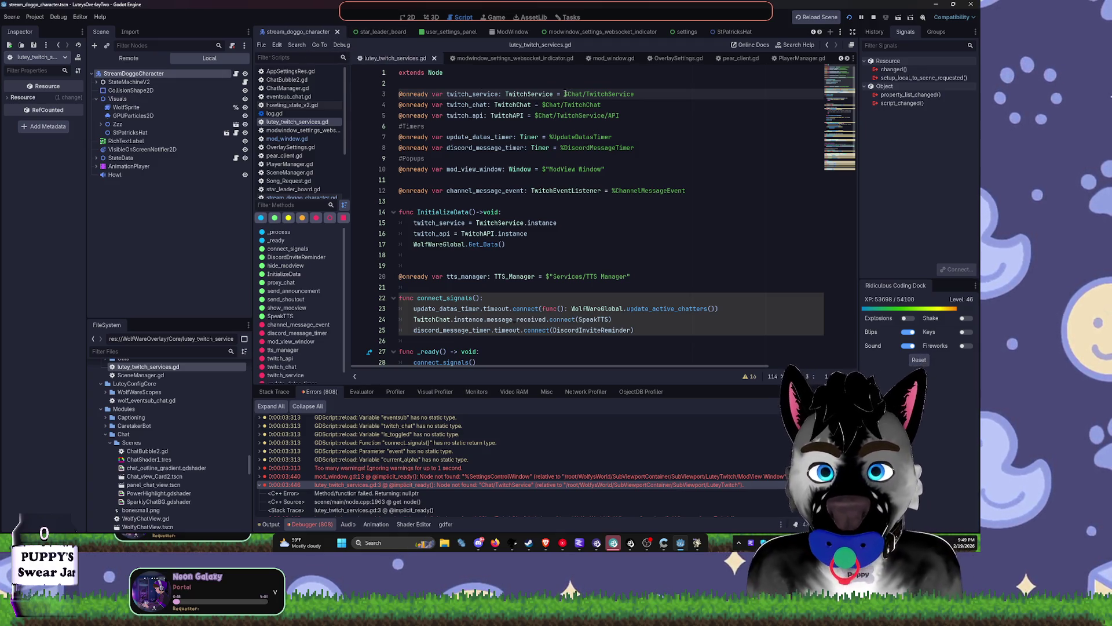
Step: Try deleting the $Chat/TwitchService path on line 3, then restore it and save
{"action": "left_click_drag", "start_coordinate": [565, 94], "coordinate": [651, 99]}
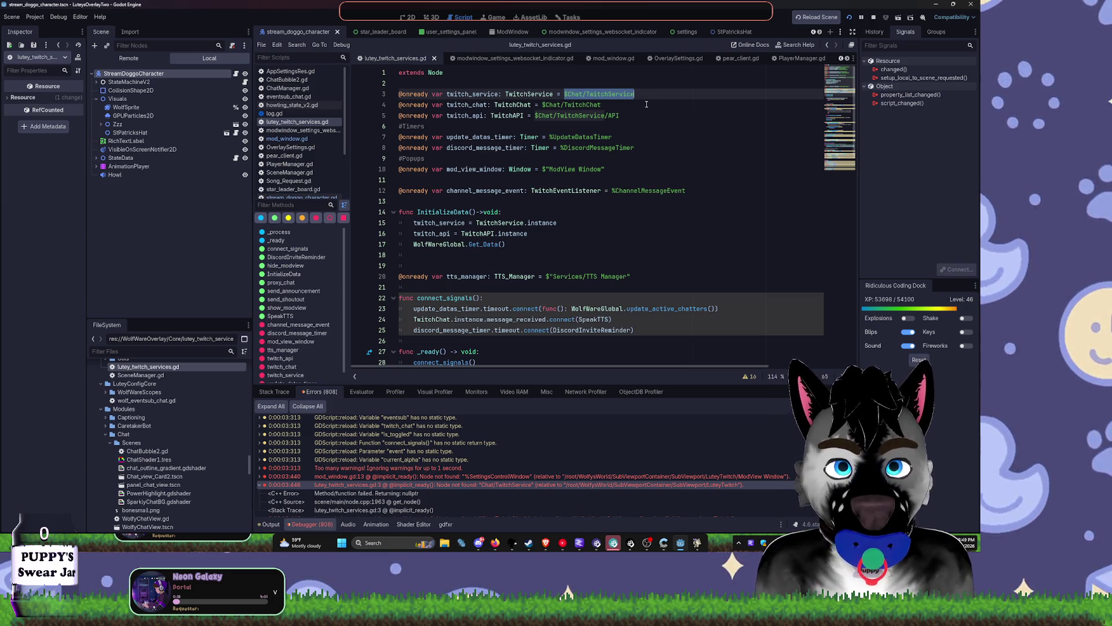
{"action": "key", "text": "BackSpace"}
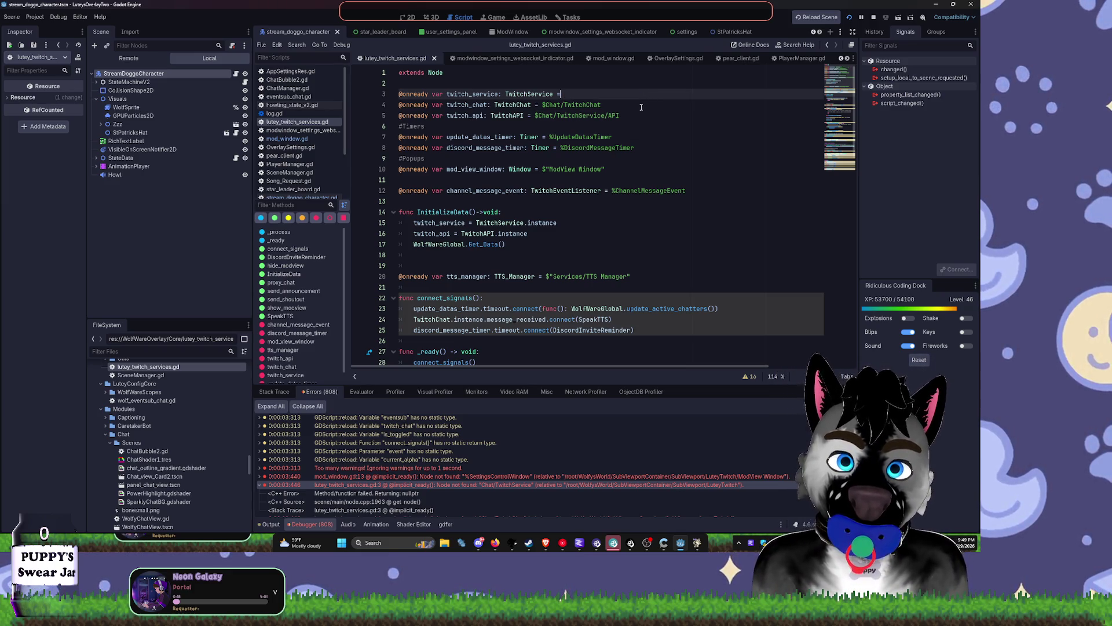
{"action": "double_click", "coordinate": [471, 93]}
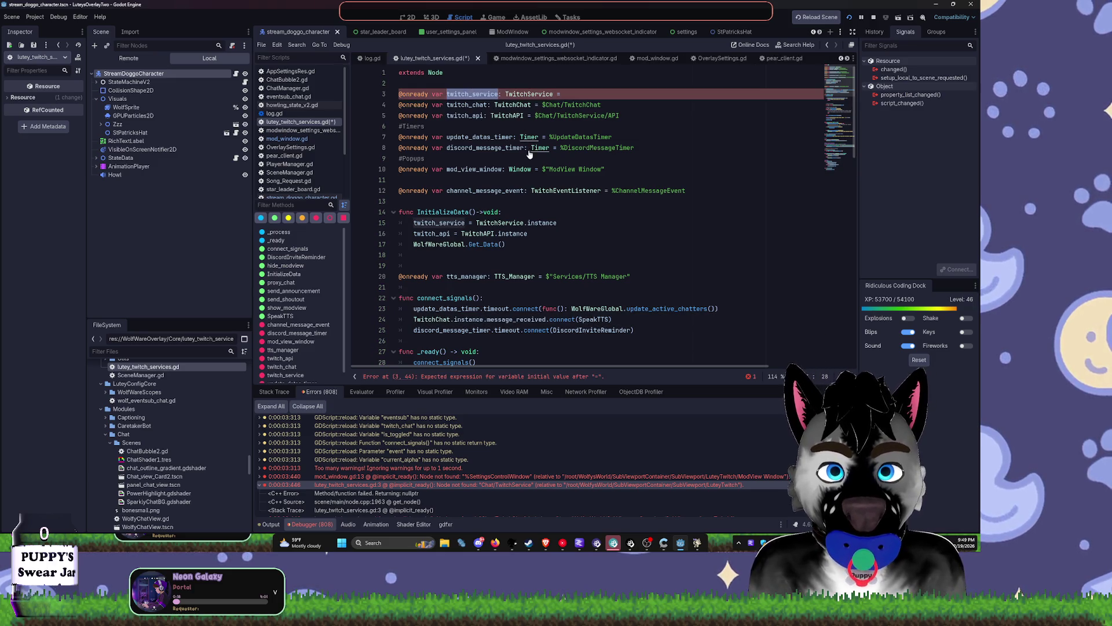
{"action": "left_click", "coordinate": [570, 96]}
{"action": "key", "text": "ctrl+z"}
{"action": "key", "text": "ctrl+s"}
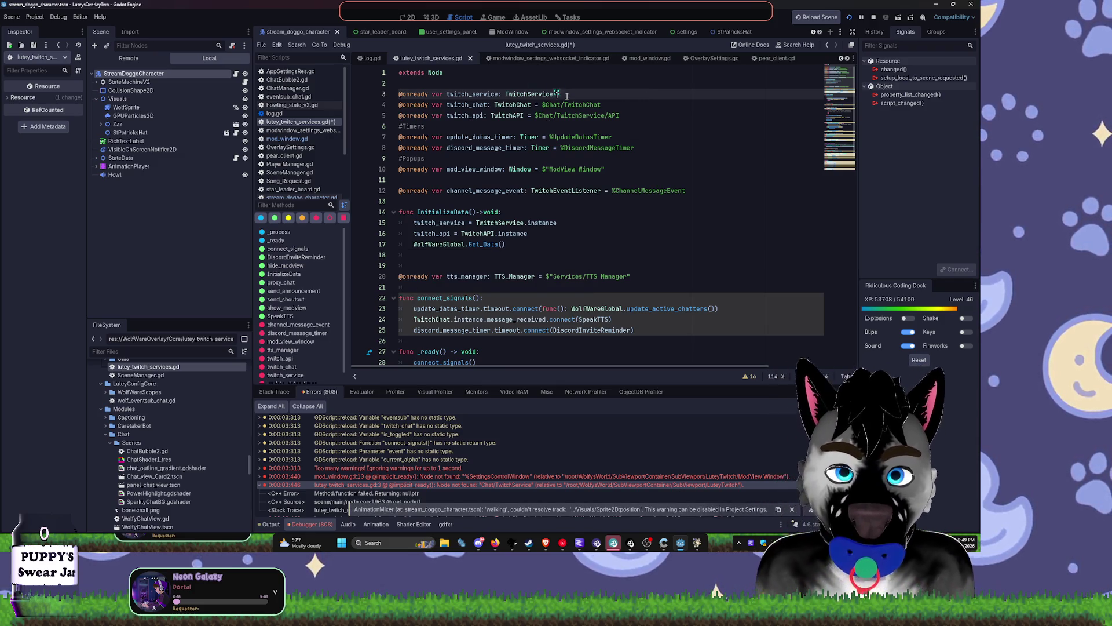
Step: Replace line 3's node path assignment with TwitchService
{"action": "key", "text": "BackSpace"}
{"action": "key", "text": "ctrl+BackSpace"}
{"action": "type", "text": "TwitchService"}
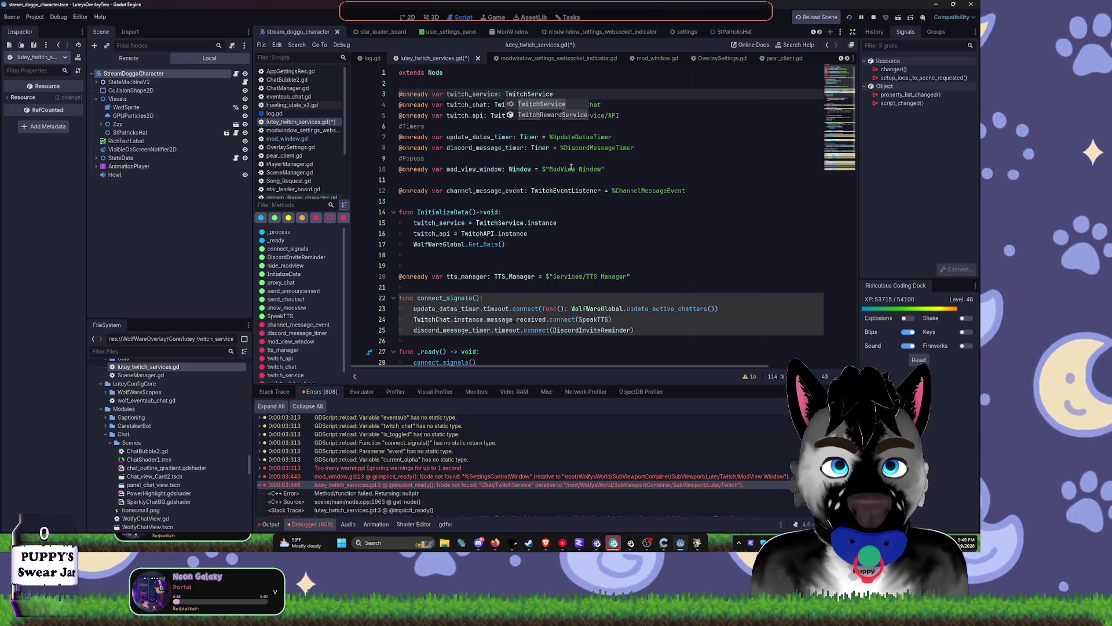
{"action": "left_click", "coordinate": [646, 126]}
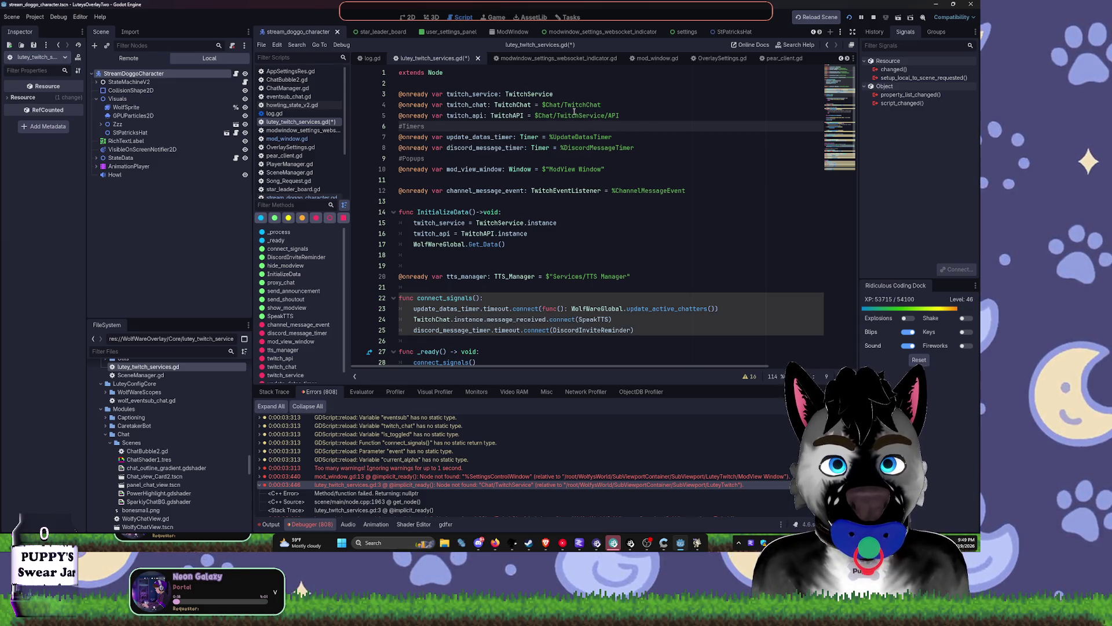
Step: Add a twitch_chat = TwitchChat.instance line to InitializeData
{"action": "double_click", "coordinate": [467, 105]}
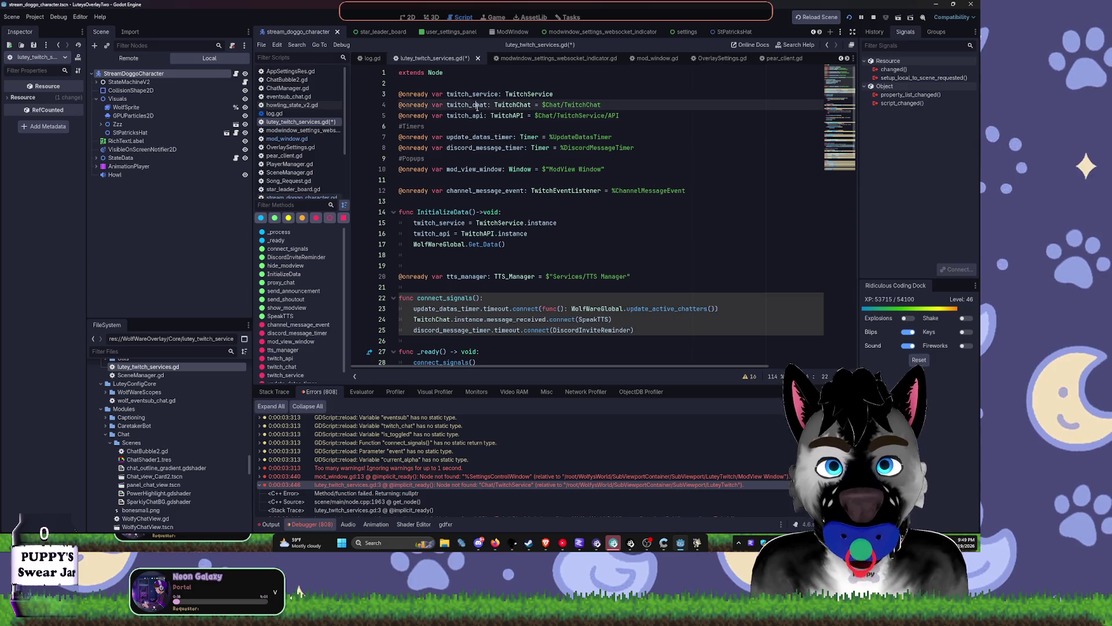
{"action": "left_click", "coordinate": [570, 218]}
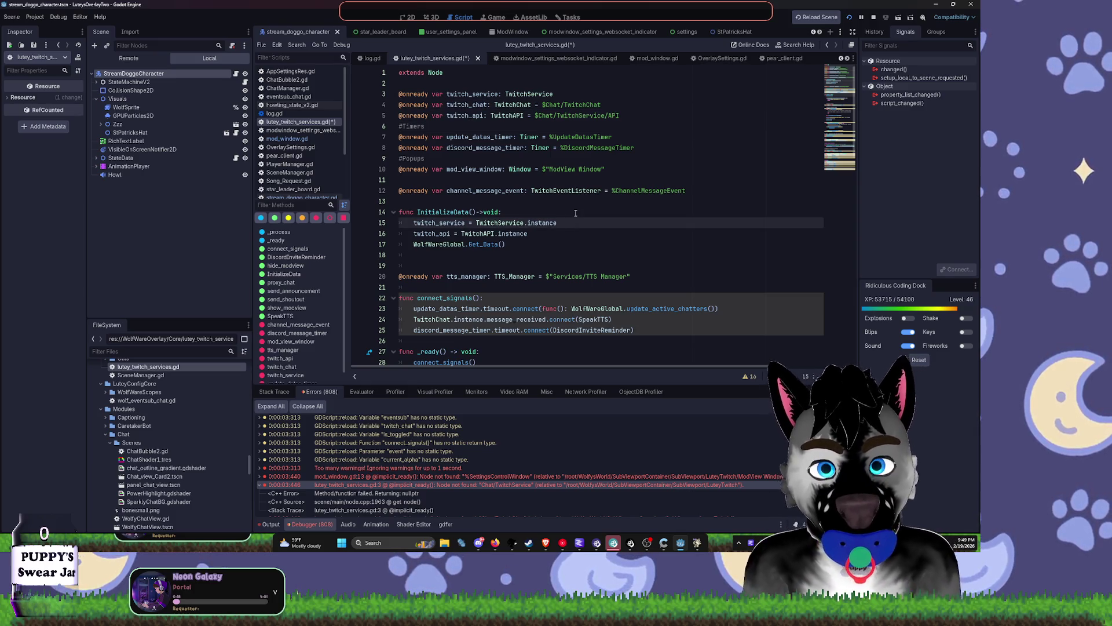
{"action": "key", "text": "Return"}
{"action": "type", "text": "tw"}
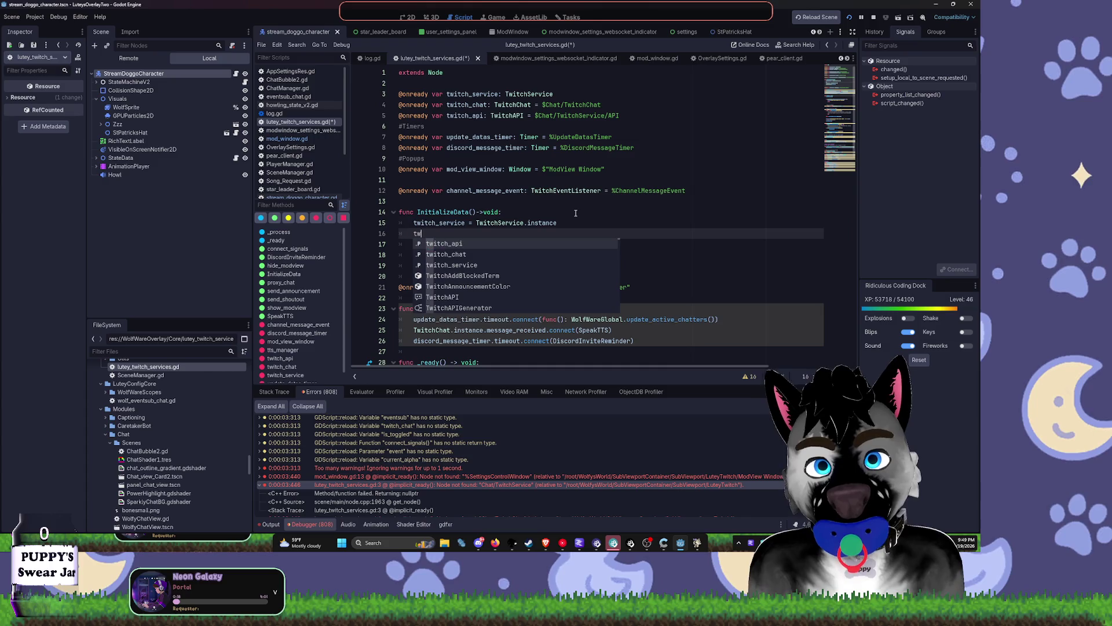
{"action": "key", "text": "Down"}
{"action": "key", "text": "Return"}
{"action": "type", "text": "="}
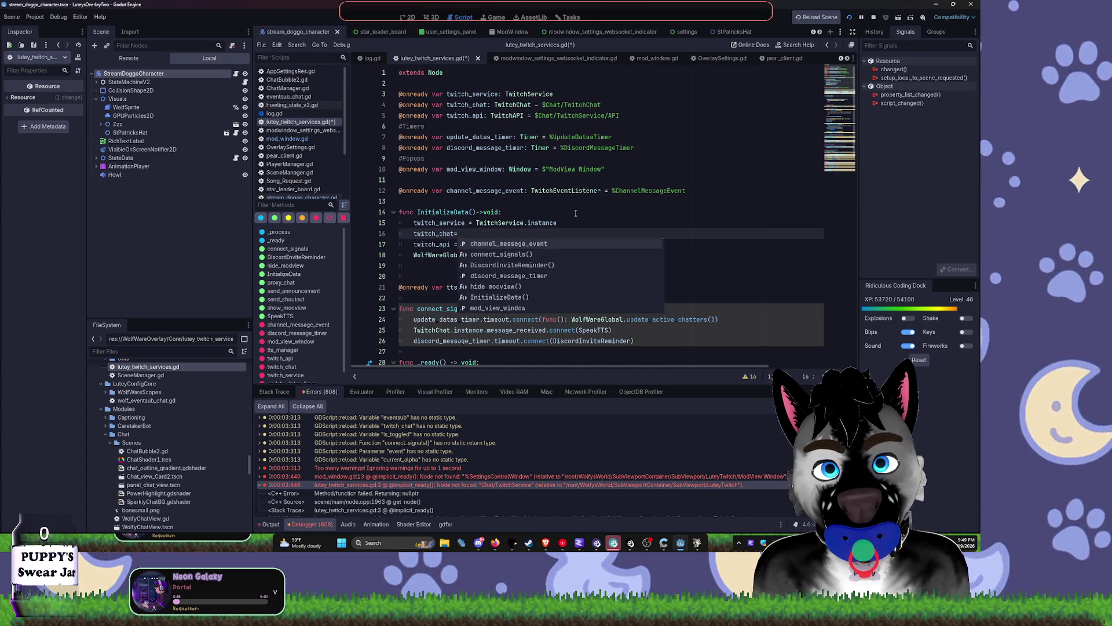
{"action": "type", "text": " Twit"}
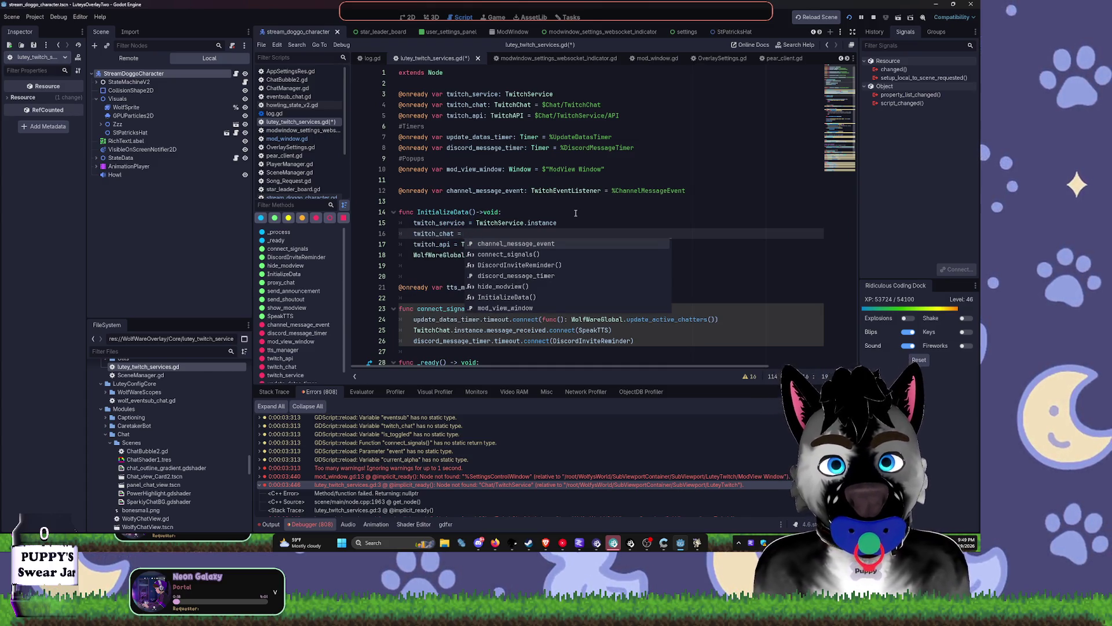
{"action": "type", "text": "cha"}
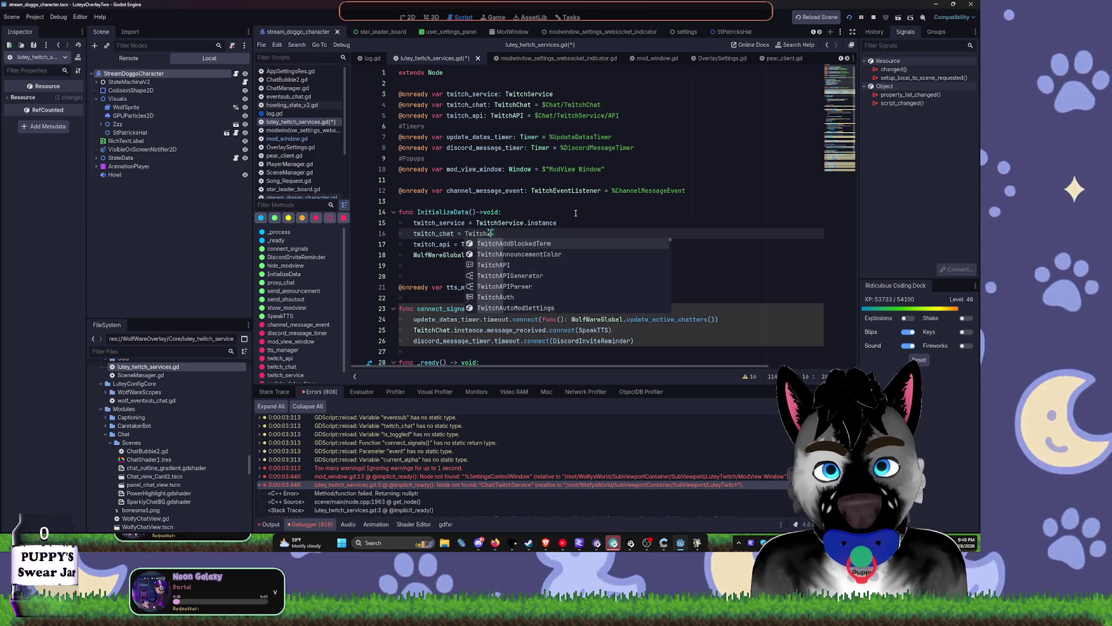
{"action": "type", "text": "t"}
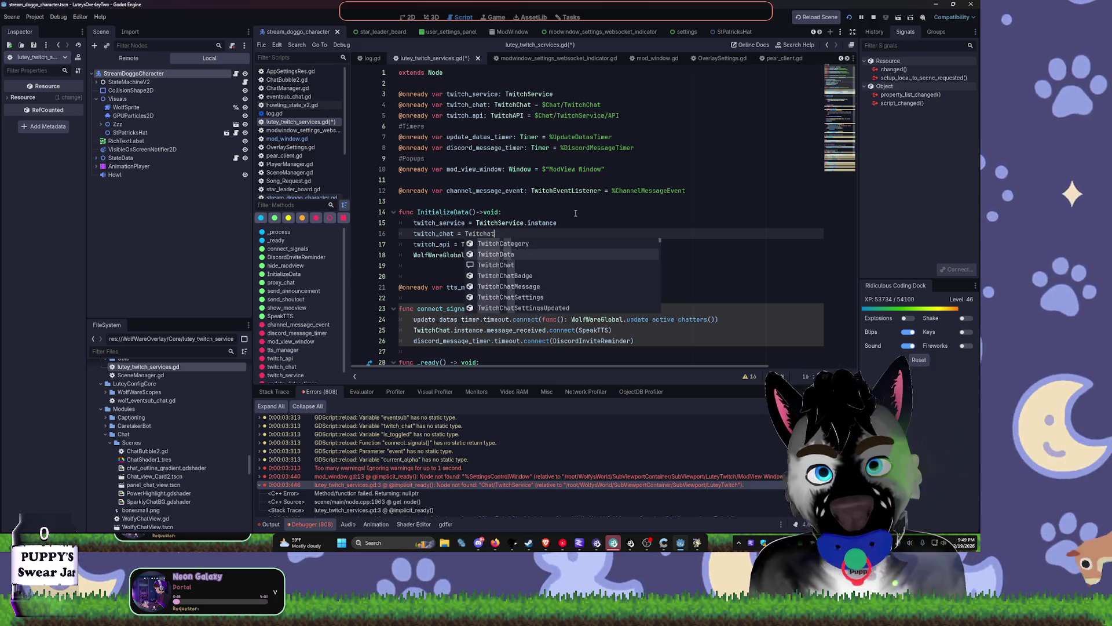
{"action": "key", "text": "Return"}
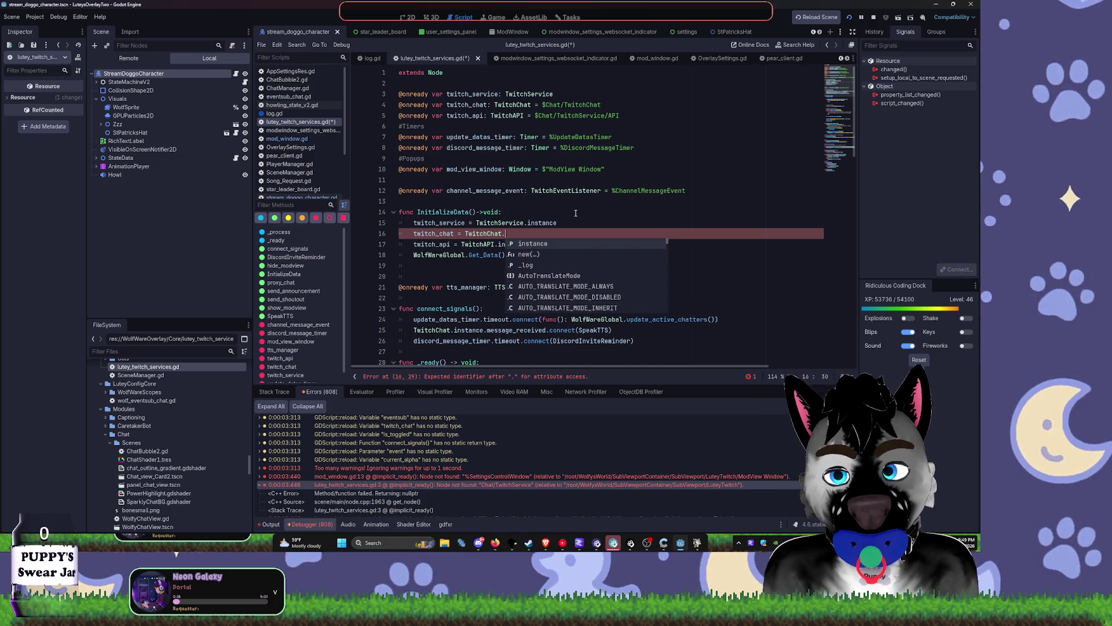
{"action": "key", "text": "Return"}
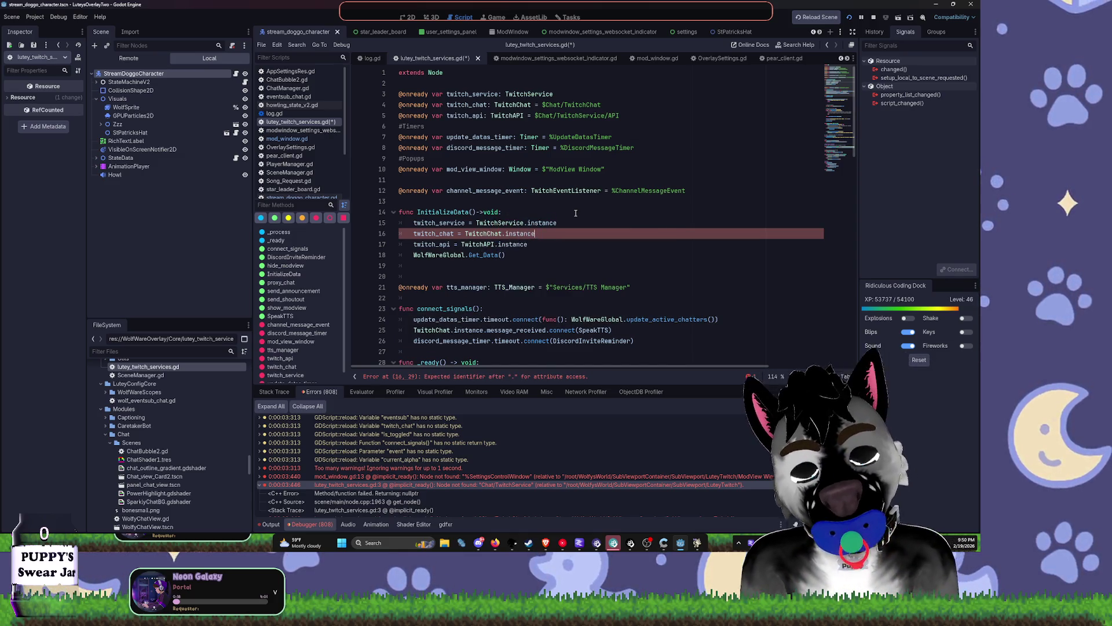
{"action": "key", "text": "Return"}
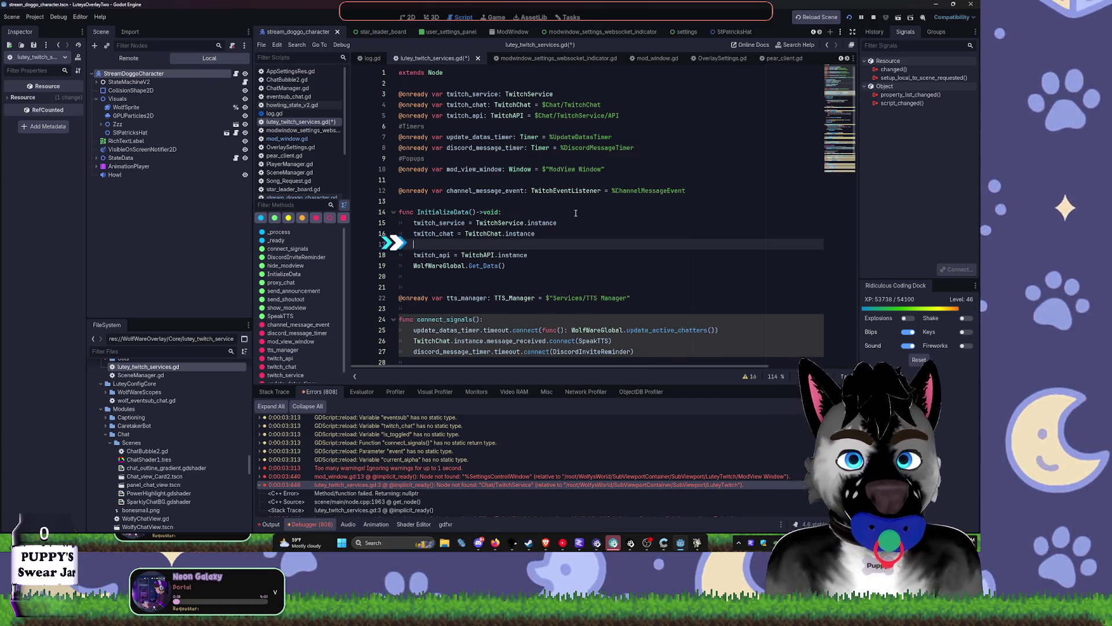
{"action": "key", "text": "Return"}
Step: Delete the $Chat/TwitchChat path on line 4 and tidy the blank lines near twitch_api
{"action": "left_click_drag", "start_coordinate": [543, 105], "coordinate": [619, 108]}
{"action": "key", "text": "BackSpace"}
{"action": "left_click", "coordinate": [450, 245]}
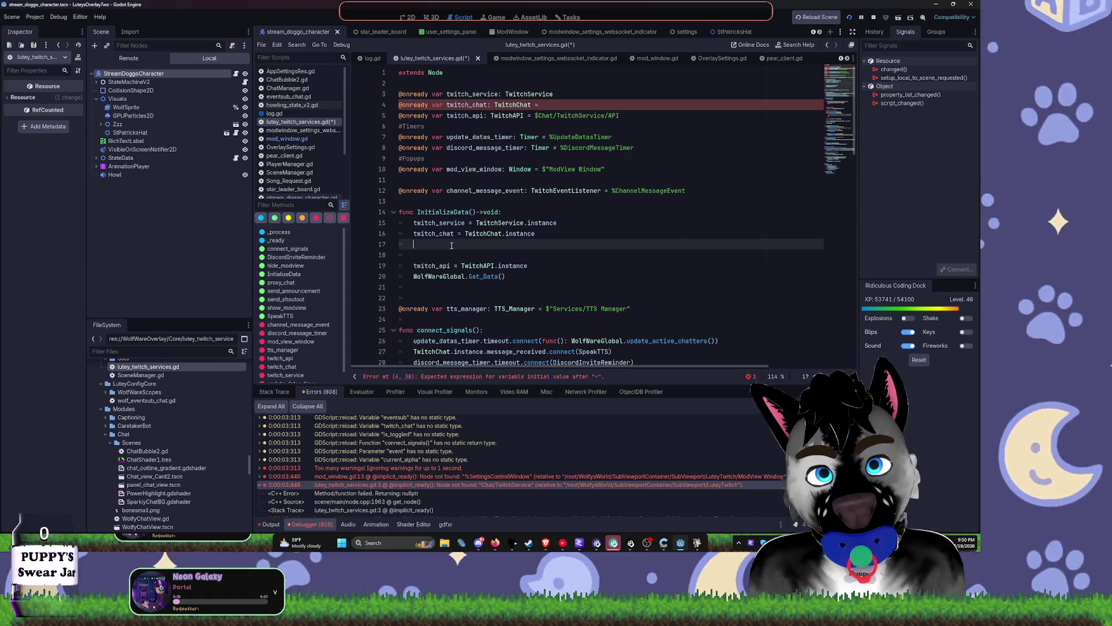
{"action": "key", "text": "Delete"}
{"action": "key", "text": "Delete"}
{"action": "key", "text": "End"}
{"action": "key", "text": "Return"}
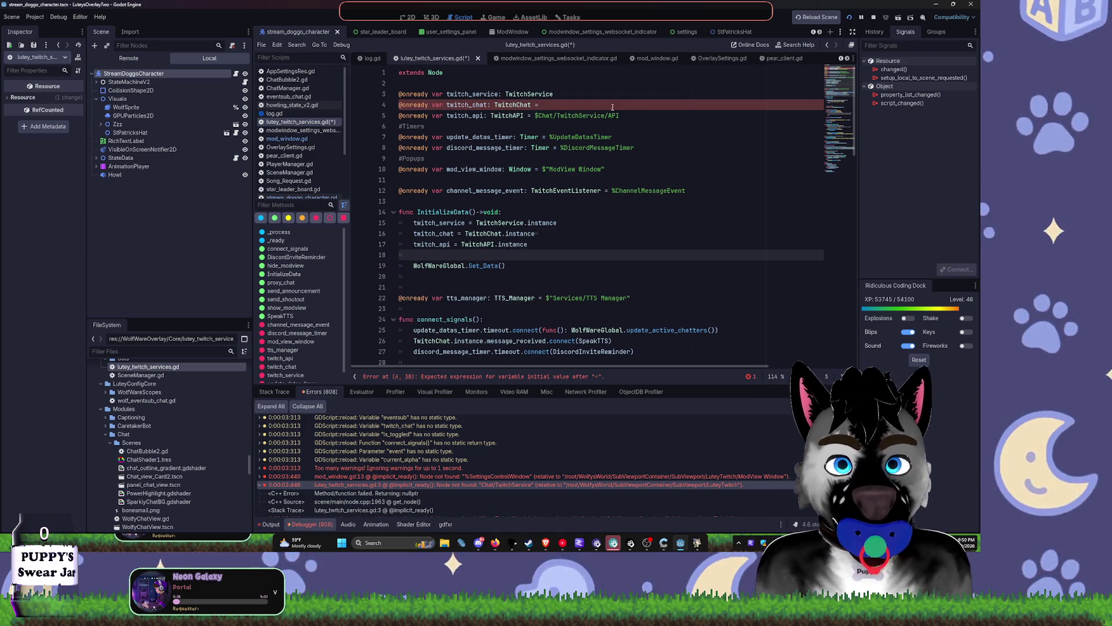
Step: Delete the $Chat/TwitchService/API path on line 5 and save the script
{"action": "left_click", "coordinate": [555, 107]}
{"action": "left_click_drag", "start_coordinate": [535, 116], "coordinate": [653, 116]}
{"action": "key", "text": "BackSpace"}
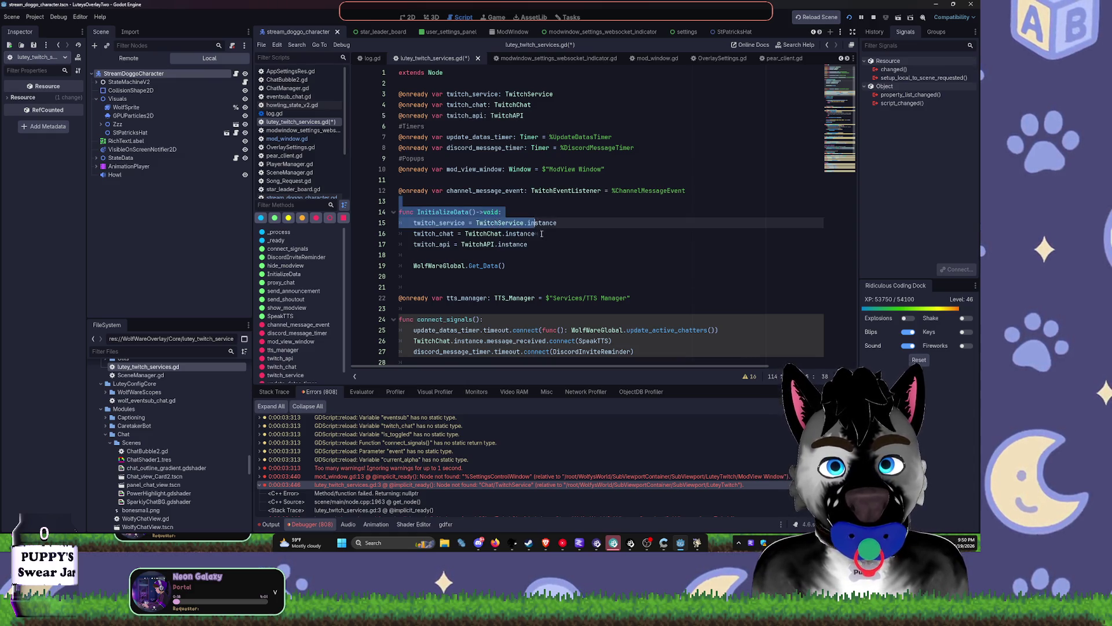
{"action": "left_click", "coordinate": [549, 254]}
{"action": "key", "text": "ctrl+s"}
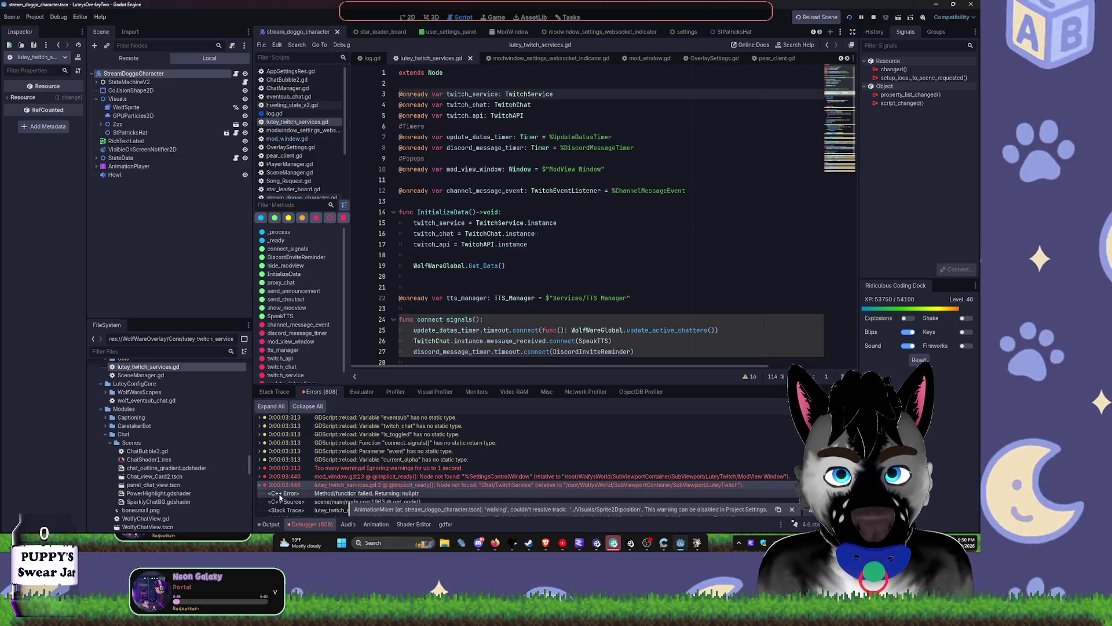
Step: Expand and collapse the lutey_twitch_services.gd:3 error to review the TwitchService, TwitchChat and TwitchAPI missing-node errors
{"action": "left_click", "coordinate": [260, 485]}
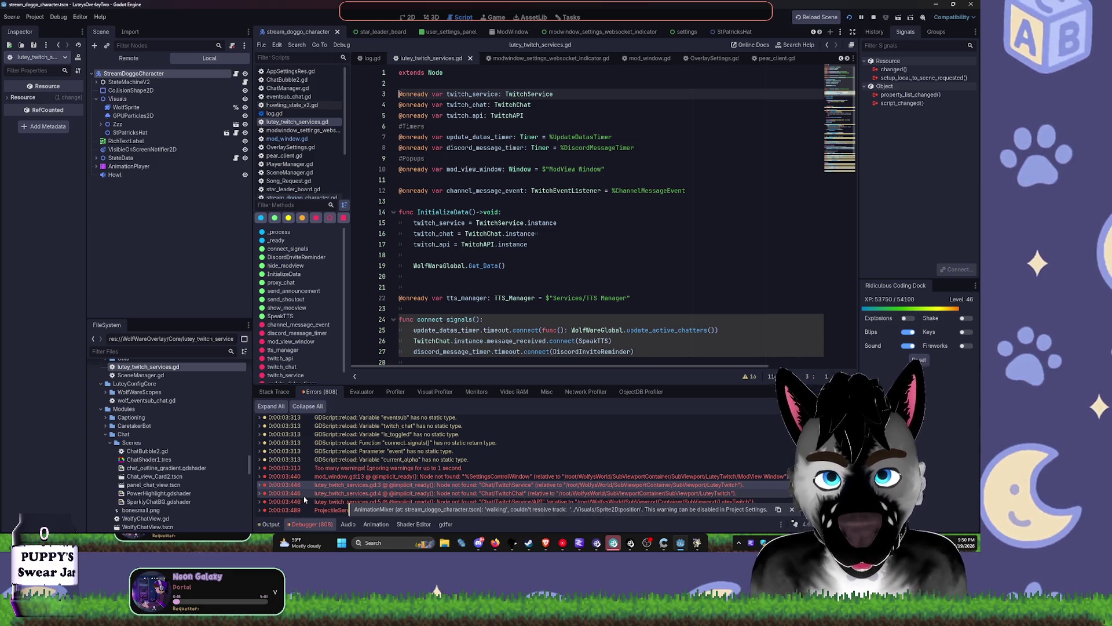
{"action": "mouse_move", "coordinate": [303, 495]}
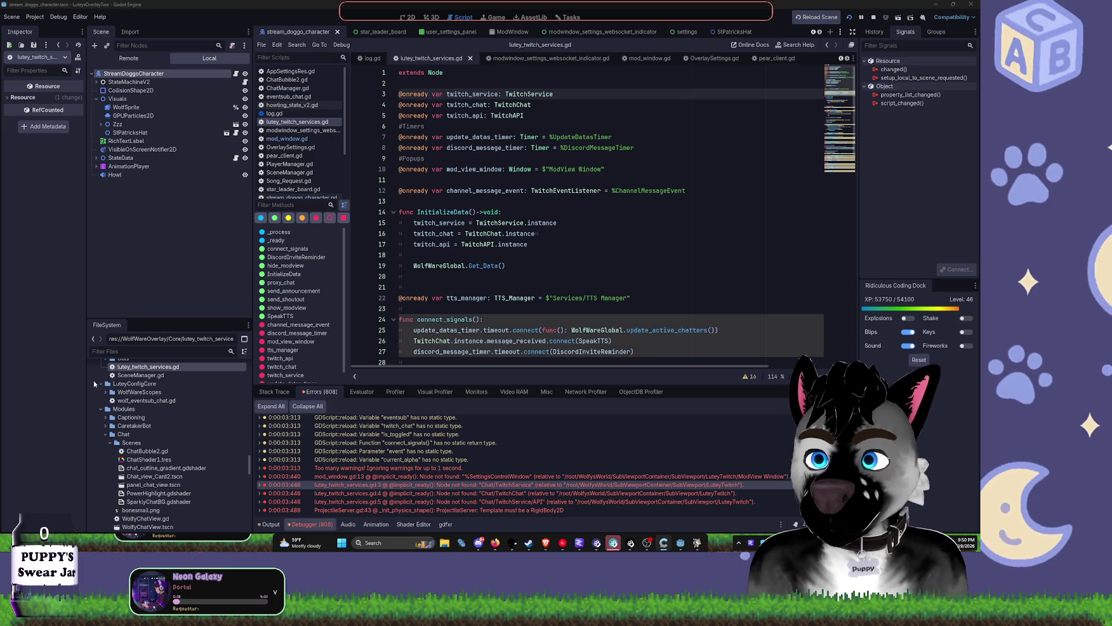
{"action": "double_click", "coordinate": [547, 485]}
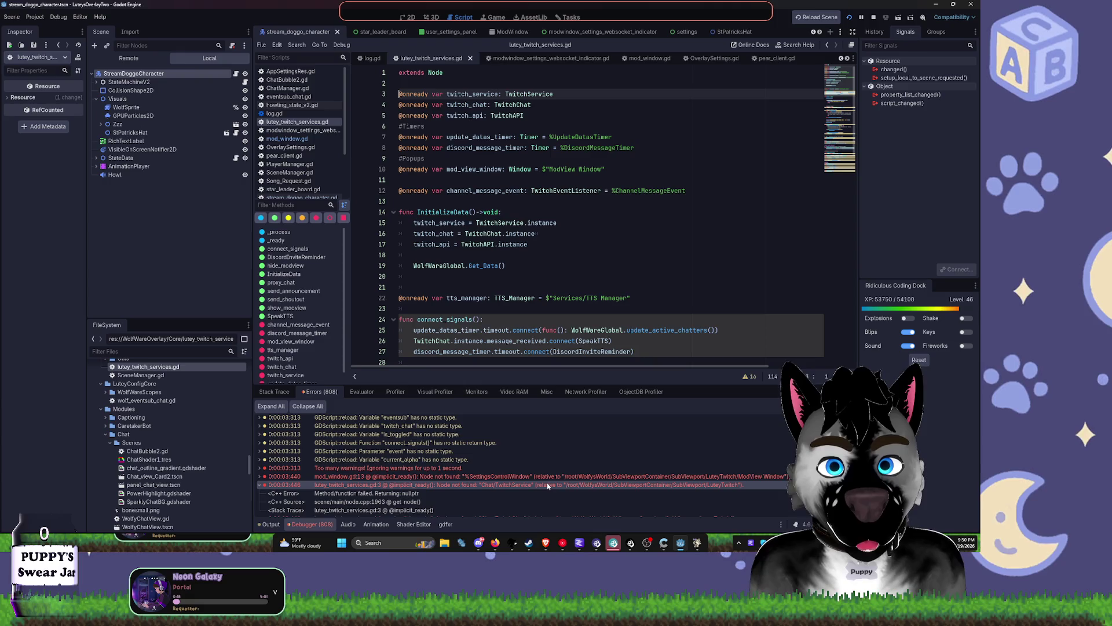
{"action": "double_click", "coordinate": [548, 485]}
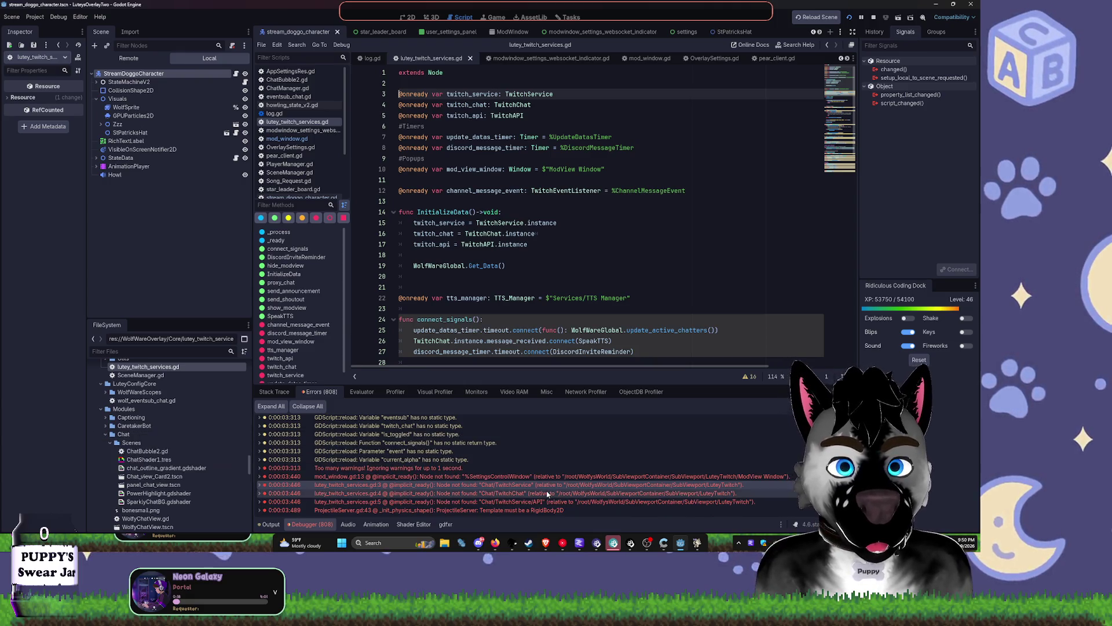
Step: Open ProjectileServer.gd at line 43 from its debugger error, waiting out the unresponsive editor
{"action": "mouse_move", "coordinate": [545, 496]}
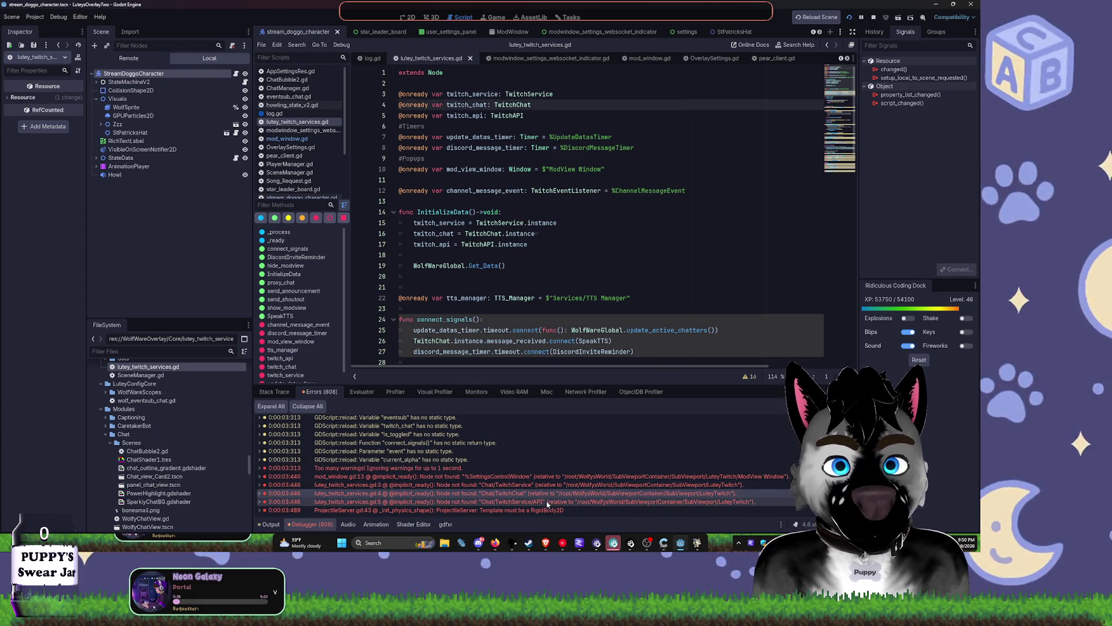
{"action": "double_click", "coordinate": [547, 510]}
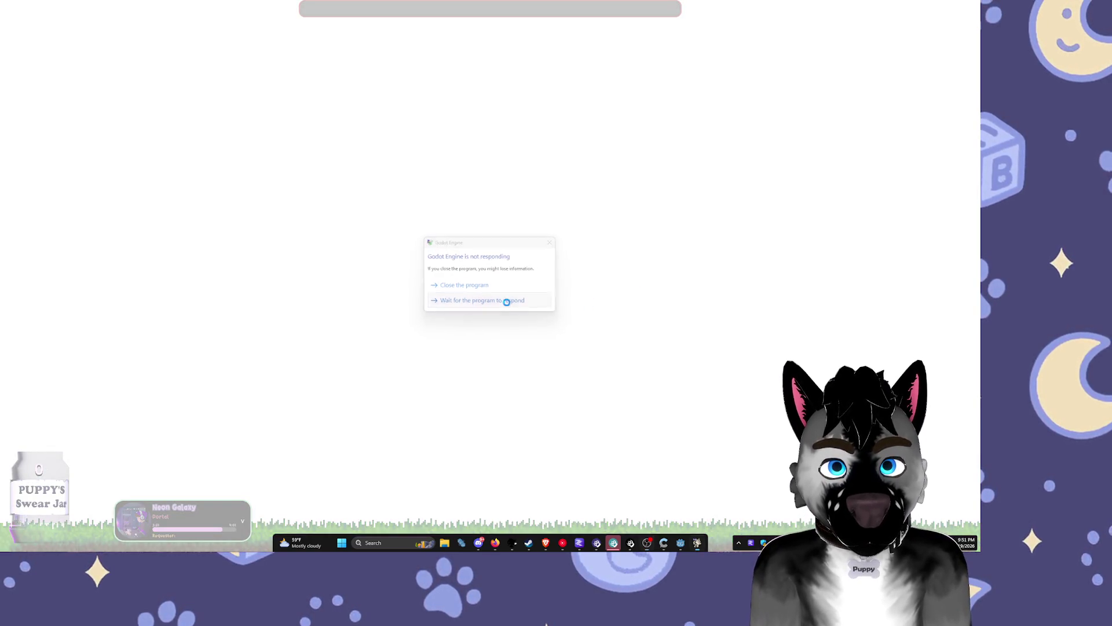
{"action": "left_click", "coordinate": [506, 301]}
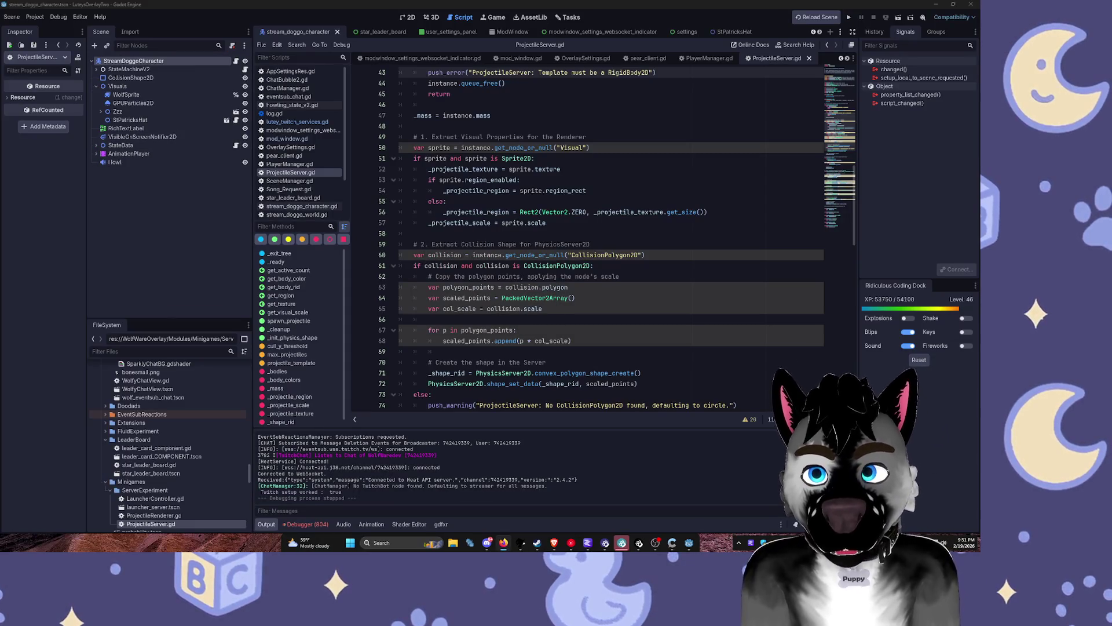
{"action": "mouse_move", "coordinate": [312, 73]}
{"action": "left_mouse_down"}
{"action": "mouse_move", "coordinate": [371, 38]}
{"action": "mouse_move", "coordinate": [725, 38]}
{"action": "mouse_move", "coordinate": [289, 40]}
{"action": "left_mouse_up"}
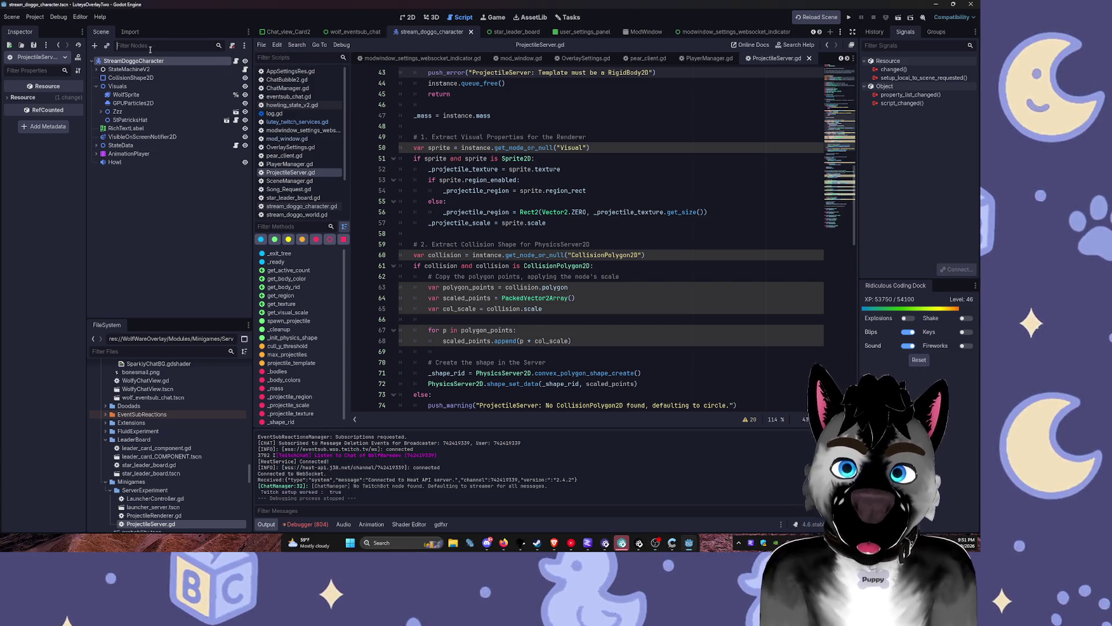
{"action": "left_click", "coordinate": [150, 46]}
Step: Open lutey_twitch_services.tscn, select its TwitchService node and switch to the 2D view
{"action": "type", "text": "c"}
{"action": "key", "text": "ctrl+shift+o"}
{"action": "type", "text": "tw"}
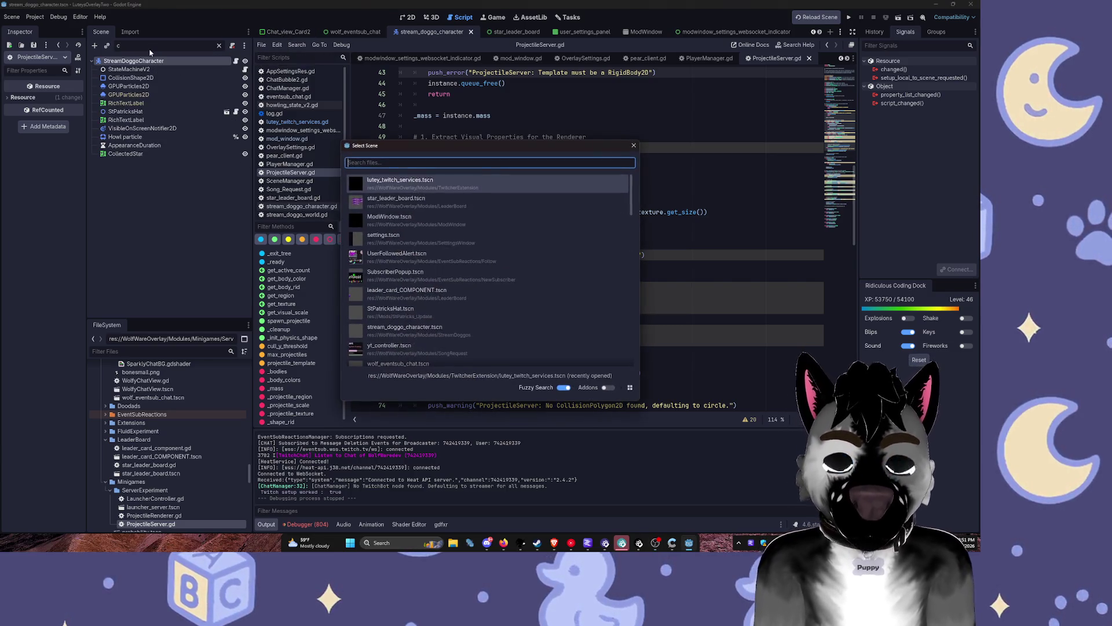
{"action": "key", "text": "Return"}
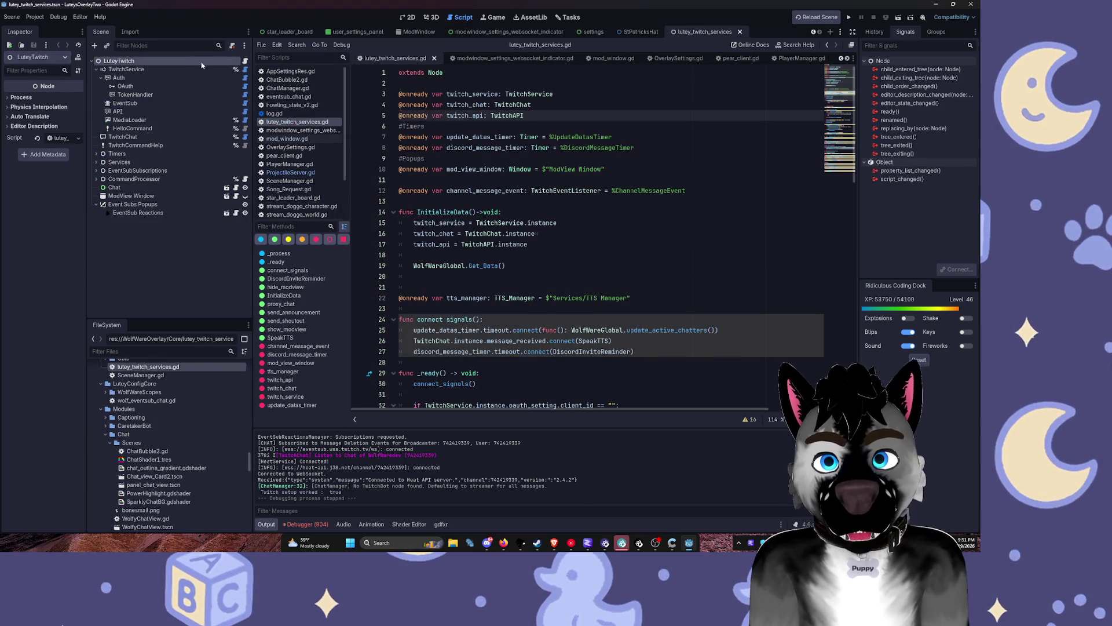
{"action": "left_click", "coordinate": [202, 69]}
{"action": "left_click_drag", "start_coordinate": [86, 82], "coordinate": [171, 96]}
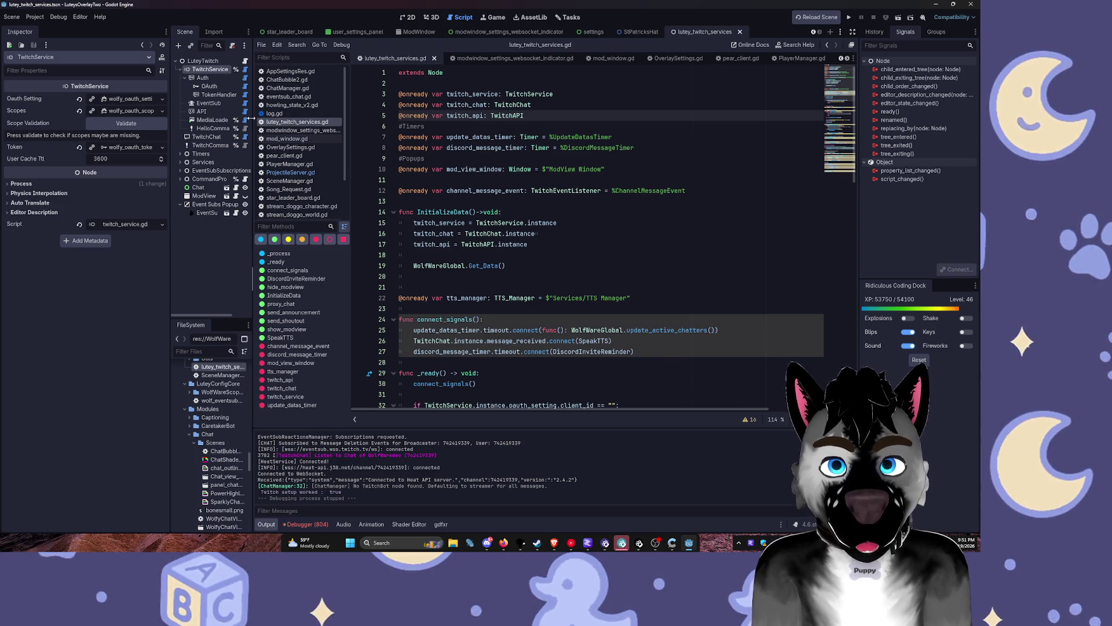
{"action": "left_click_drag", "start_coordinate": [250, 118], "coordinate": [290, 118]}
{"action": "key", "text": "ctrl+F1"}
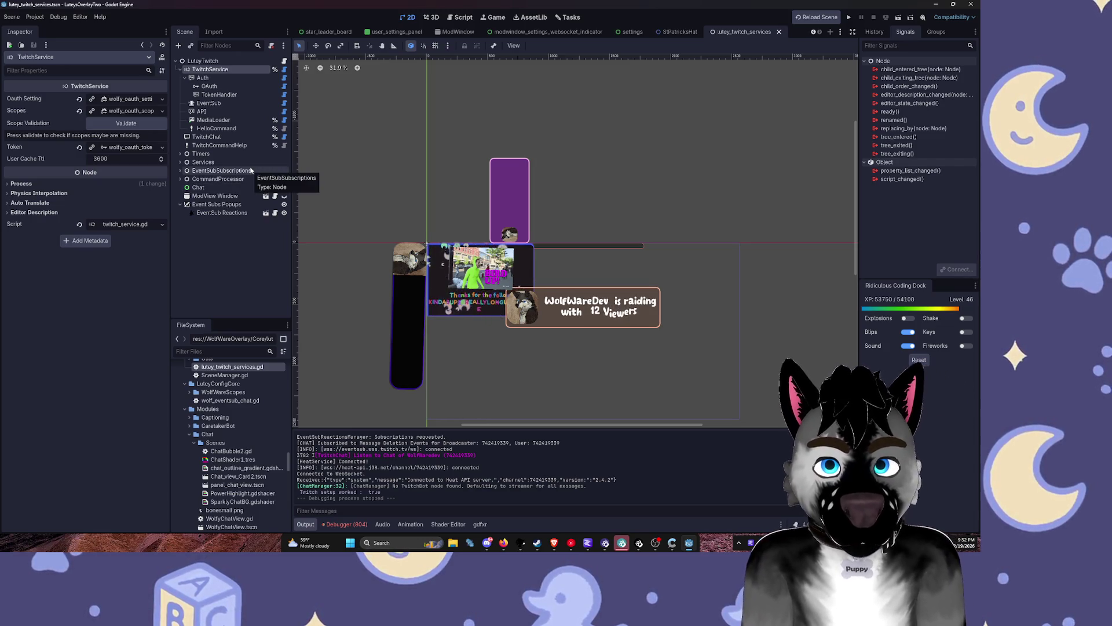
Step: Hide the Event Subs Popups overlay and recenter the canvas on the overlay bar
{"action": "left_click_drag", "start_coordinate": [391, 202], "coordinate": [471, 187]}
{"action": "scroll", "coordinate": [472, 187], "scroll_direction": "up", "scroll_amount": 5}
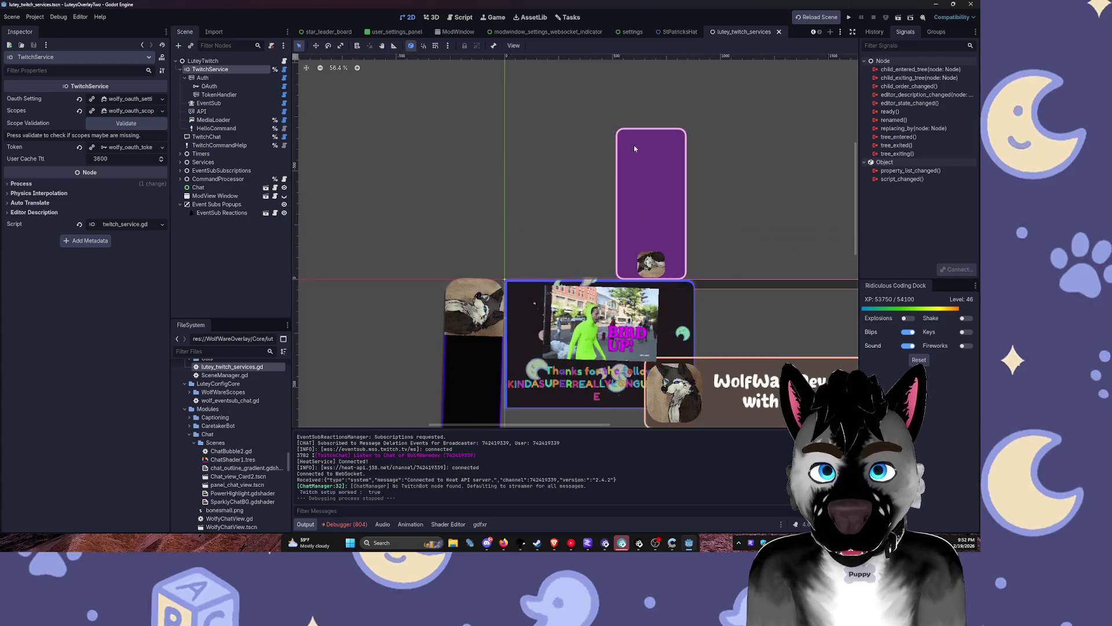
{"action": "left_click_drag", "start_coordinate": [510, 126], "coordinate": [475, 76]}
{"action": "left_click", "coordinate": [571, 543]}
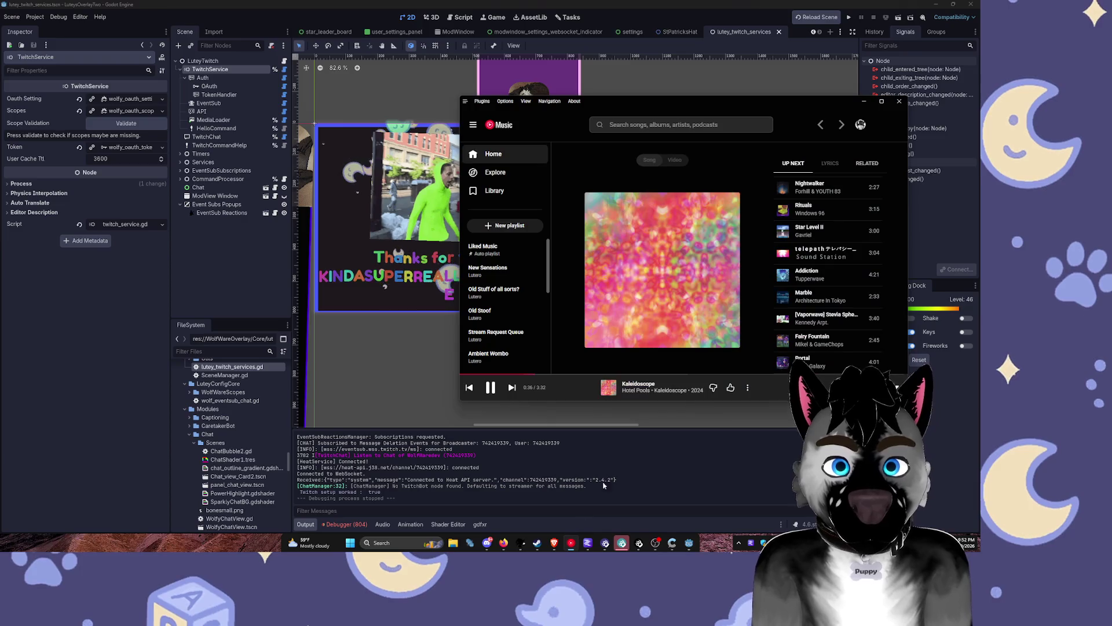
{"action": "left_click", "coordinate": [656, 4]}
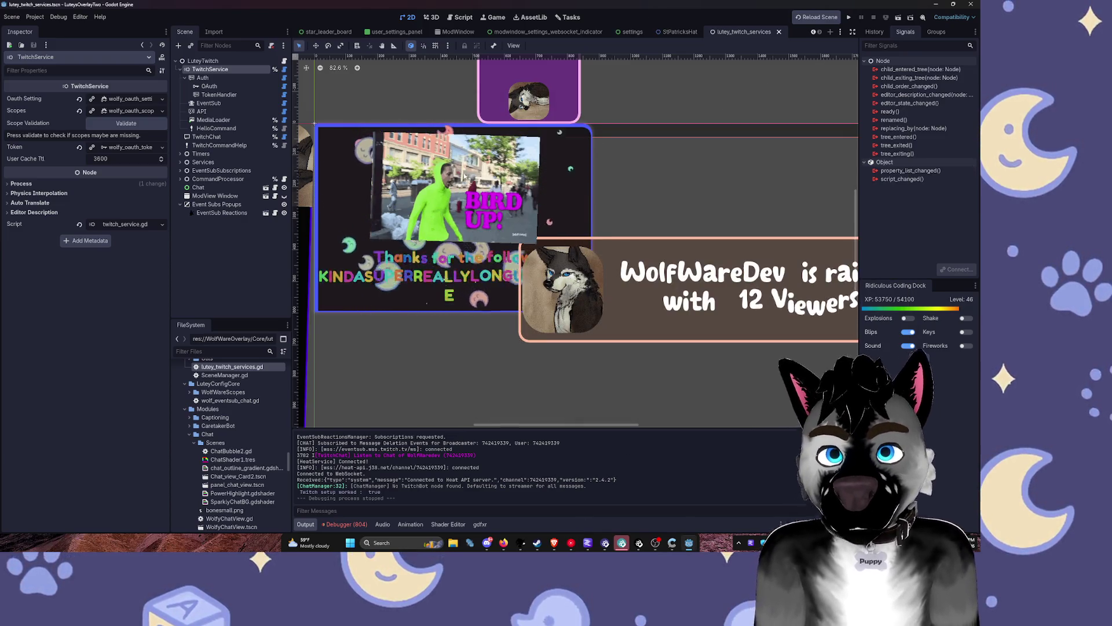
{"action": "scroll", "coordinate": [472, 174], "scroll_direction": "down", "scroll_amount": 3}
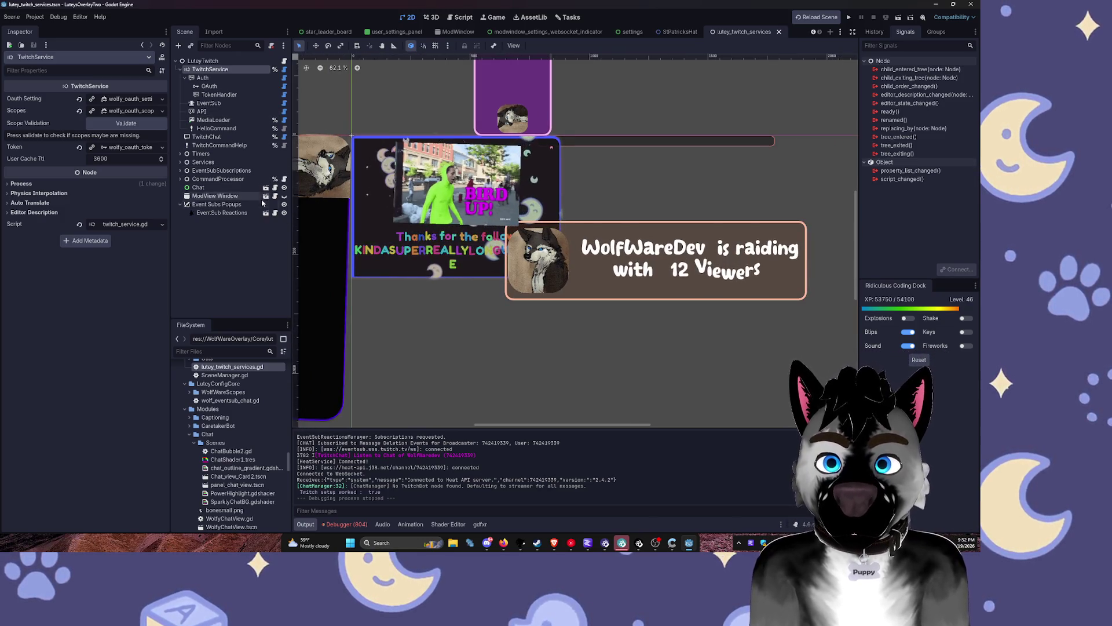
{"action": "left_click", "coordinate": [284, 204]}
{"action": "left_click_drag", "start_coordinate": [376, 162], "coordinate": [386, 228]}
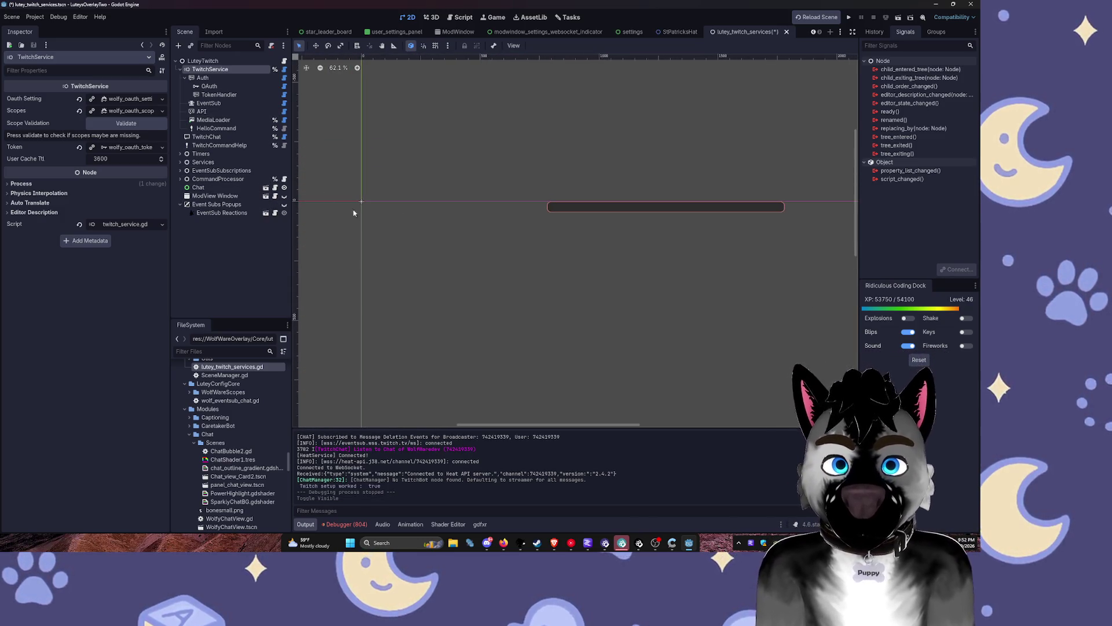
Step: Update the TwitchService OAuth URIs and validate its scopes
{"action": "left_click", "coordinate": [143, 98]}
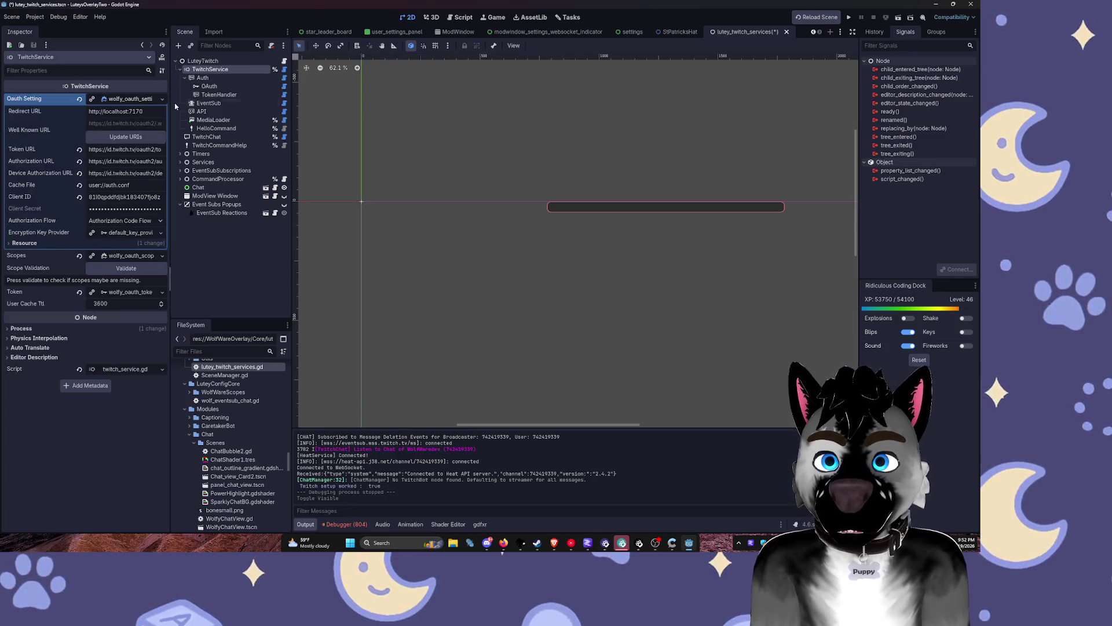
{"action": "left_click_drag", "start_coordinate": [170, 99], "coordinate": [269, 99]}
{"action": "left_click", "coordinate": [199, 137]}
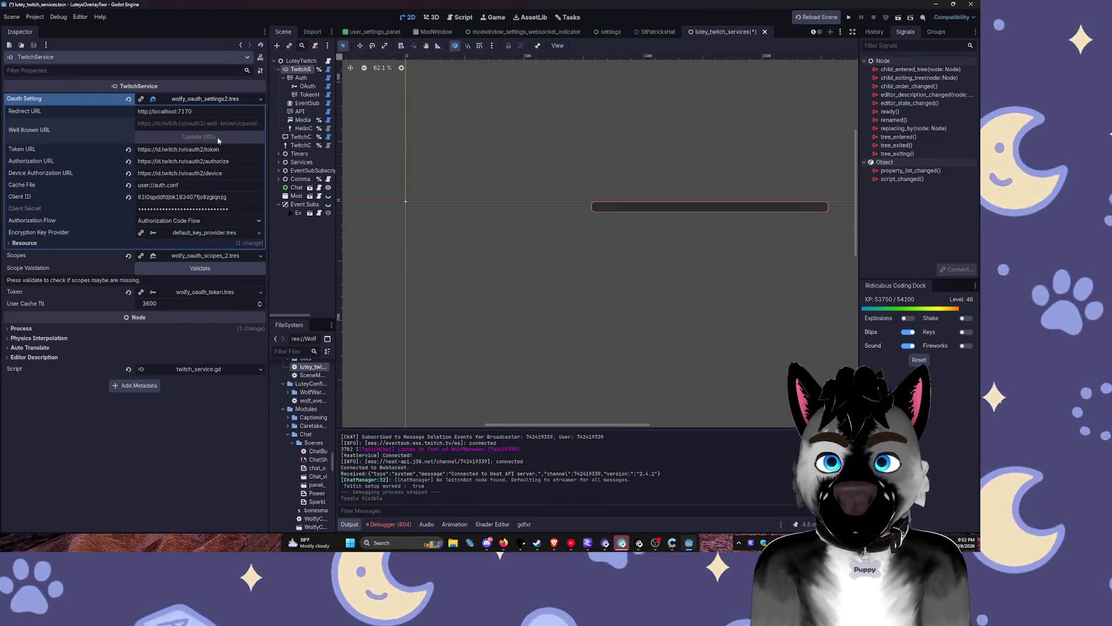
{"action": "left_click", "coordinate": [197, 268]}
Step: Revoke the stored editor token locally from the Token resource
{"action": "left_click", "coordinate": [203, 293]}
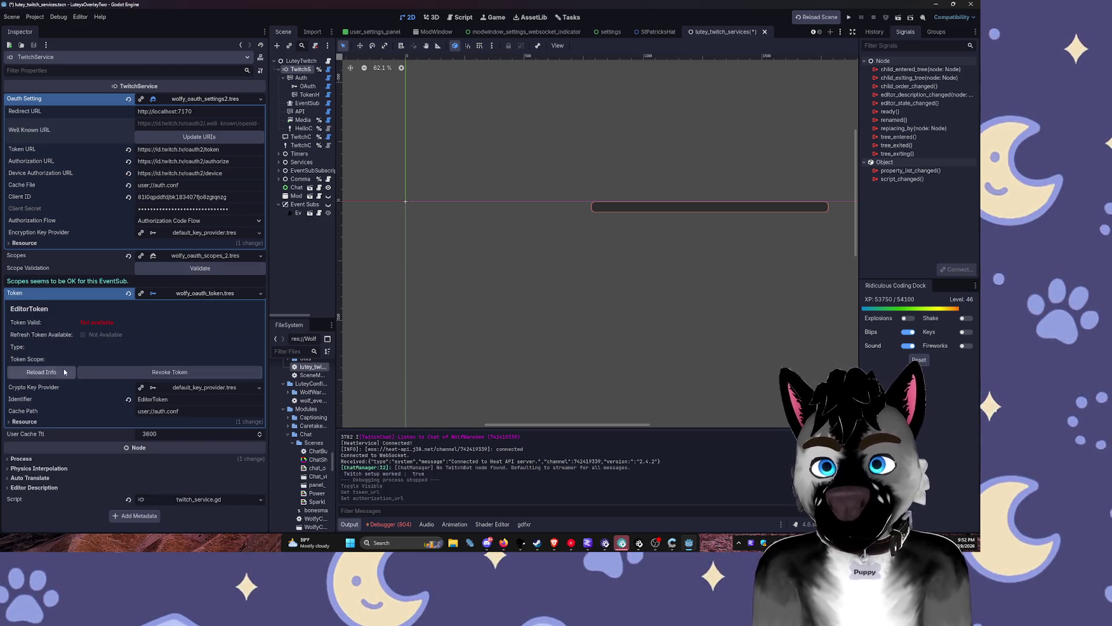
{"action": "scroll", "coordinate": [153, 365], "scroll_direction": "down", "scroll_amount": 5}
{"action": "left_click", "coordinate": [158, 380]}
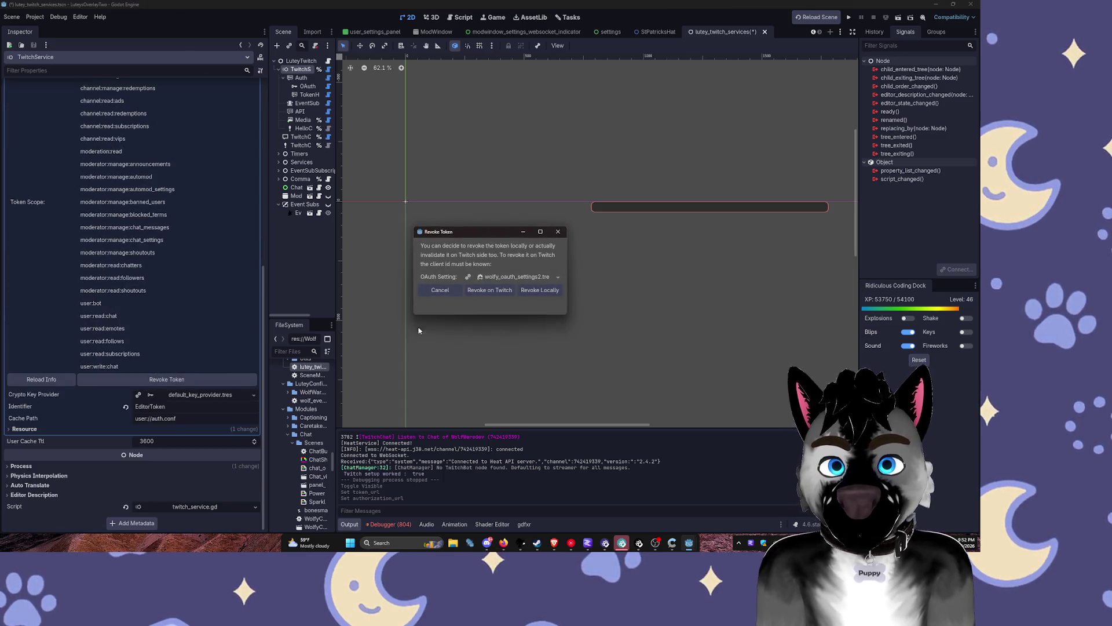
{"action": "left_click", "coordinate": [490, 291]}
{"action": "left_click", "coordinate": [182, 371]}
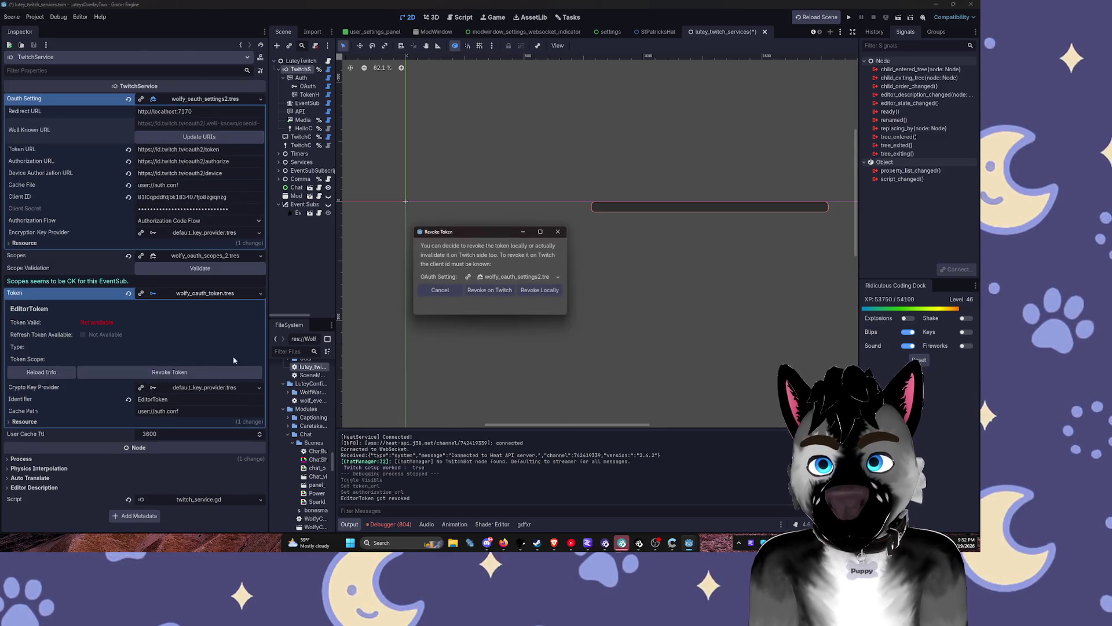
{"action": "left_click", "coordinate": [527, 289]}
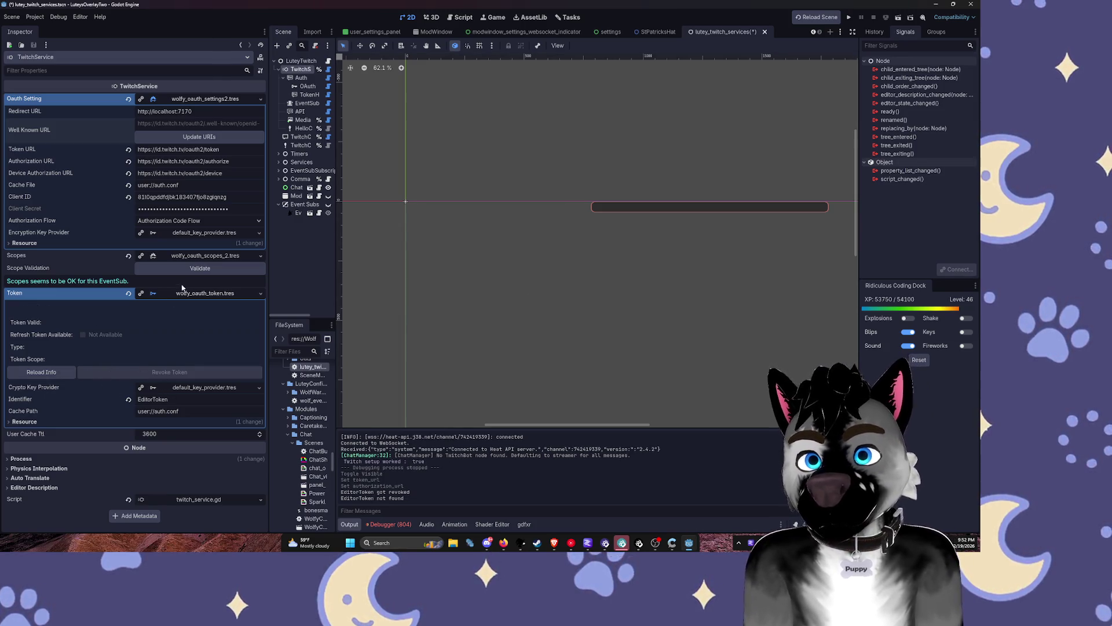
{"action": "left_click", "coordinate": [207, 268]}
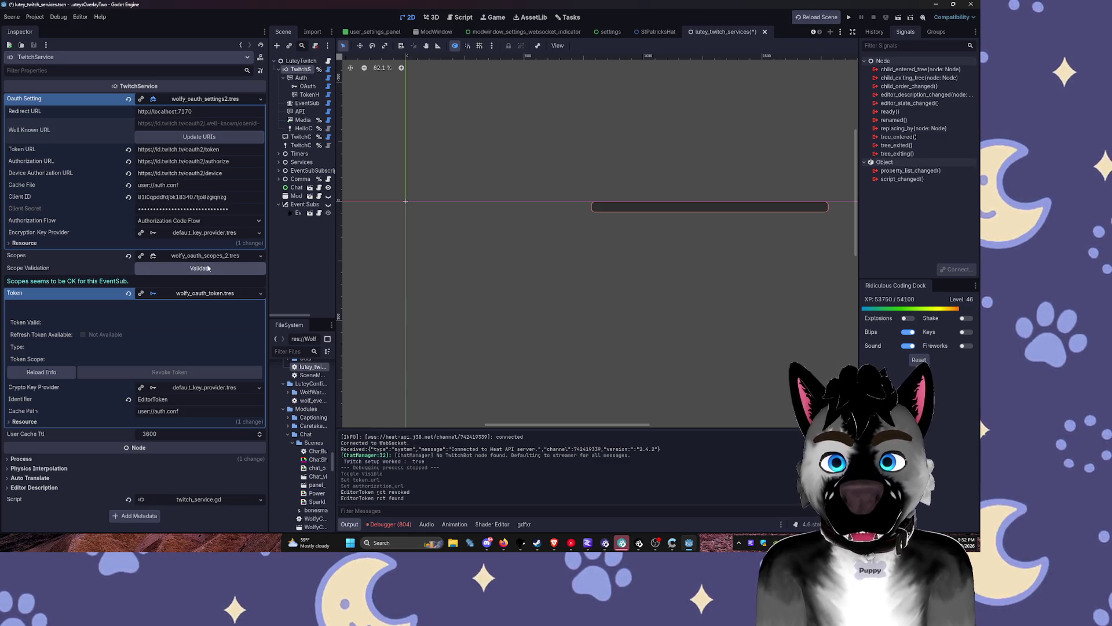
{"action": "left_click", "coordinate": [194, 294]}
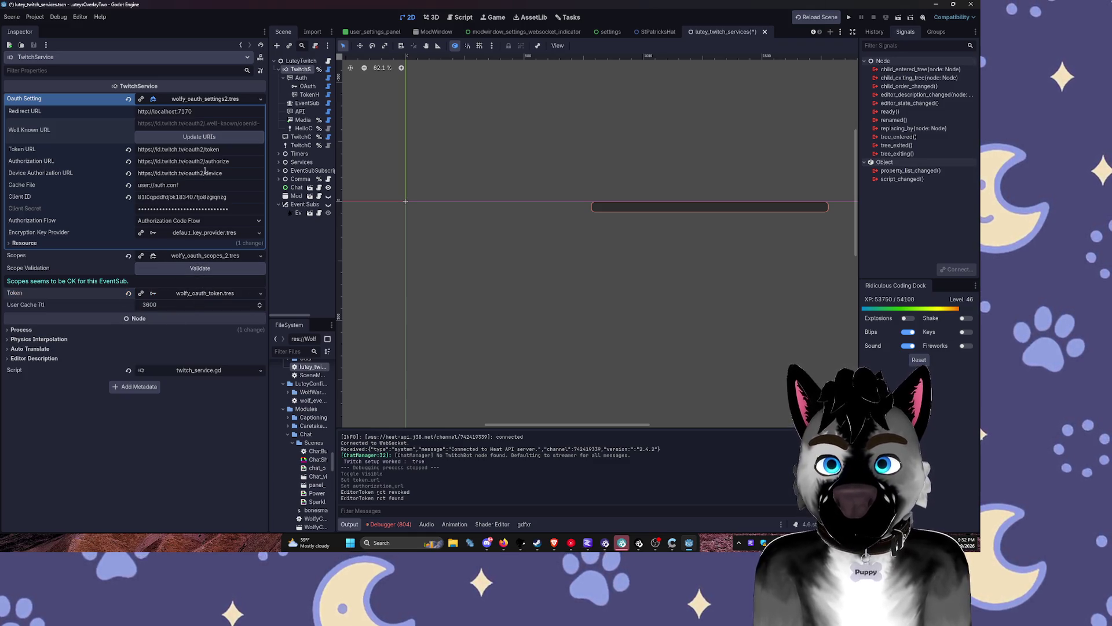
{"action": "left_click_drag", "start_coordinate": [336, 86], "coordinate": [363, 86]}
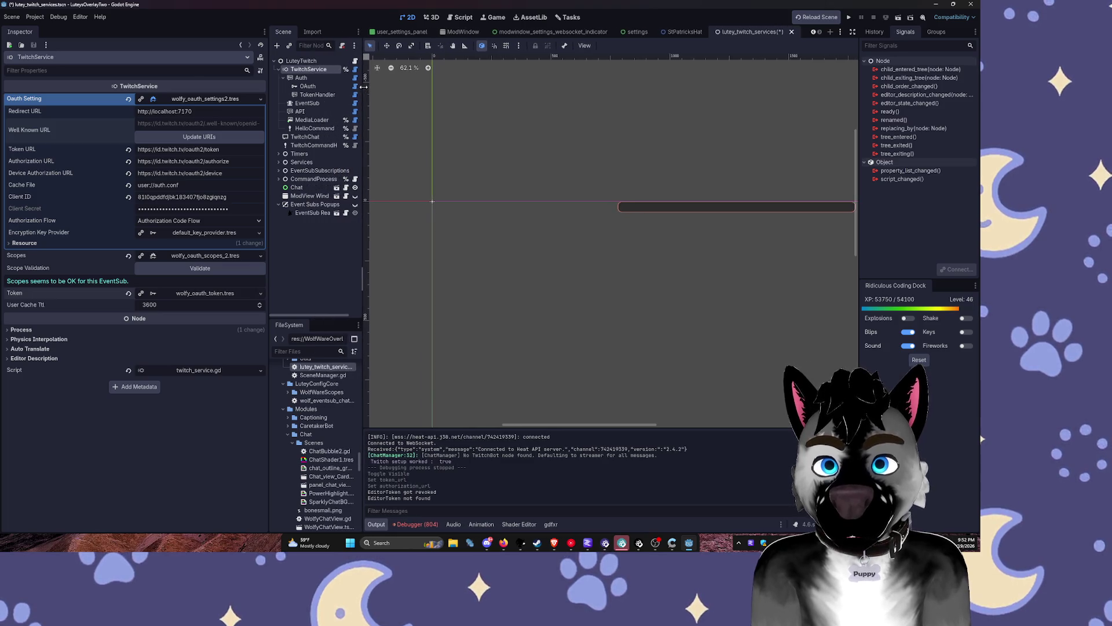
Step: Review the Auth, OAuth, Scopes and TokenHandler settings without changing them
{"action": "left_click", "coordinate": [304, 78]}
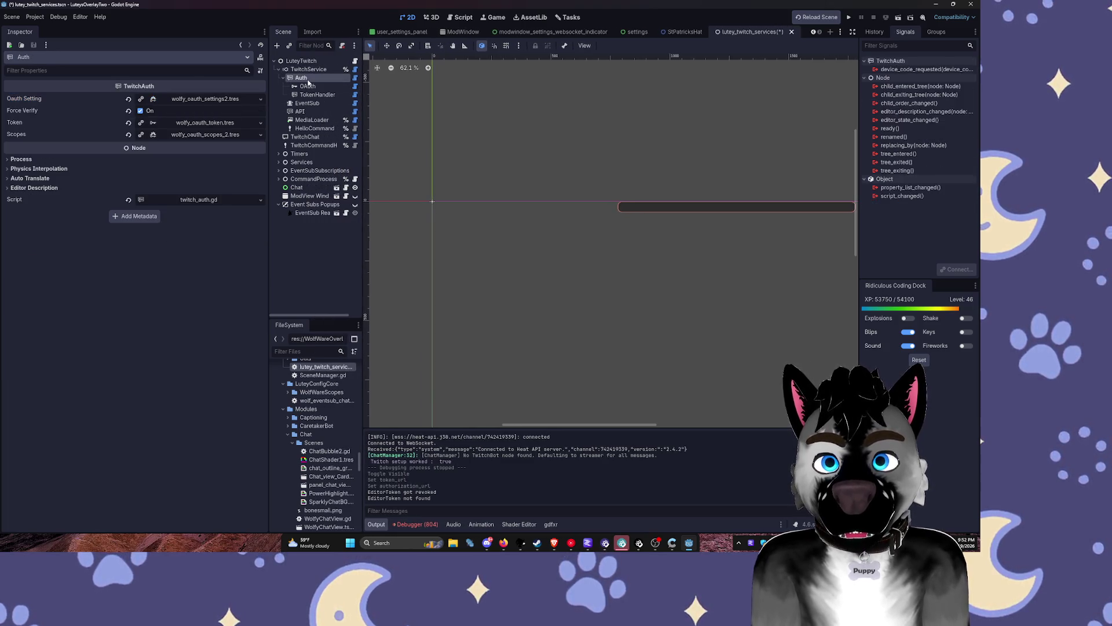
{"action": "left_click", "coordinate": [205, 99]}
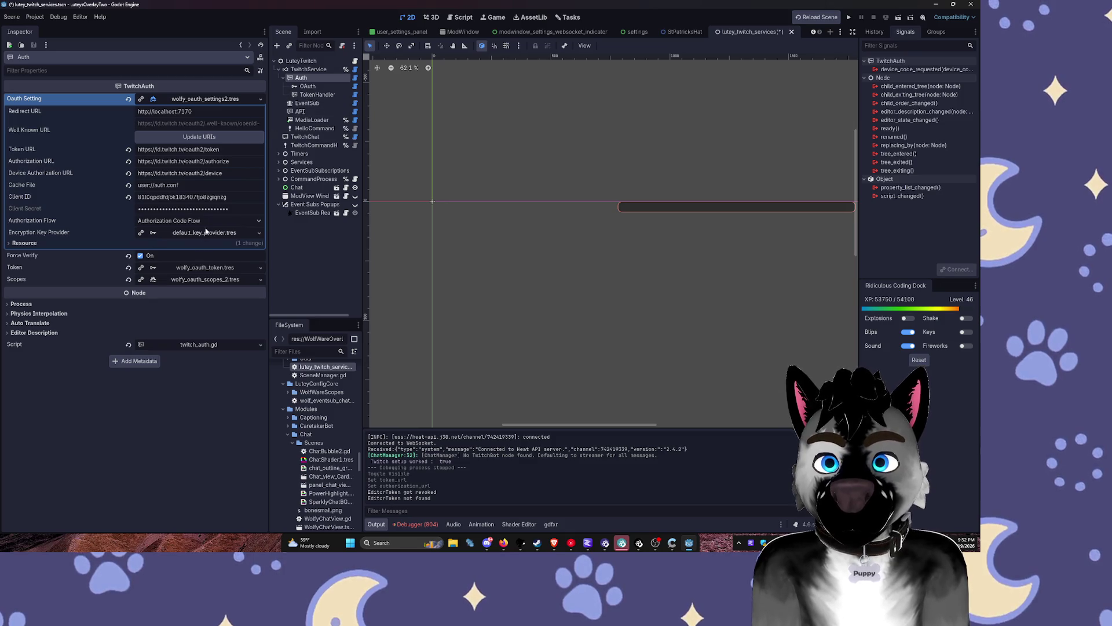
{"action": "left_click", "coordinate": [209, 233]}
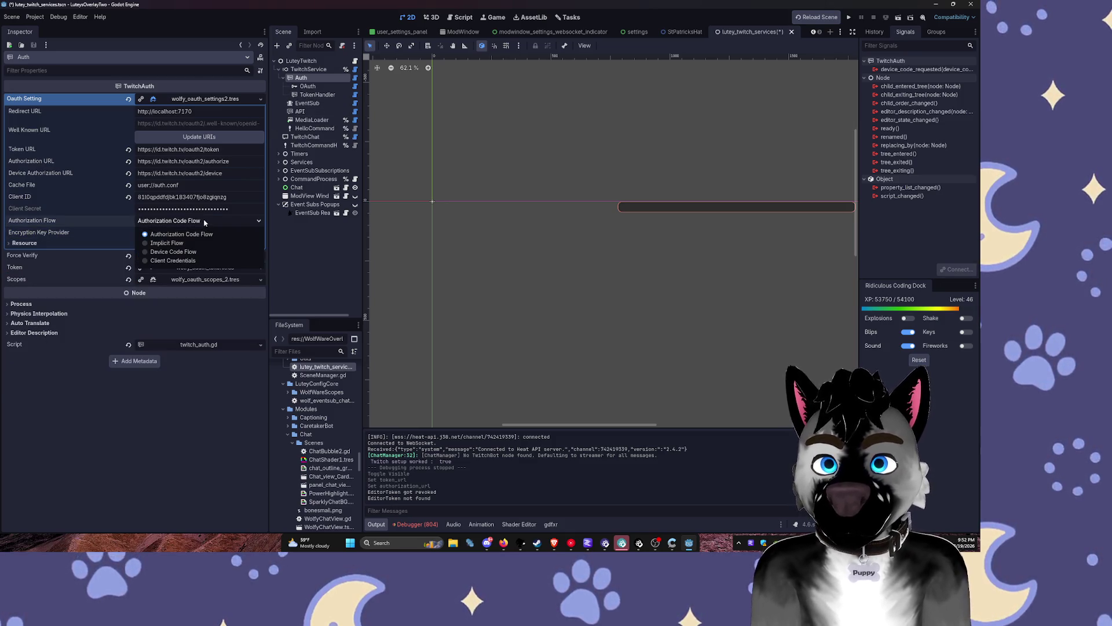
{"action": "left_click", "coordinate": [209, 234]}
{"action": "left_click", "coordinate": [308, 86]}
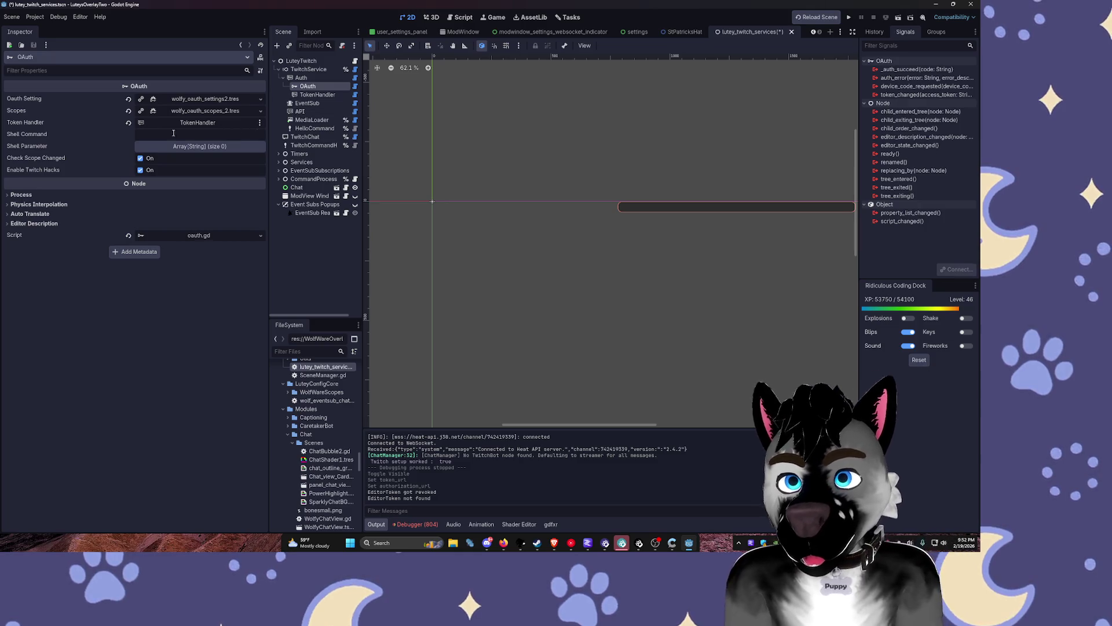
{"action": "left_click", "coordinate": [215, 101]}
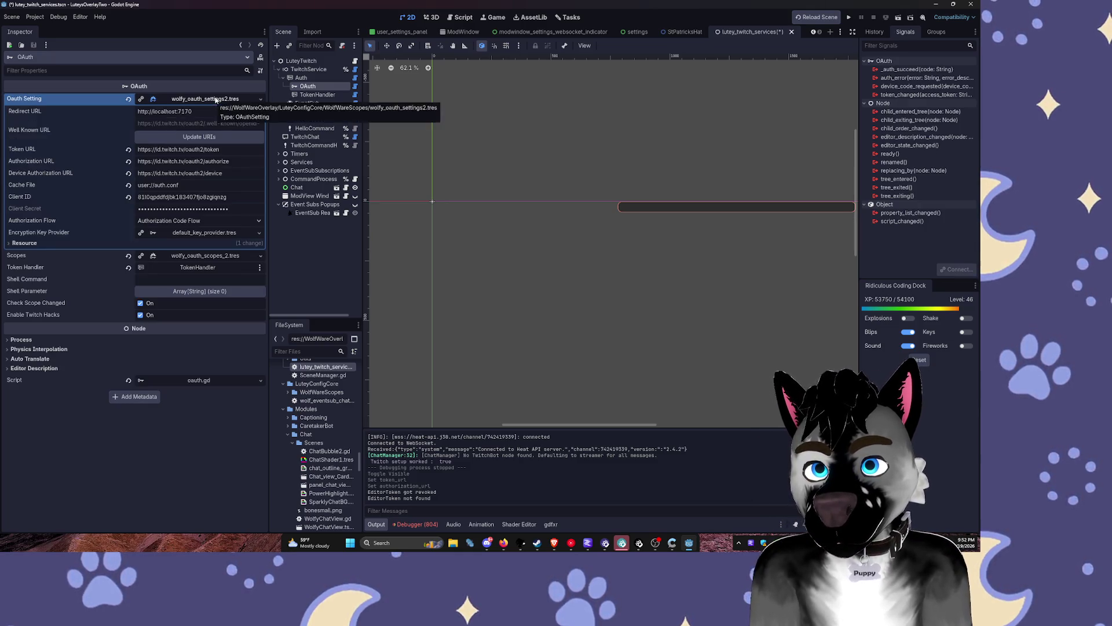
{"action": "left_click", "coordinate": [214, 101]}
{"action": "left_click", "coordinate": [211, 110]}
{"action": "left_click", "coordinate": [211, 110]}
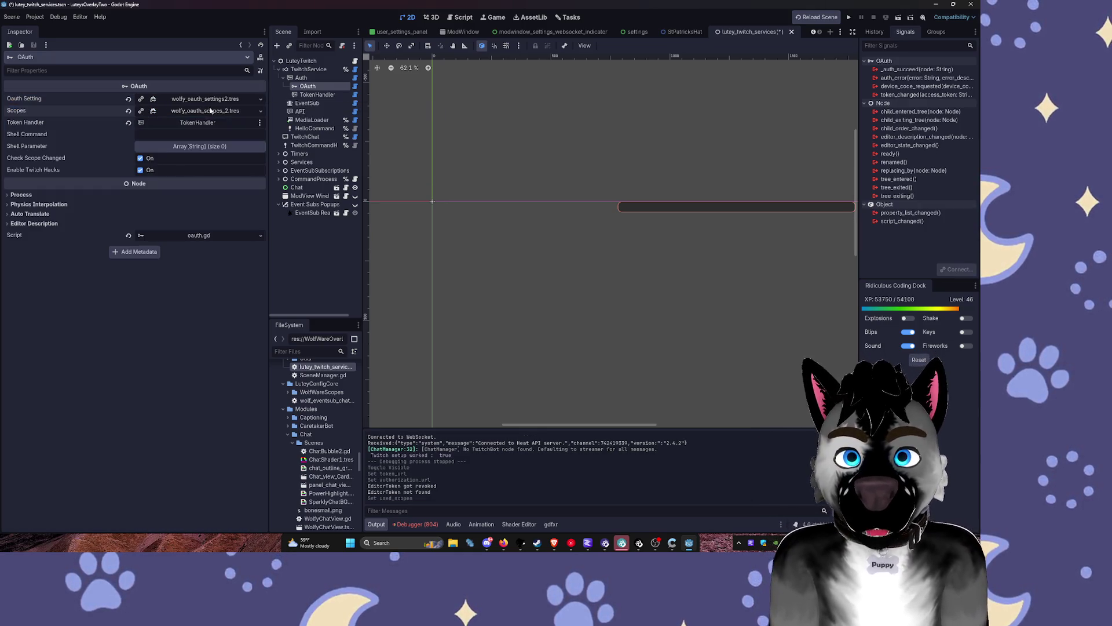
{"action": "left_click", "coordinate": [317, 94]}
Step: Assign the API node to EventSub's API property, check MediaLoader and HelloCommand, then run the overlay
{"action": "left_click", "coordinate": [307, 103]}
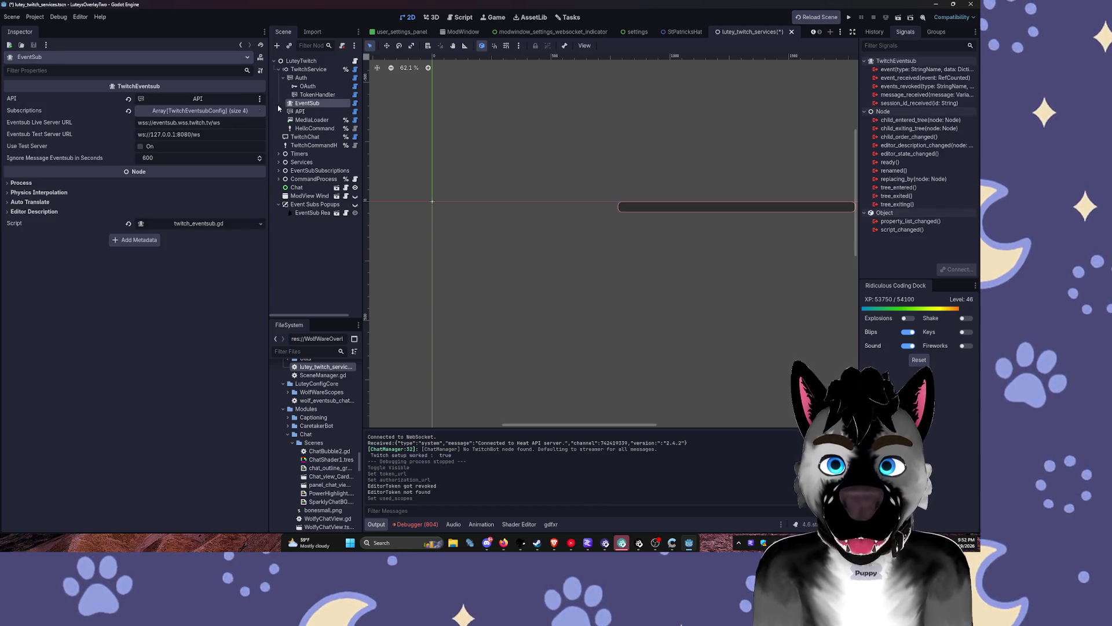
{"action": "left_click", "coordinate": [194, 99]}
{"action": "left_click", "coordinate": [551, 137]}
{"action": "left_click_drag", "start_coordinate": [300, 111], "coordinate": [198, 98]}
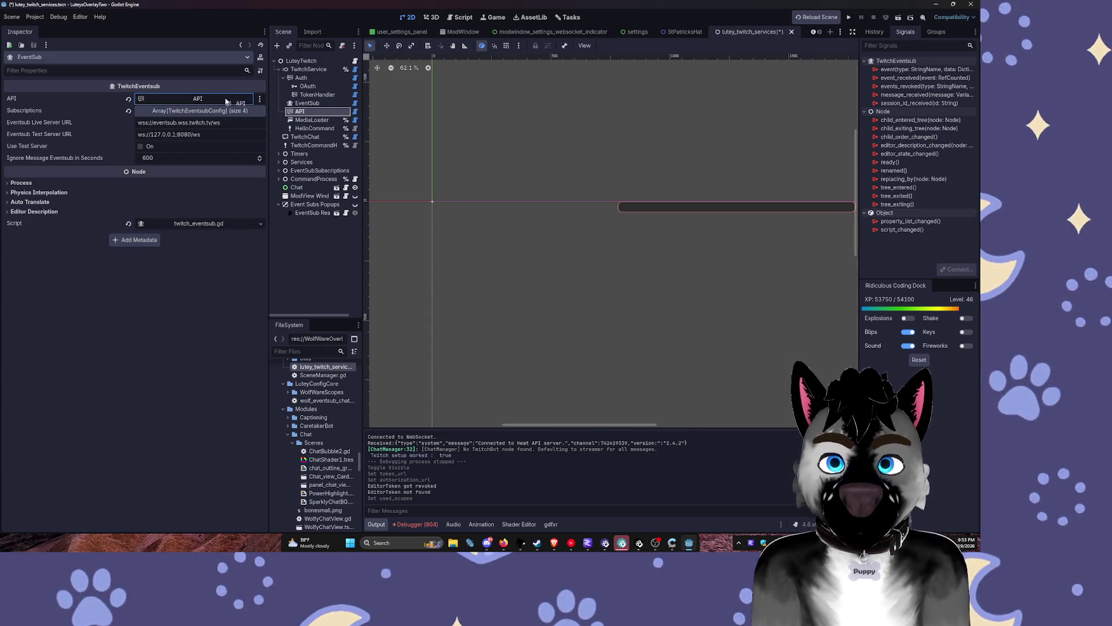
{"action": "left_click", "coordinate": [312, 120]}
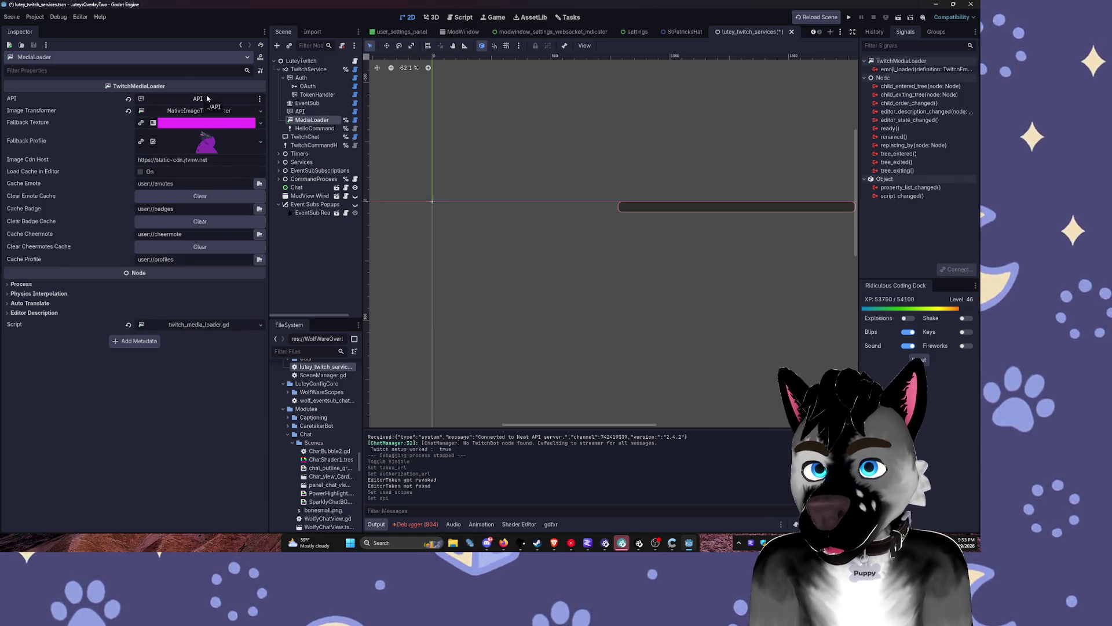
{"action": "left_click", "coordinate": [313, 128]}
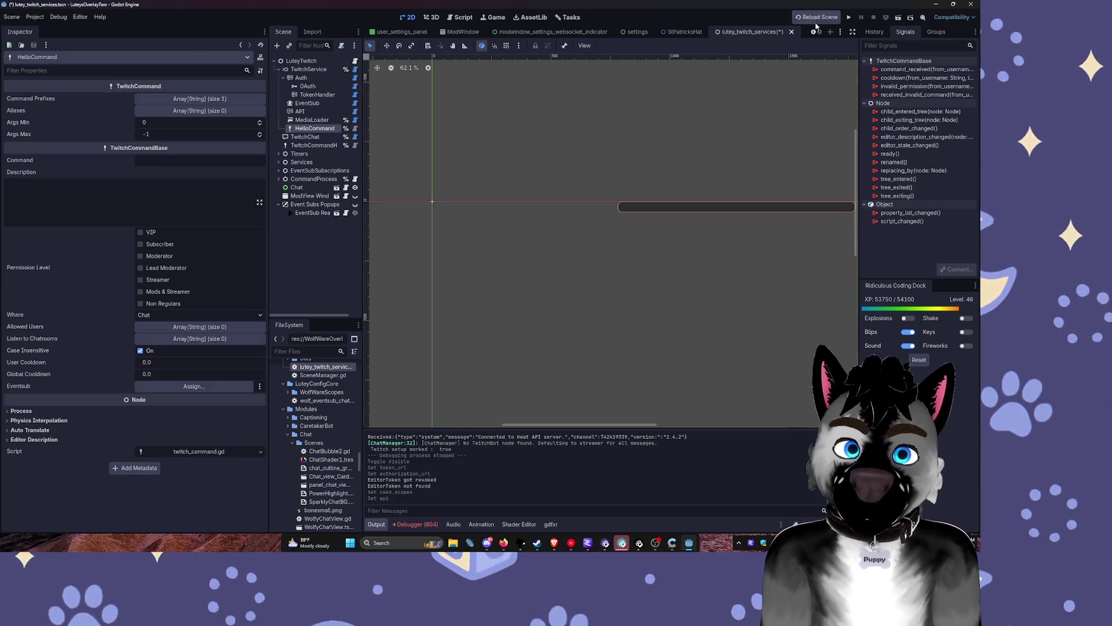
{"action": "left_click", "coordinate": [850, 18]}
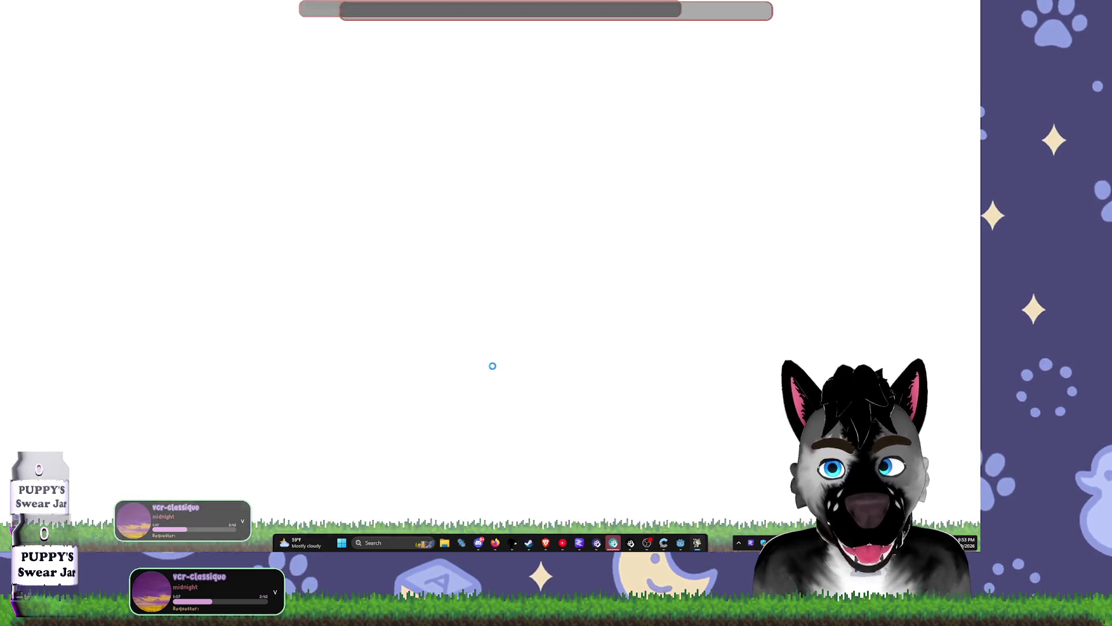
Step: Dismiss the not-responding warning and switch to the eventsub_chat scene
{"action": "left_click", "coordinate": [467, 302]}
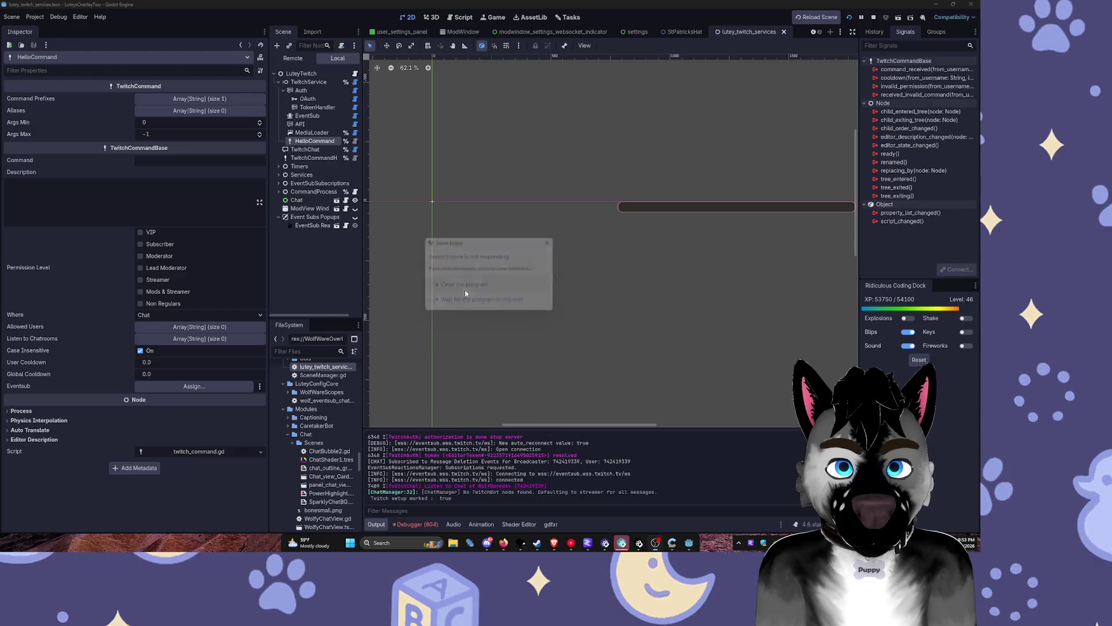
{"action": "scroll", "coordinate": [414, 67], "scroll_direction": "up", "scroll_amount": 1}
{"action": "scroll", "coordinate": [554, 33], "scroll_direction": "up", "scroll_amount": 5}
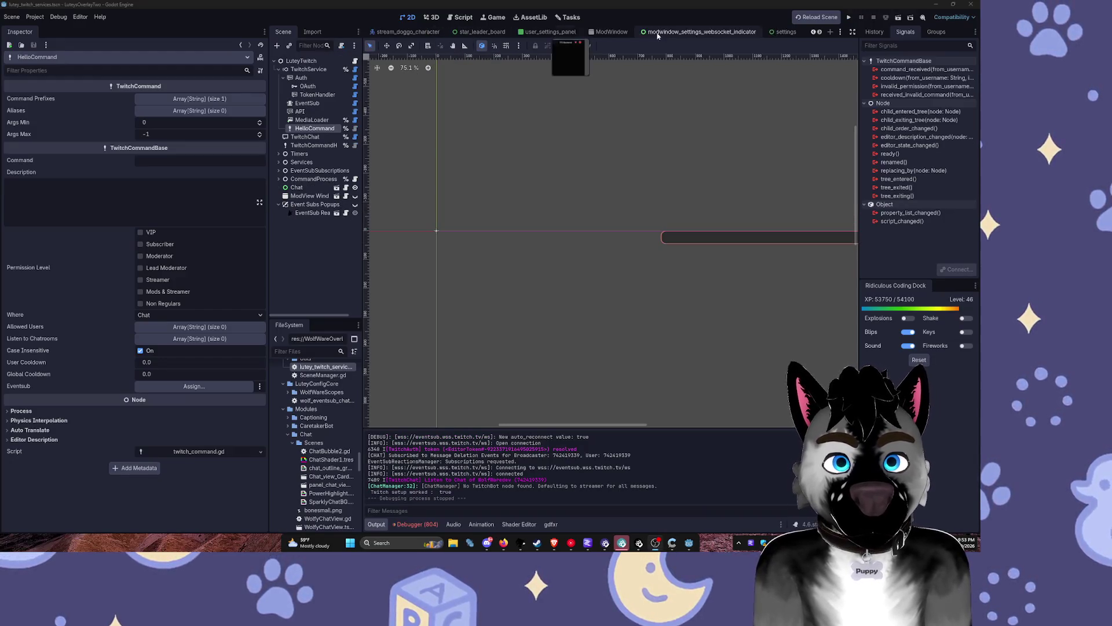
{"action": "left_click", "coordinate": [462, 33]}
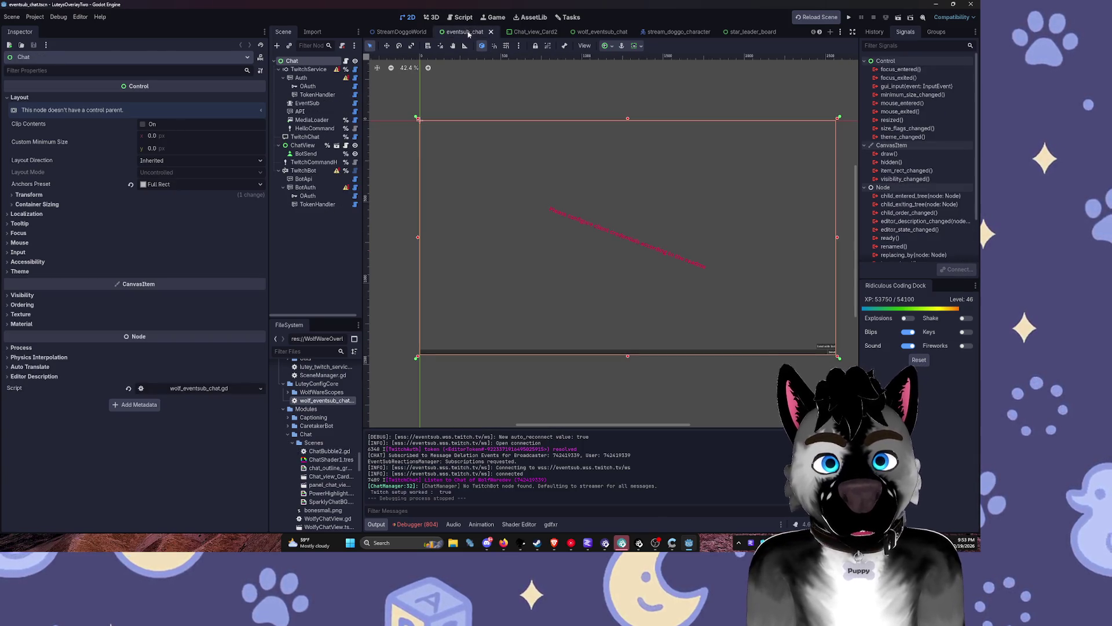
Step: Start PowerShell from Windows search and minimize it, keeping the eventsub_chat scene in view
{"action": "key", "text": "super"}
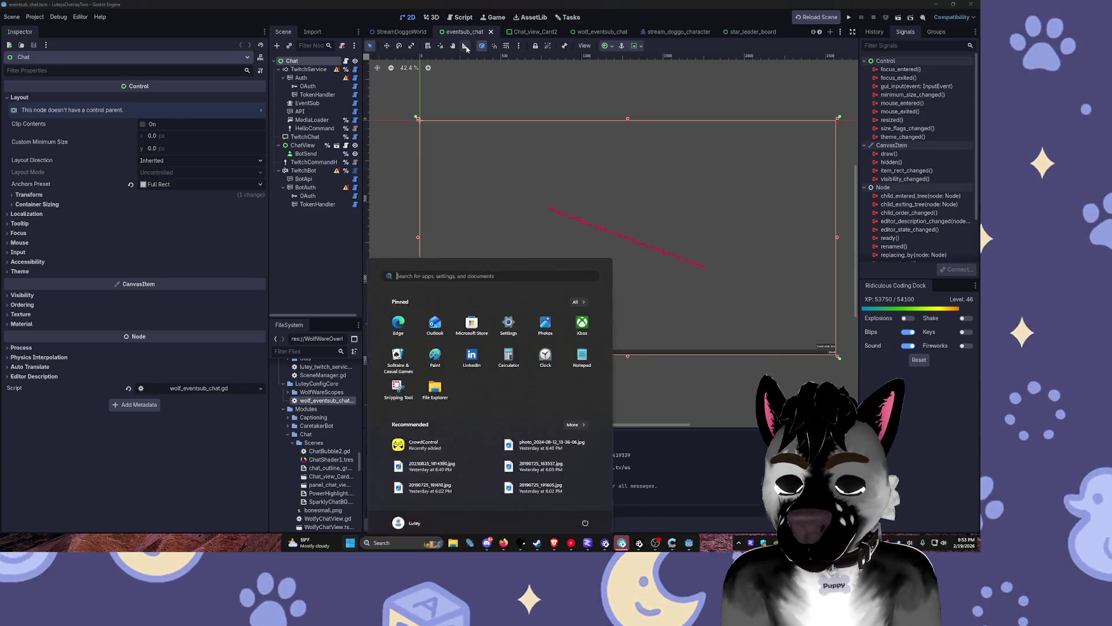
{"action": "type", "text": "powershell"}
{"action": "key", "text": "Return"}
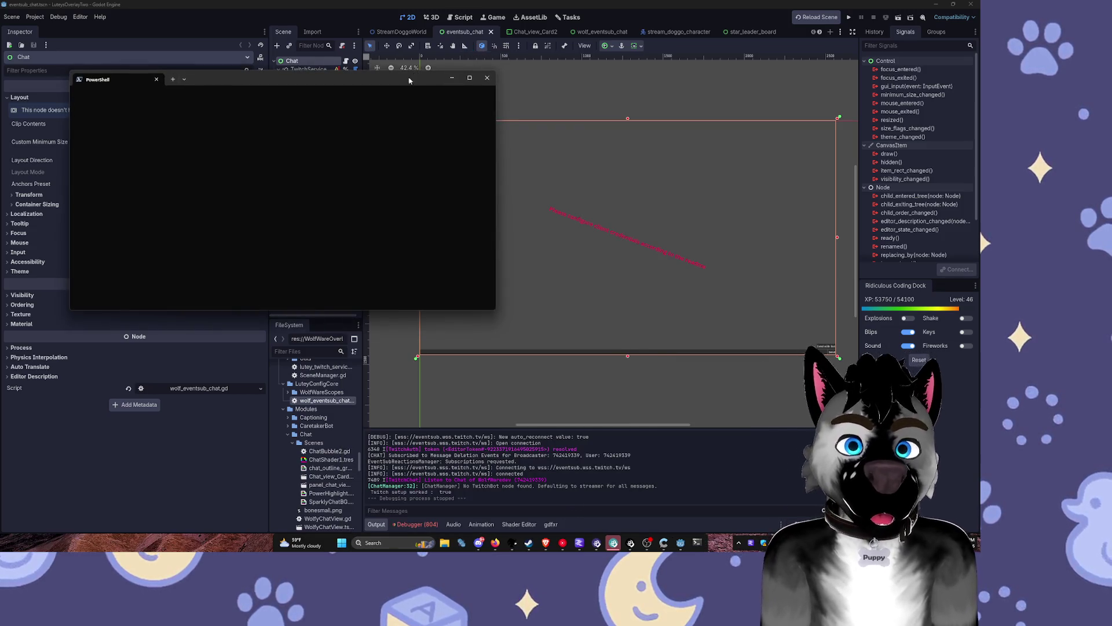
{"action": "left_click", "coordinate": [448, 79]}
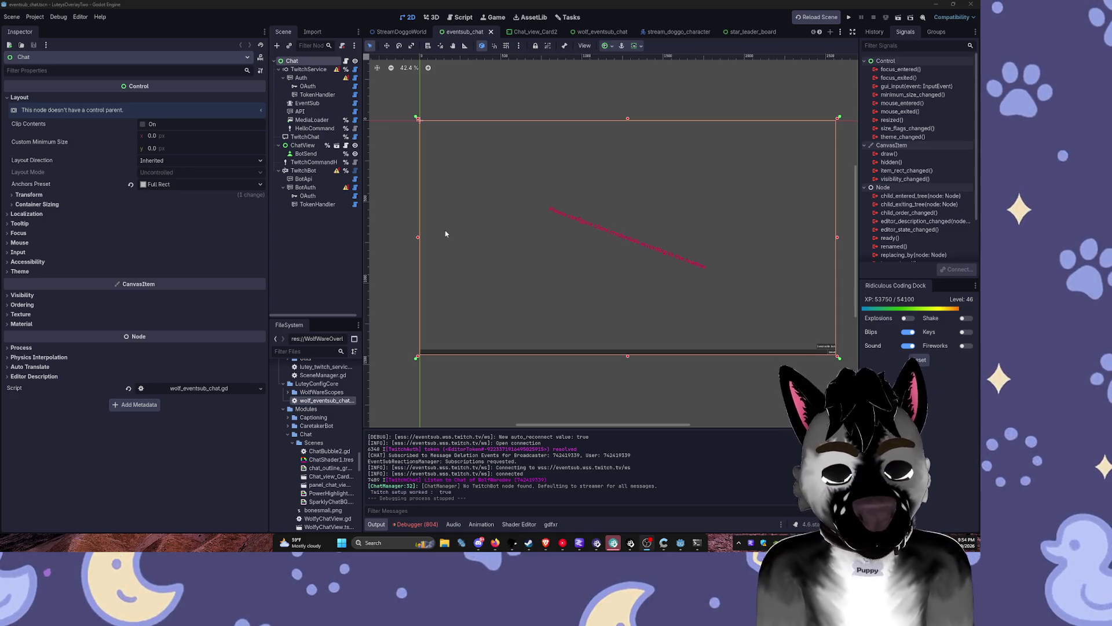
{"action": "scroll", "coordinate": [580, 145], "scroll_direction": "right", "scroll_amount": 3}
{"action": "scroll", "coordinate": [579, 145], "scroll_direction": "up", "scroll_amount": 2}
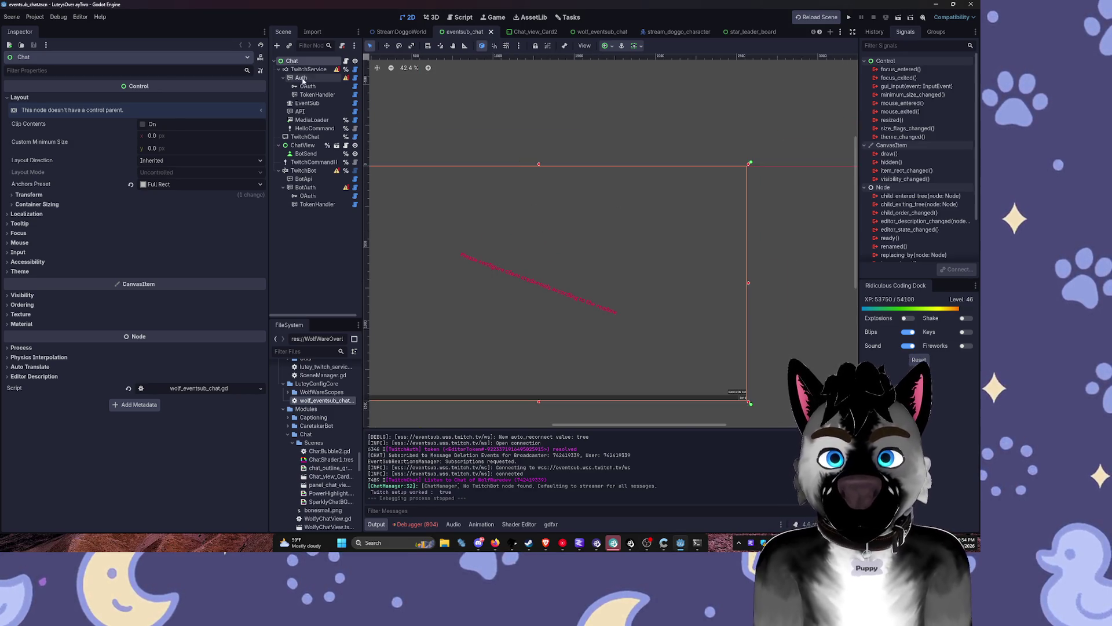
Step: Toggle ChatView's visibility off and back on, then run only the eventsub_chat scene
{"action": "scroll", "coordinate": [444, 241], "scroll_direction": "up", "scroll_amount": 8}
{"action": "scroll", "coordinate": [508, 254], "scroll_direction": "down", "scroll_amount": 10}
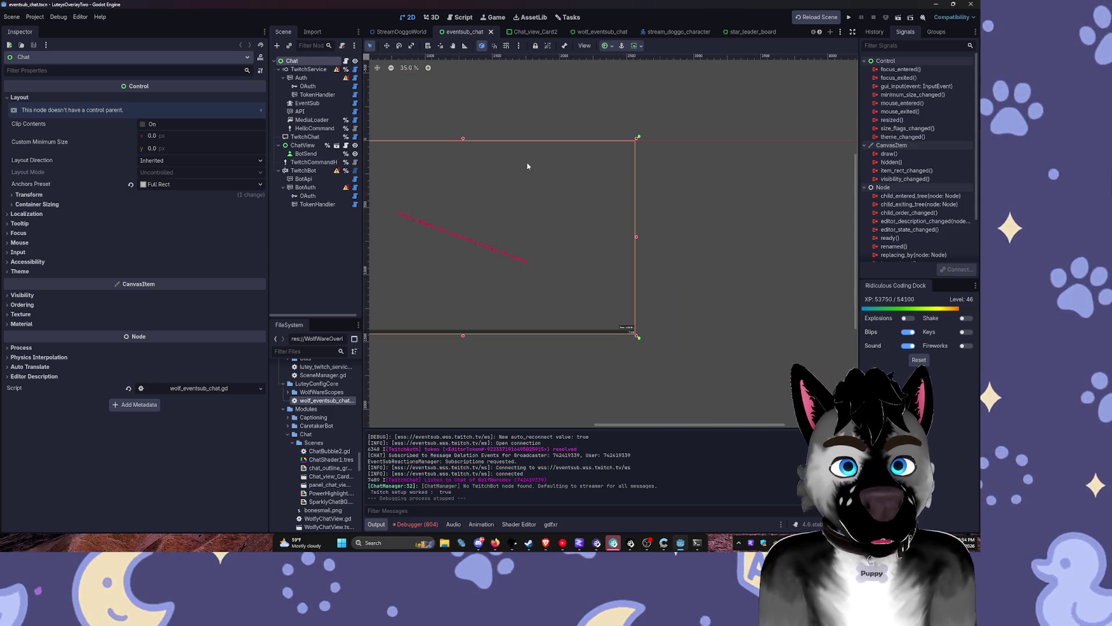
{"action": "left_click", "coordinate": [312, 146]}
{"action": "left_click", "coordinate": [355, 145]}
{"action": "left_click", "coordinate": [355, 145]}
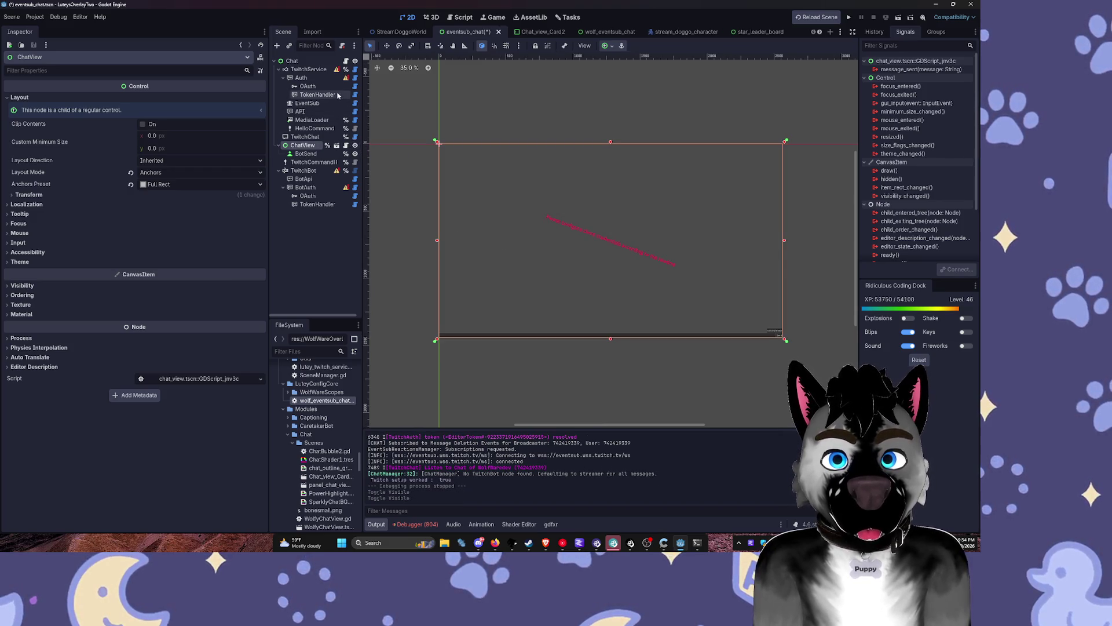
{"action": "right_click", "coordinate": [470, 34]}
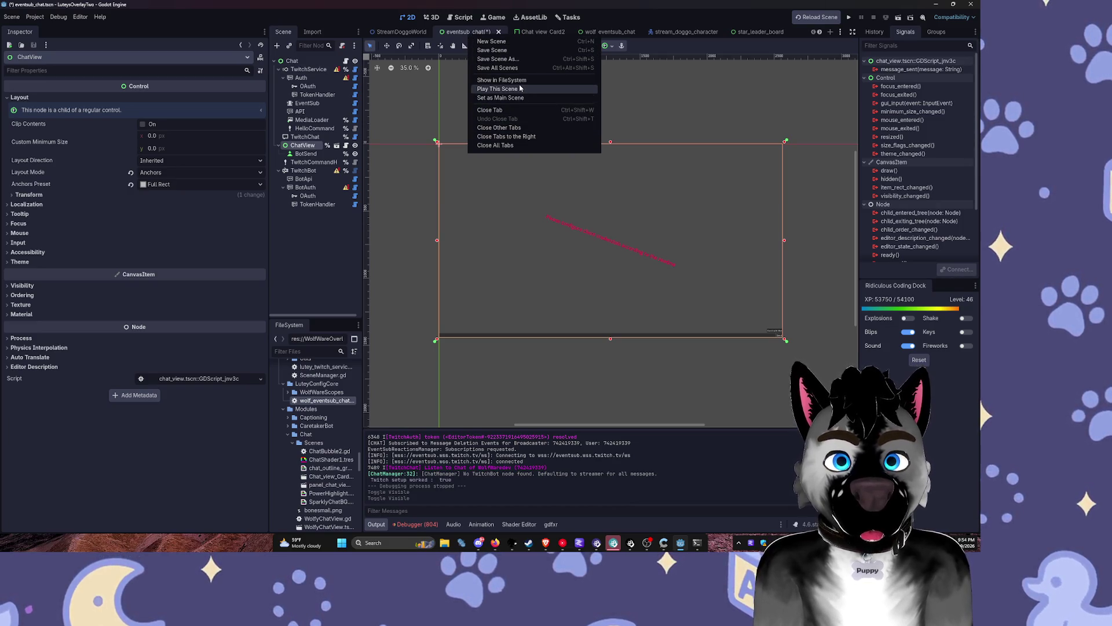
{"action": "left_click", "coordinate": [497, 89]}
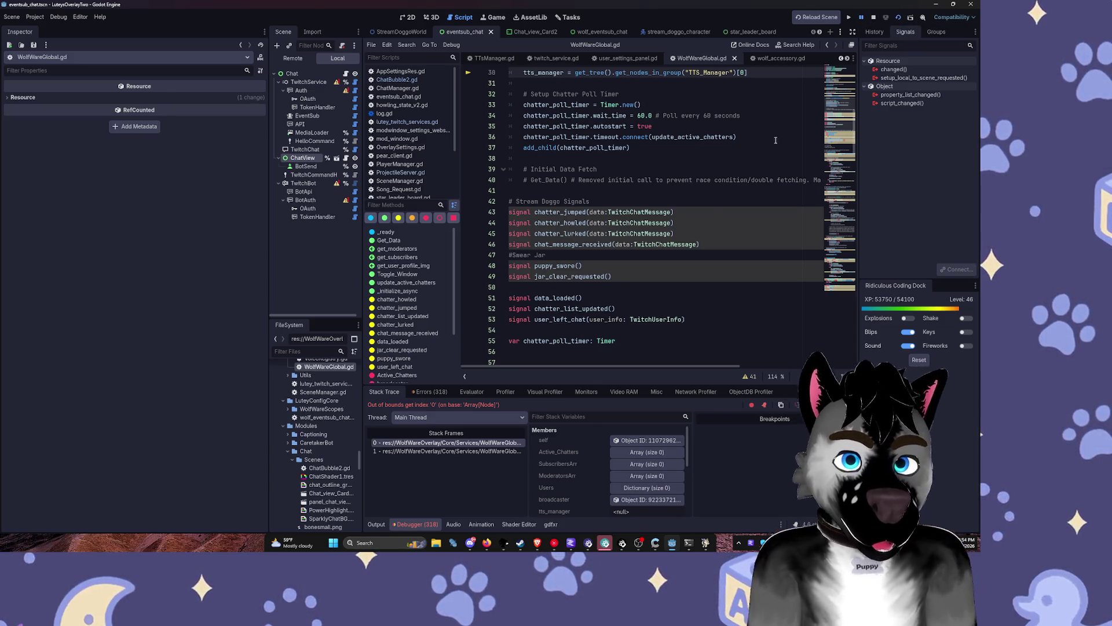
Step: Continue past the WolfWareGlobal.gd and null-instance errors, then stop and rerun the project
{"action": "left_click", "coordinate": [663, 224]}
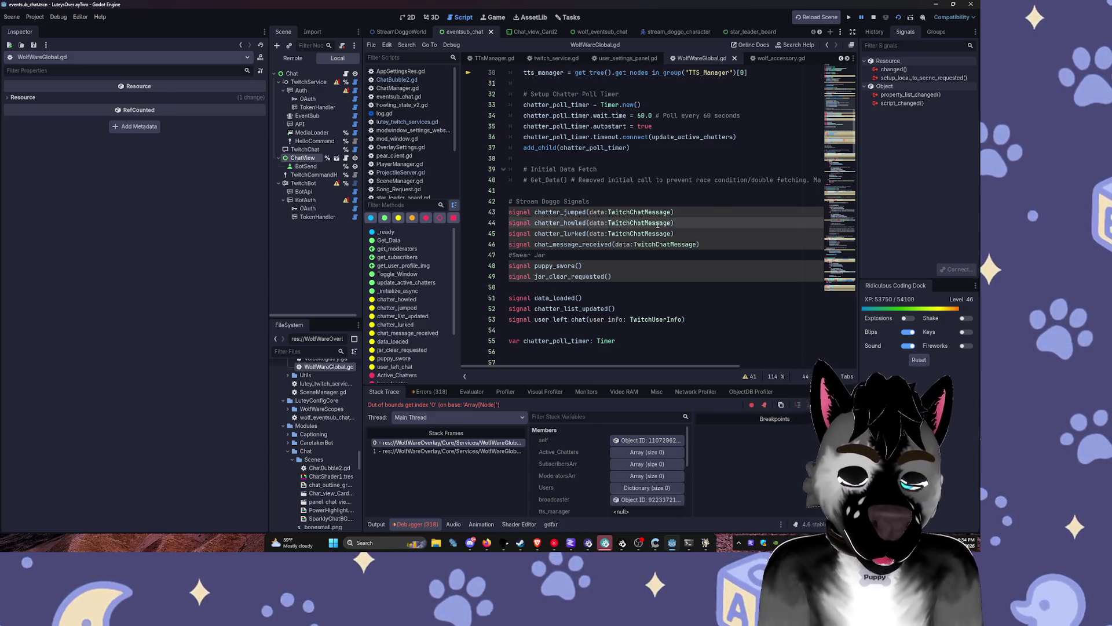
{"action": "left_click", "coordinate": [463, 444]}
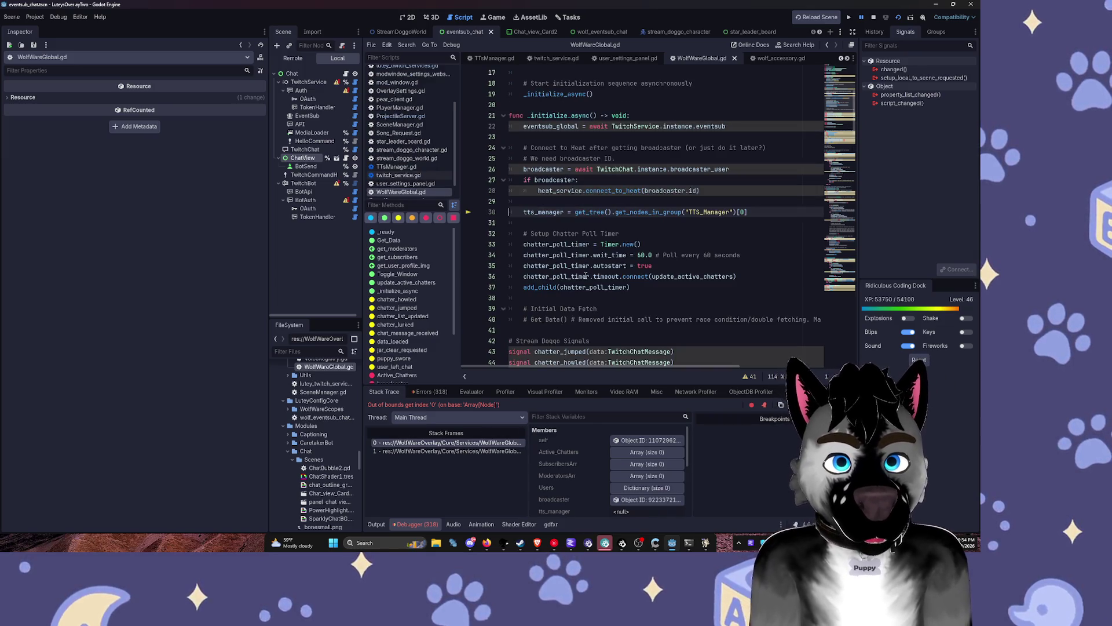
{"action": "key", "text": "F12"}
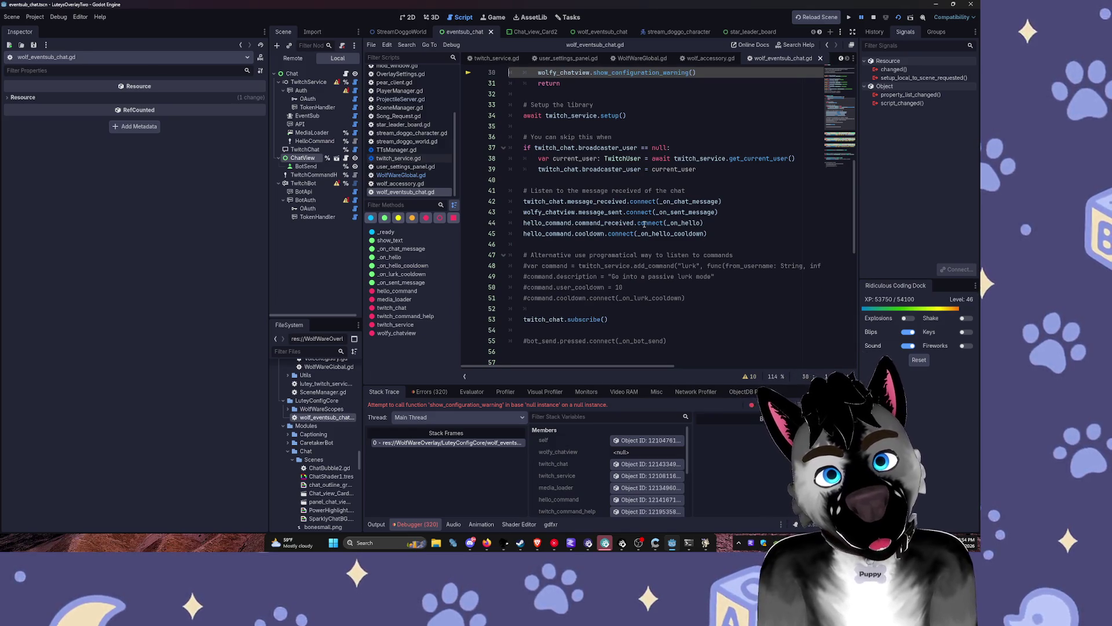
{"action": "scroll", "coordinate": [662, 151], "scroll_direction": "up", "scroll_amount": 4}
{"action": "key", "text": "F12"}
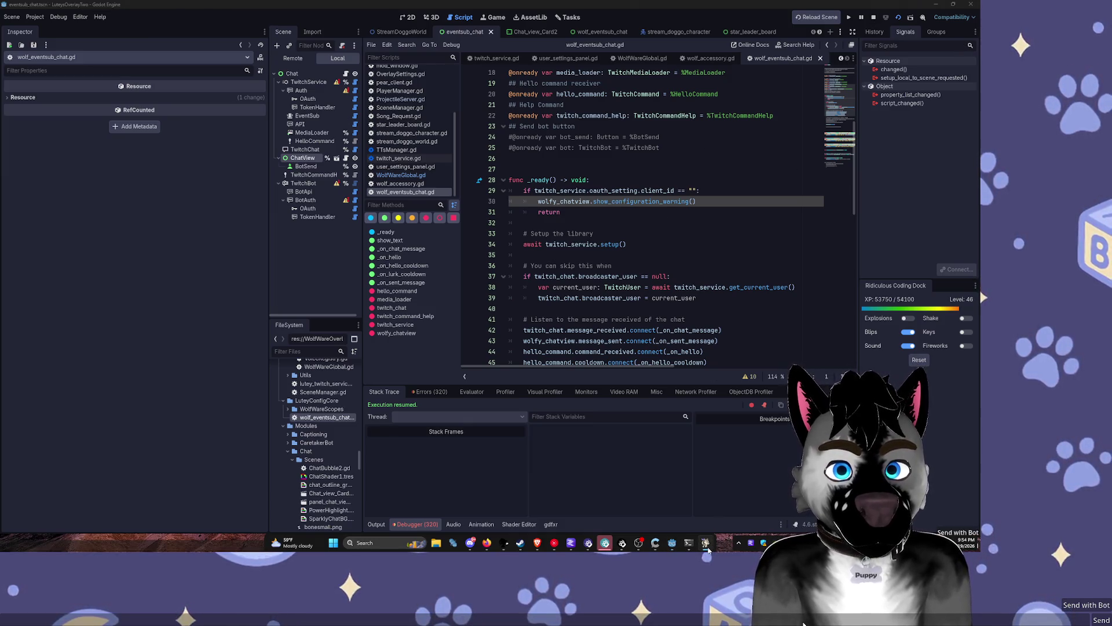
{"action": "left_click", "coordinate": [872, 19]}
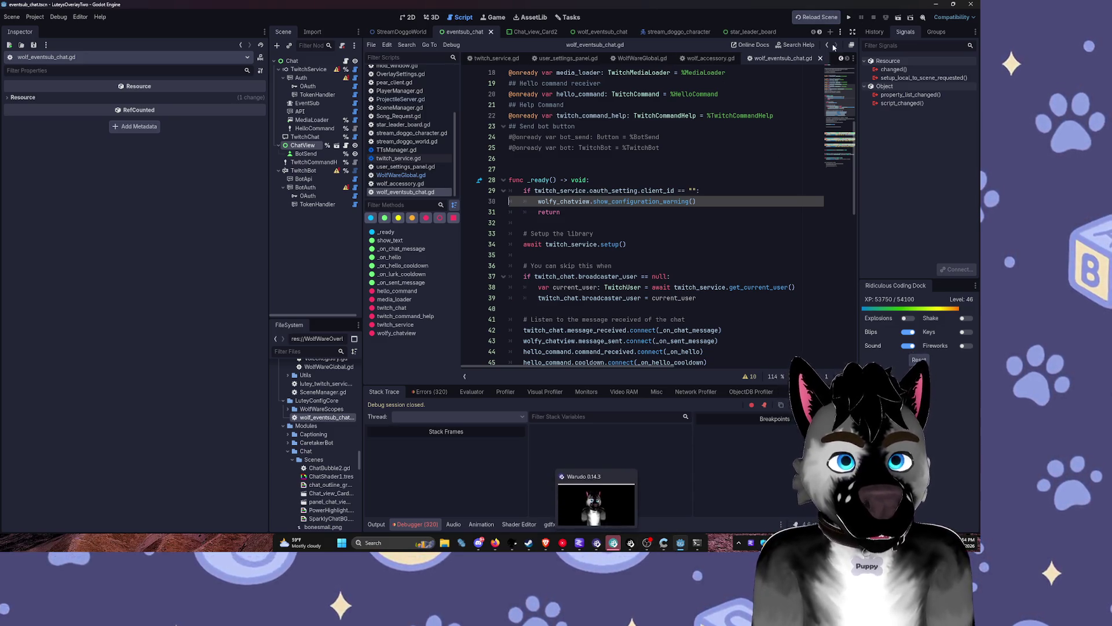
{"action": "left_click", "coordinate": [852, 18]}
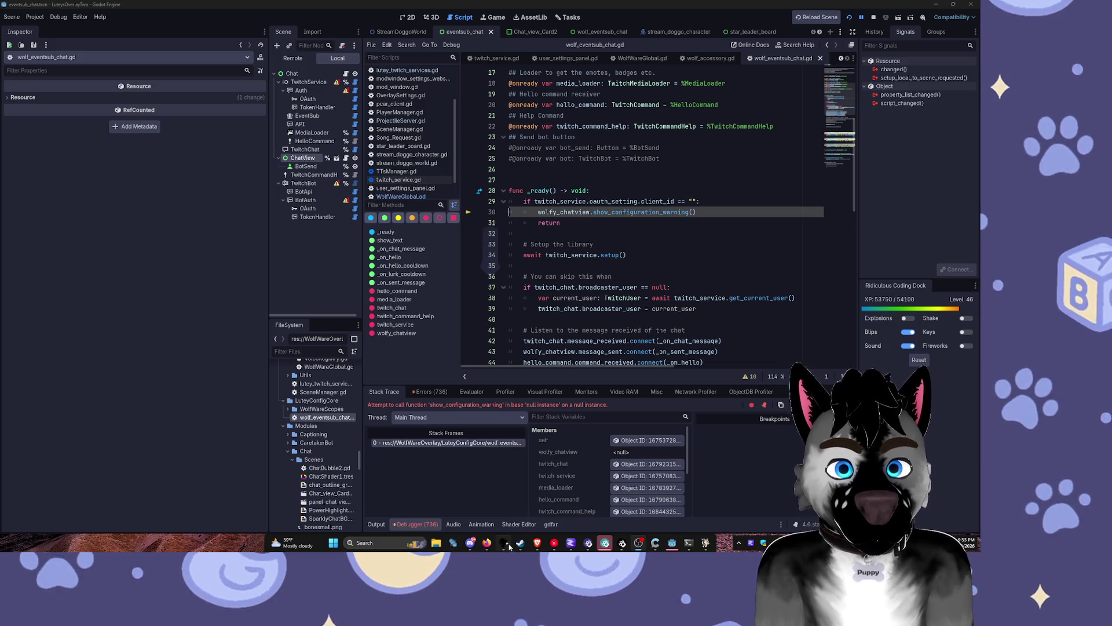
Step: Replace the TTS Voice Wizard sample text with 'test ease'
{"action": "key", "text": "alt+Tab"}
{"action": "key", "text": "ctrl+a"}
{"action": "key", "text": "BackSpace"}
{"action": "type", "text": "test ease"}
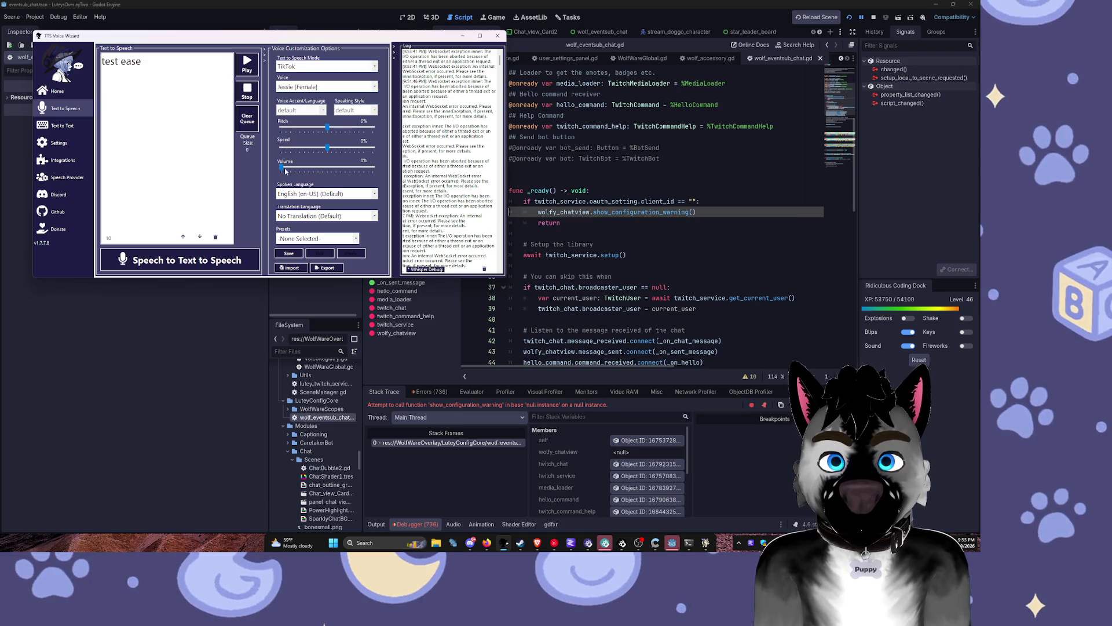
Step: Set TTS Voice Wizard volume to 120%, play 'test ease' twice, then minimize it
{"action": "left_click", "coordinate": [336, 167]}
{"action": "left_click", "coordinate": [255, 72]}
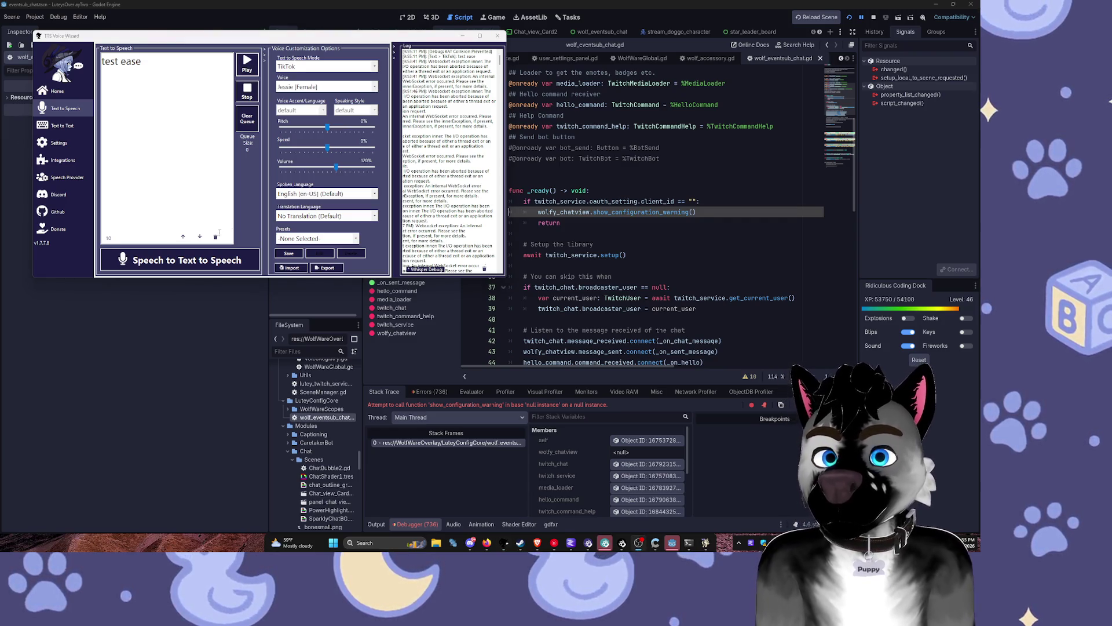
{"action": "left_click", "coordinate": [250, 71]}
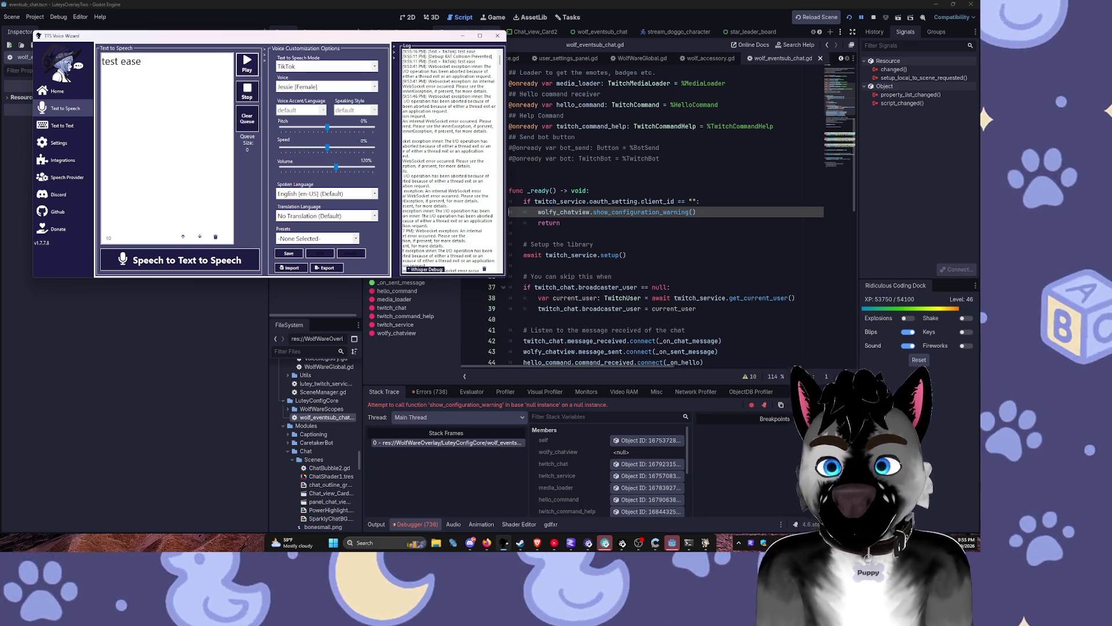
{"action": "left_click", "coordinate": [463, 36]}
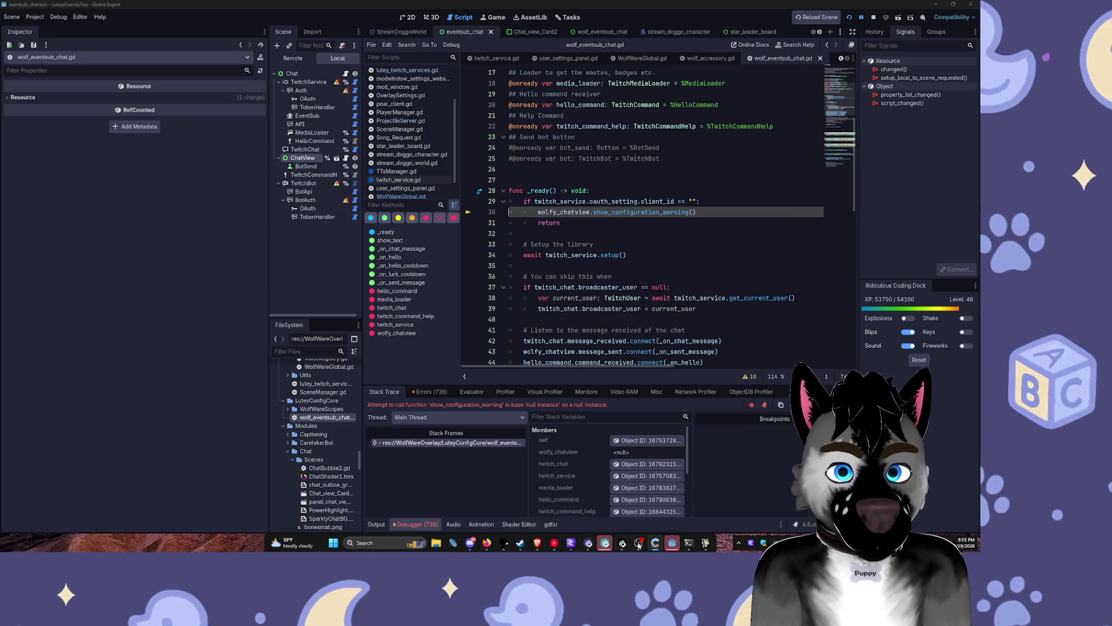
Step: Select lines 22–23 of the script, then minimize Godot from the taskbar
{"action": "left_click", "coordinate": [672, 542]}
{"action": "left_click", "coordinate": [671, 542]}
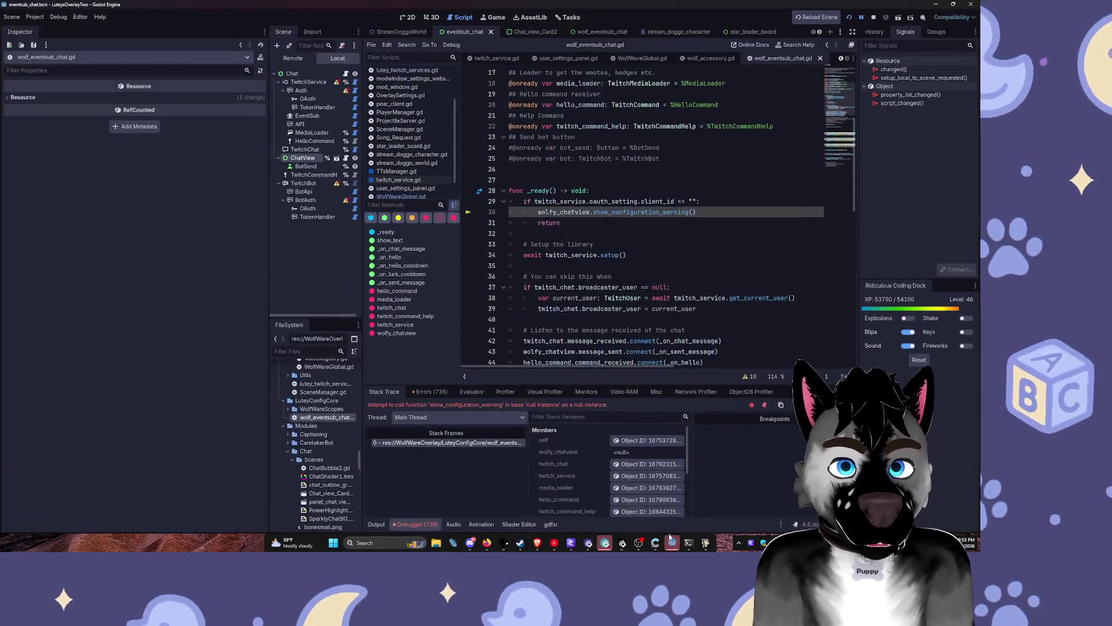
{"action": "mouse_move", "coordinate": [619, 126]}
{"action": "left_mouse_down"}
{"action": "mouse_move", "coordinate": [695, 137]}
{"action": "mouse_move", "coordinate": [575, 137]}
{"action": "left_mouse_up"}
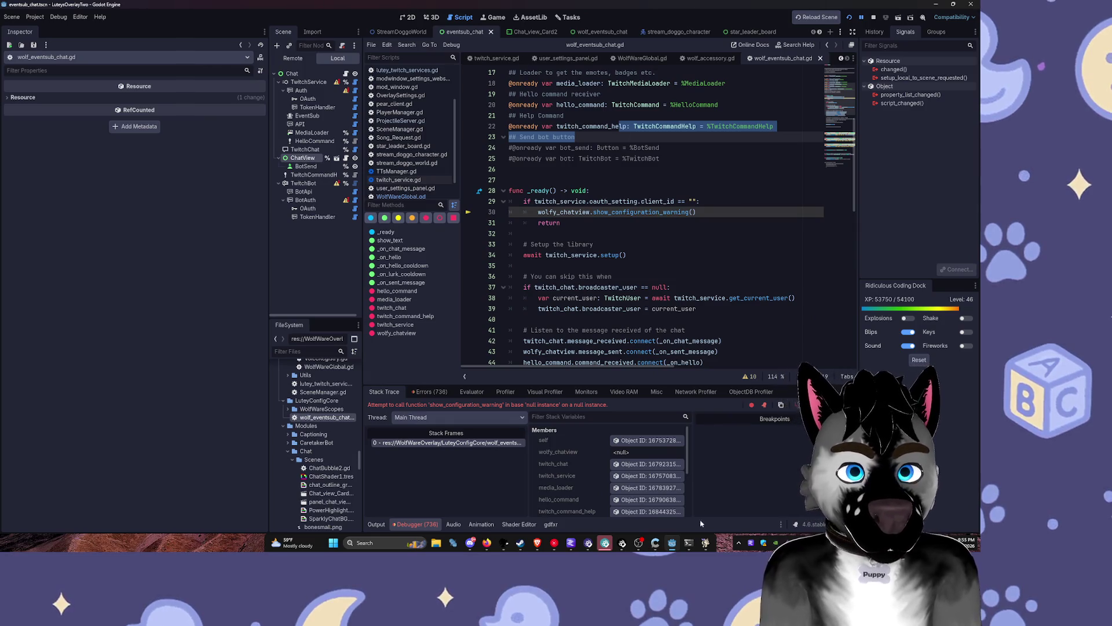
{"action": "left_click", "coordinate": [673, 547]}
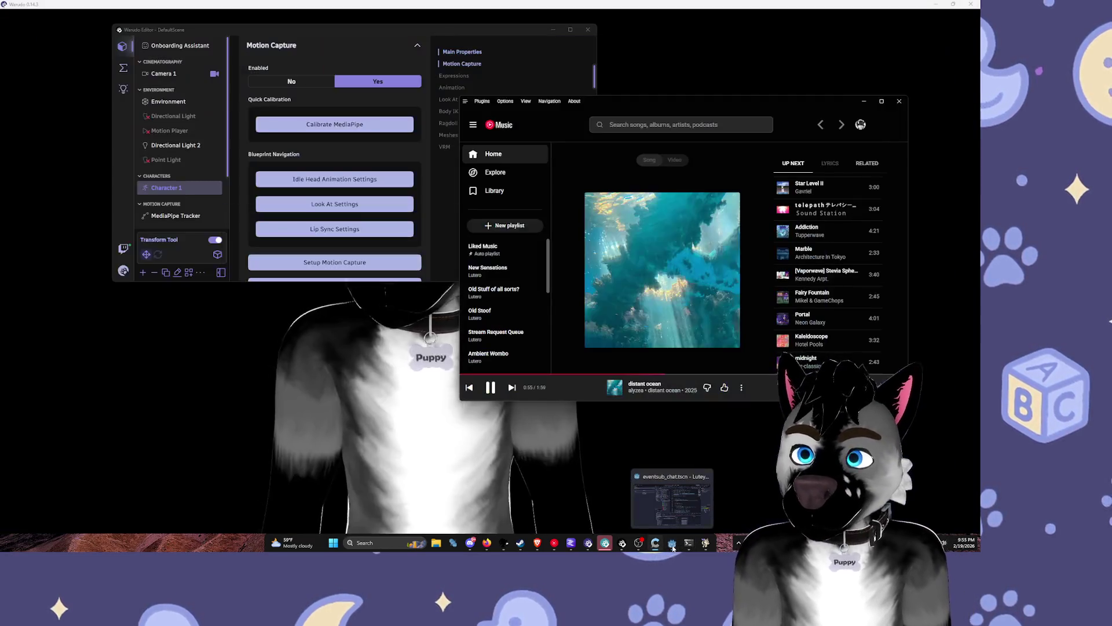
{"action": "left_click", "coordinate": [673, 547]}
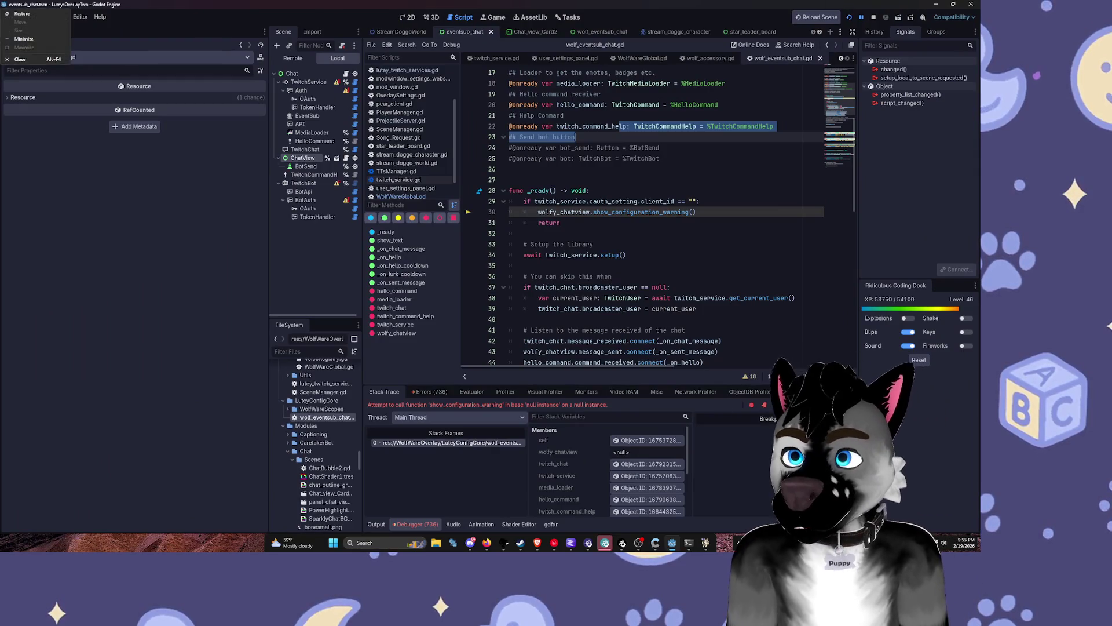
{"action": "left_click", "coordinate": [672, 547]}
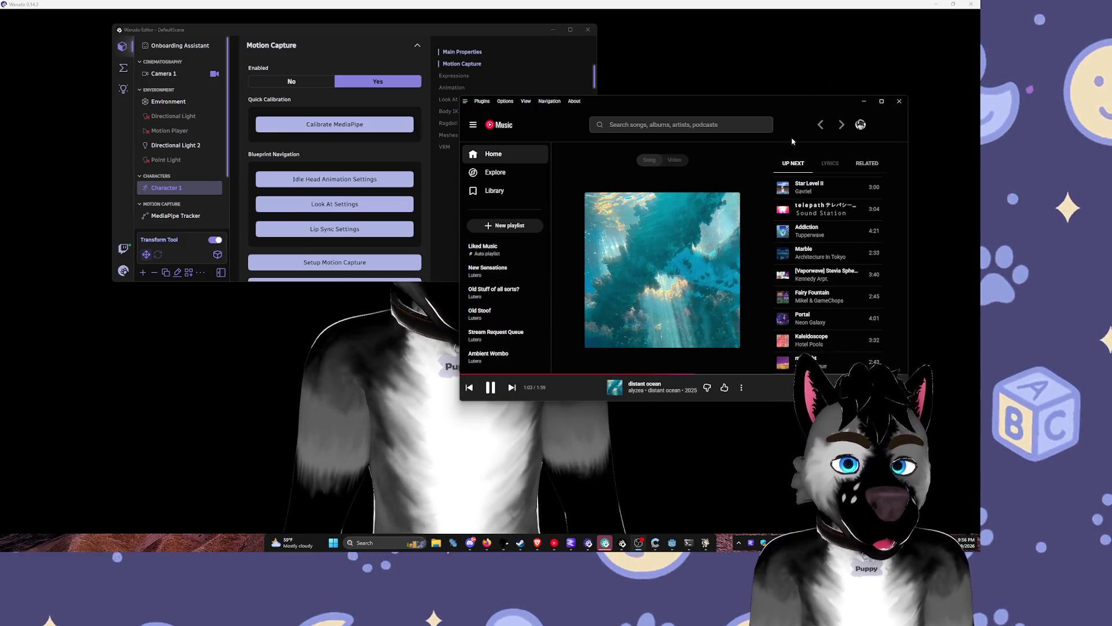
Step: Reposition and enlarge YouTube Music, then minimize it and both Warudo windows
{"action": "left_click_drag", "start_coordinate": [851, 102], "coordinate": [807, 91]}
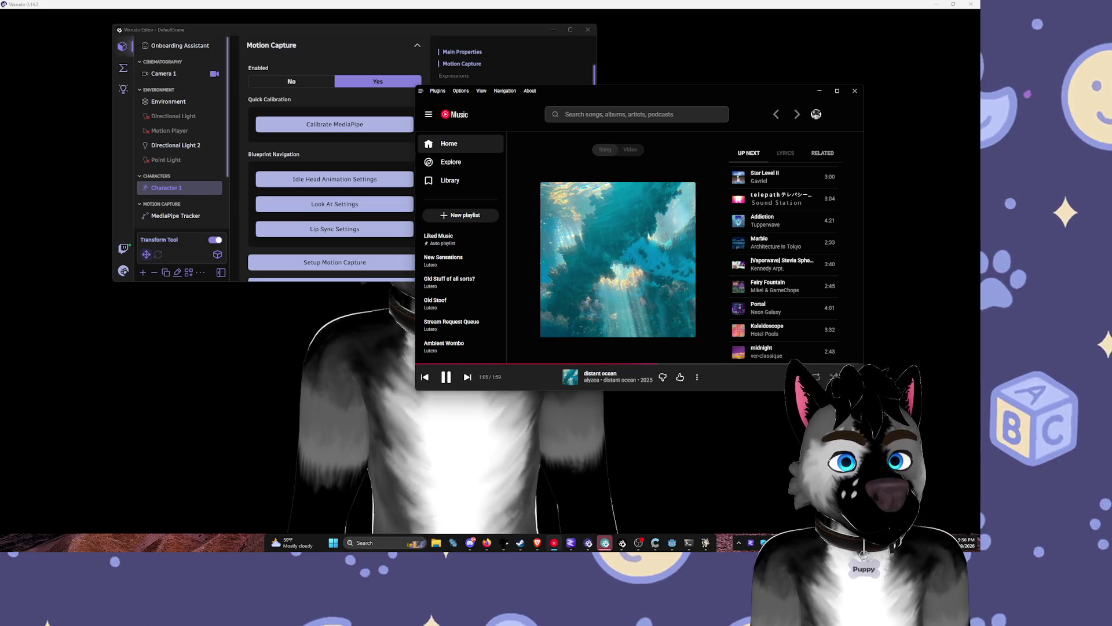
{"action": "left_click_drag", "start_coordinate": [863, 390], "coordinate": [928, 456]}
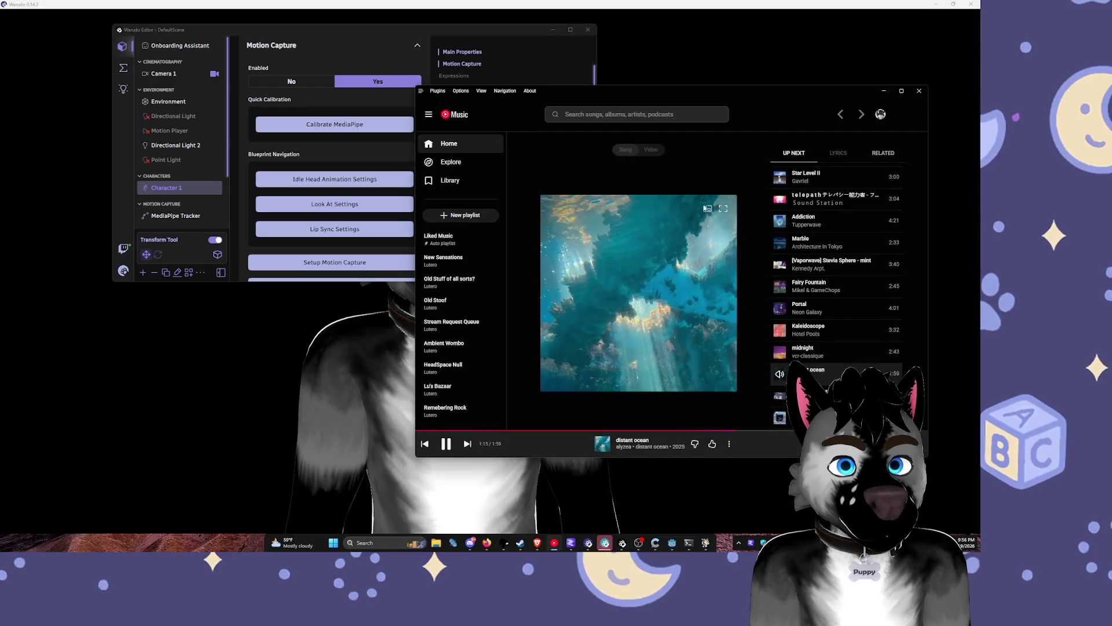
{"action": "left_click", "coordinate": [884, 91]}
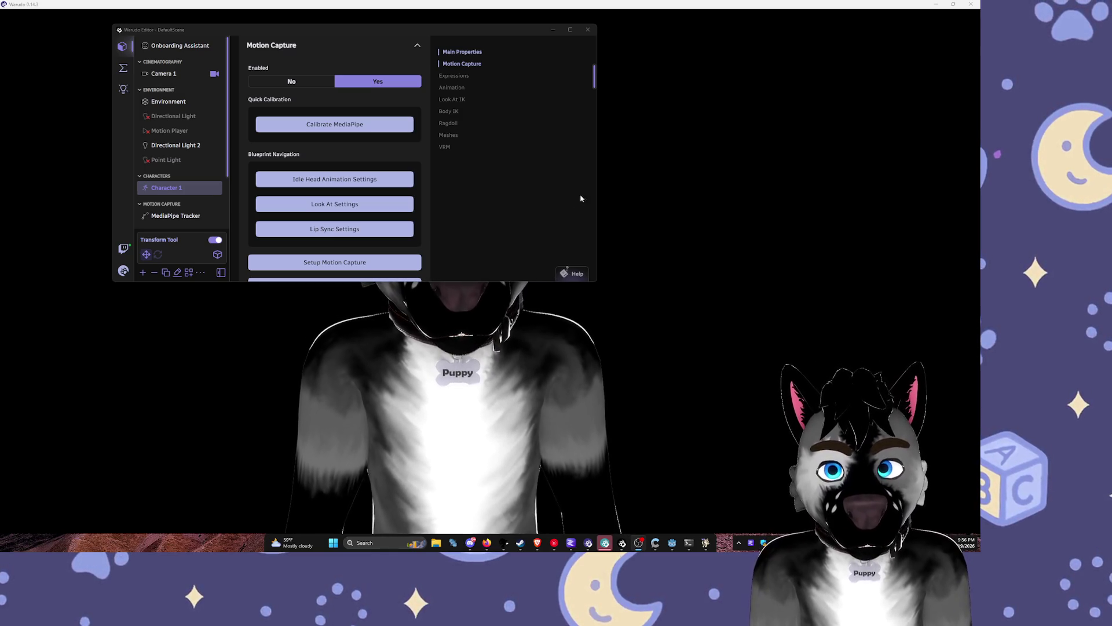
{"action": "left_click", "coordinate": [553, 30]}
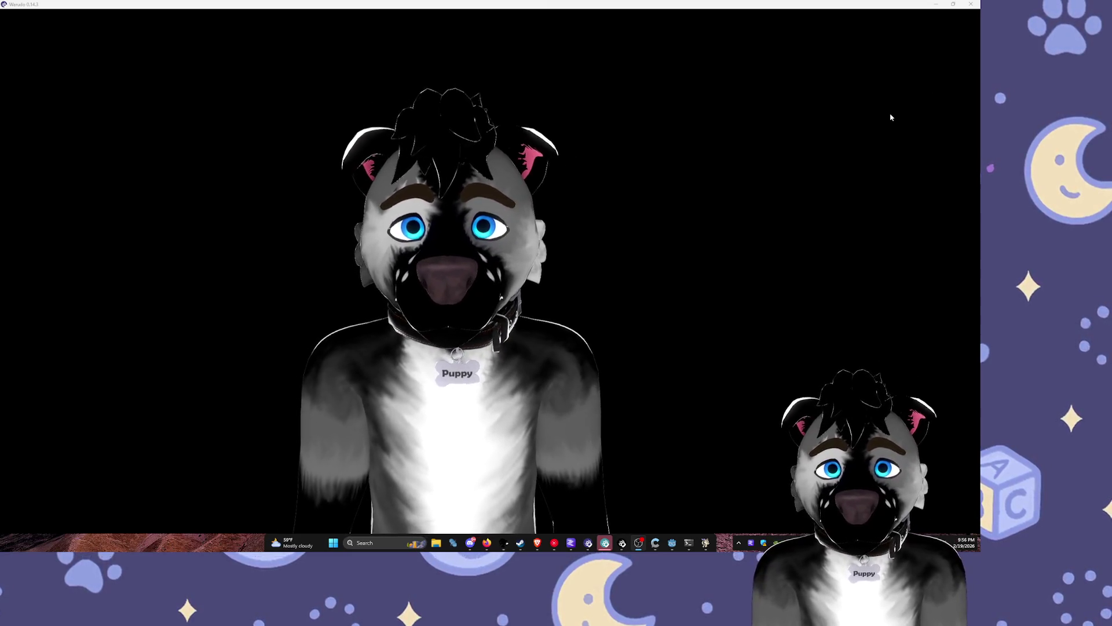
{"action": "left_click", "coordinate": [936, 6]}
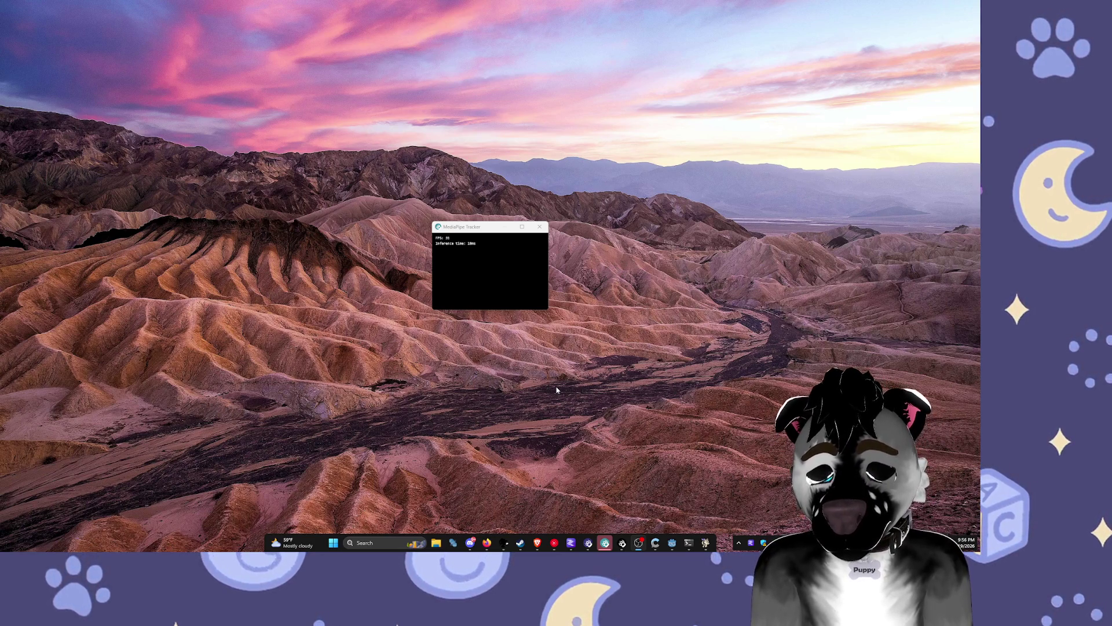
Step: Launch Wallpaper Engine by searching 'wallpaper', then move and resize the MediaPipe Tracker window
{"action": "key", "text": "super"}
{"action": "type", "text": "wallpaper"}
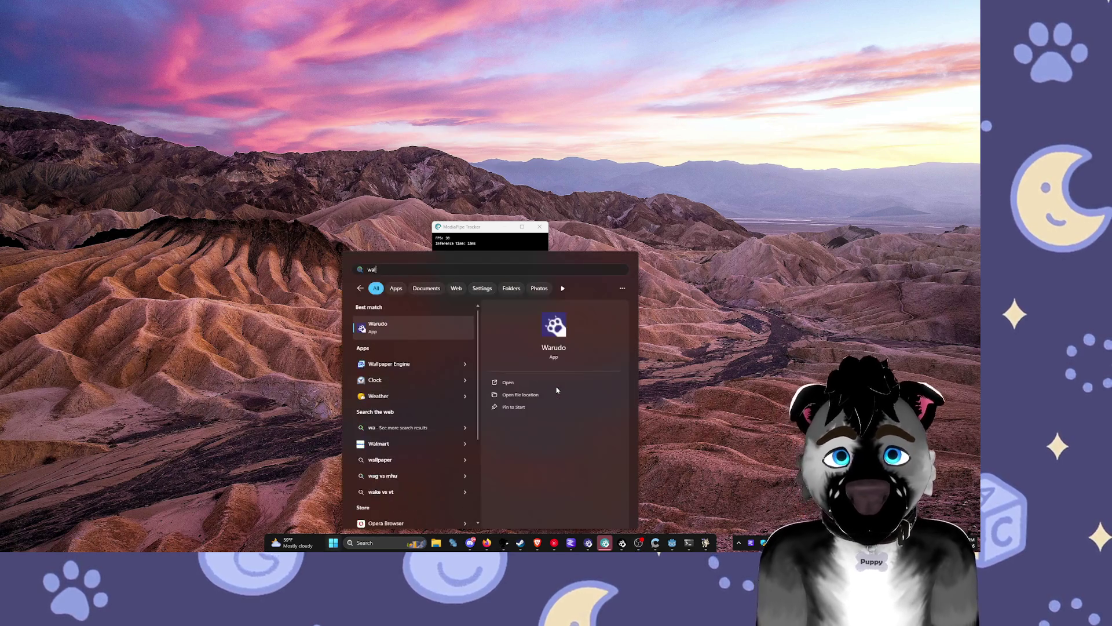
{"action": "key", "text": "Return"}
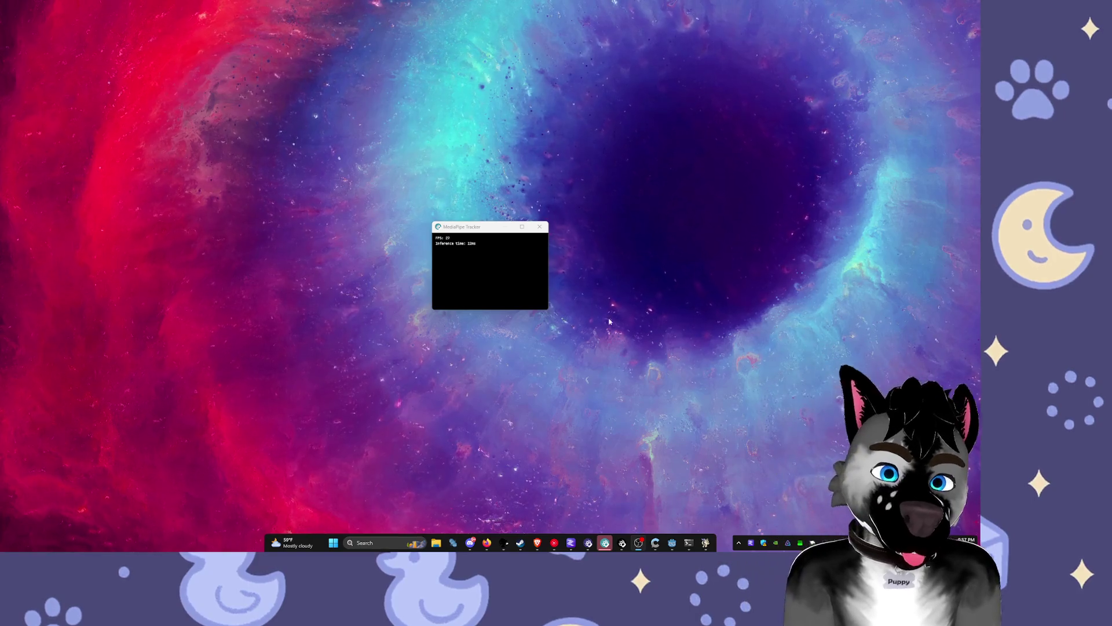
{"action": "mouse_move", "coordinate": [448, 231]}
{"action": "left_mouse_down"}
{"action": "mouse_move", "coordinate": [493, 211]}
{"action": "mouse_move", "coordinate": [428, 189]}
{"action": "mouse_move", "coordinate": [437, 183]}
{"action": "left_mouse_up"}
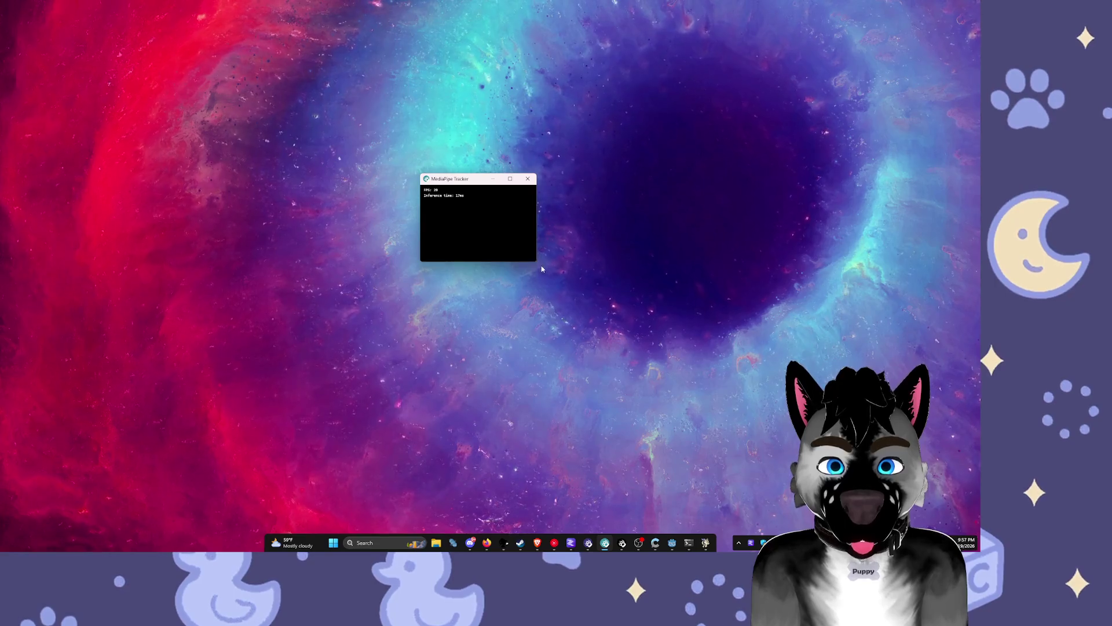
{"action": "mouse_move", "coordinate": [536, 261]}
{"action": "left_mouse_down"}
{"action": "mouse_move", "coordinate": [980, 552]}
{"action": "mouse_move", "coordinate": [479, 216]}
{"action": "mouse_move", "coordinate": [366, 271]}
{"action": "left_mouse_up"}
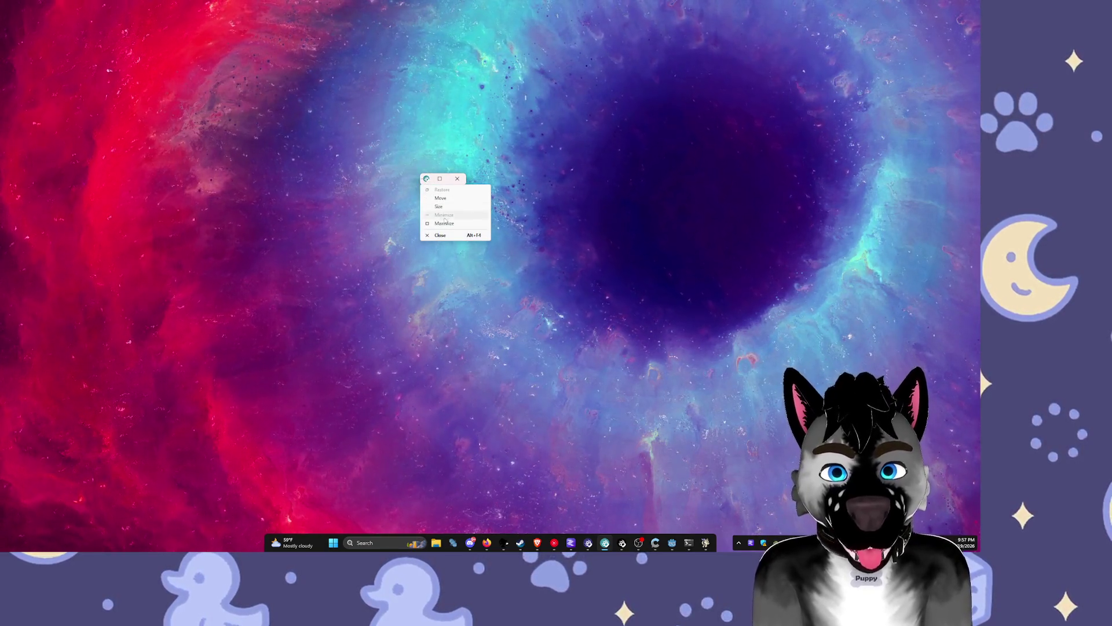
Step: Enlarge the MediaPipe Tracker window and park it at the desktop's top-left corner
{"action": "left_click", "coordinate": [445, 223]}
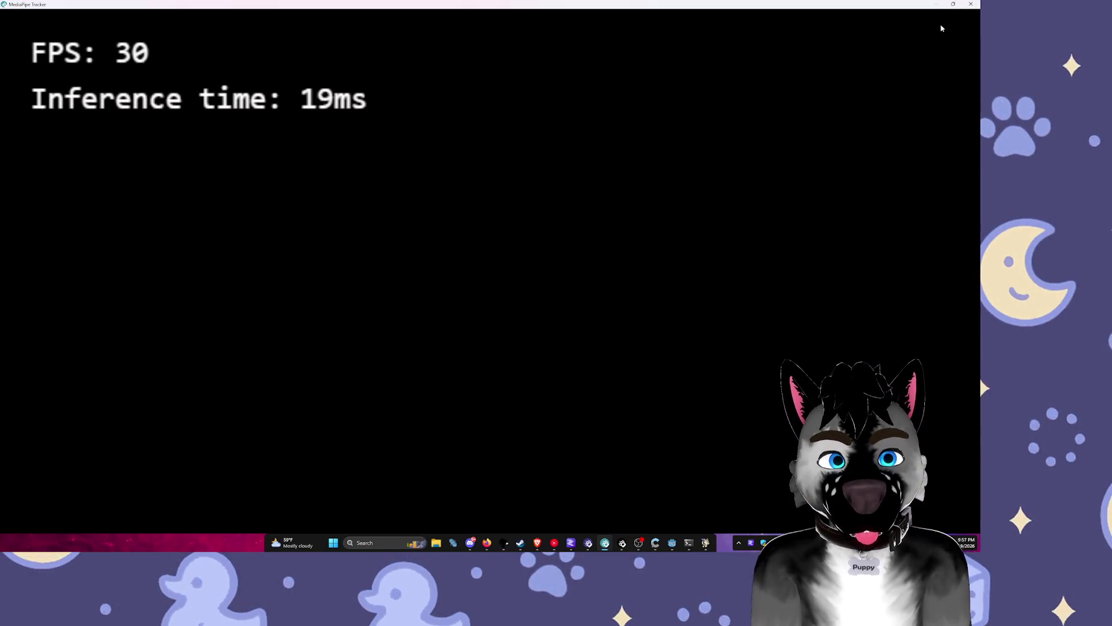
{"action": "left_click", "coordinate": [953, 4]}
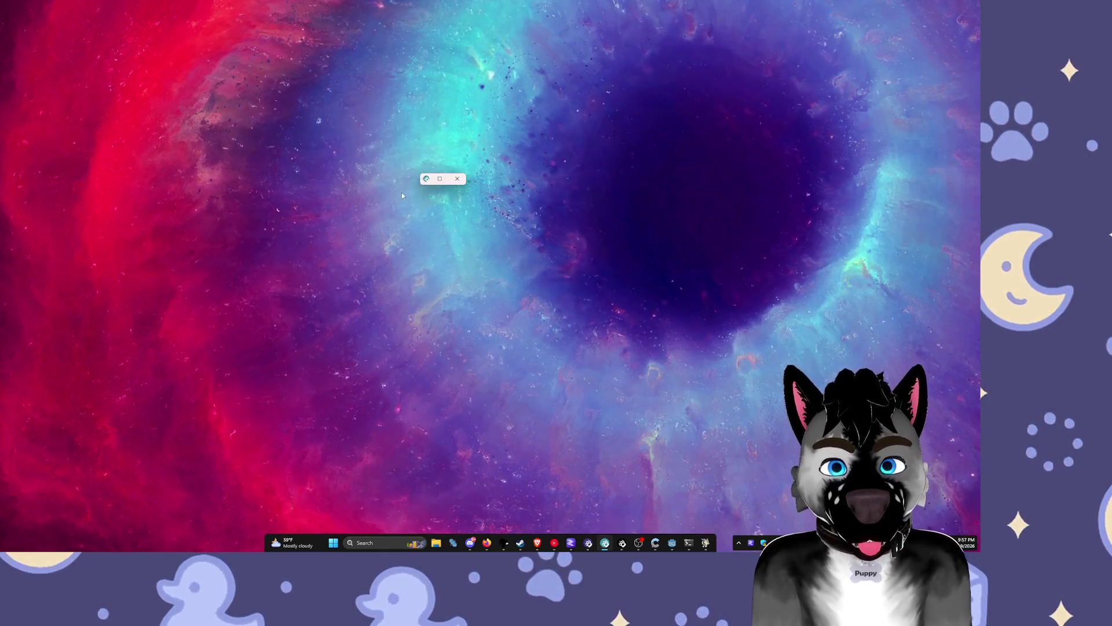
{"action": "left_click_drag", "start_coordinate": [467, 183], "coordinate": [535, 260]}
{"action": "mouse_move", "coordinate": [478, 180]}
{"action": "left_mouse_down"}
{"action": "mouse_move", "coordinate": [190, 36]}
{"action": "mouse_move", "coordinate": [105, 53]}
{"action": "left_mouse_up"}
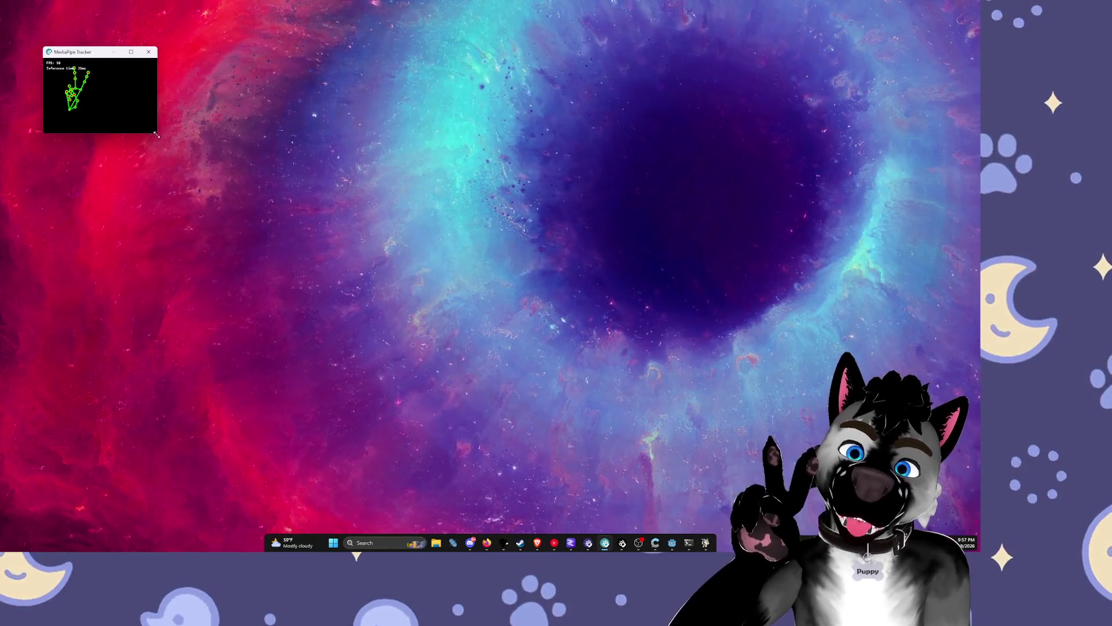
{"action": "left_click_drag", "start_coordinate": [156, 133], "coordinate": [455, 297]}
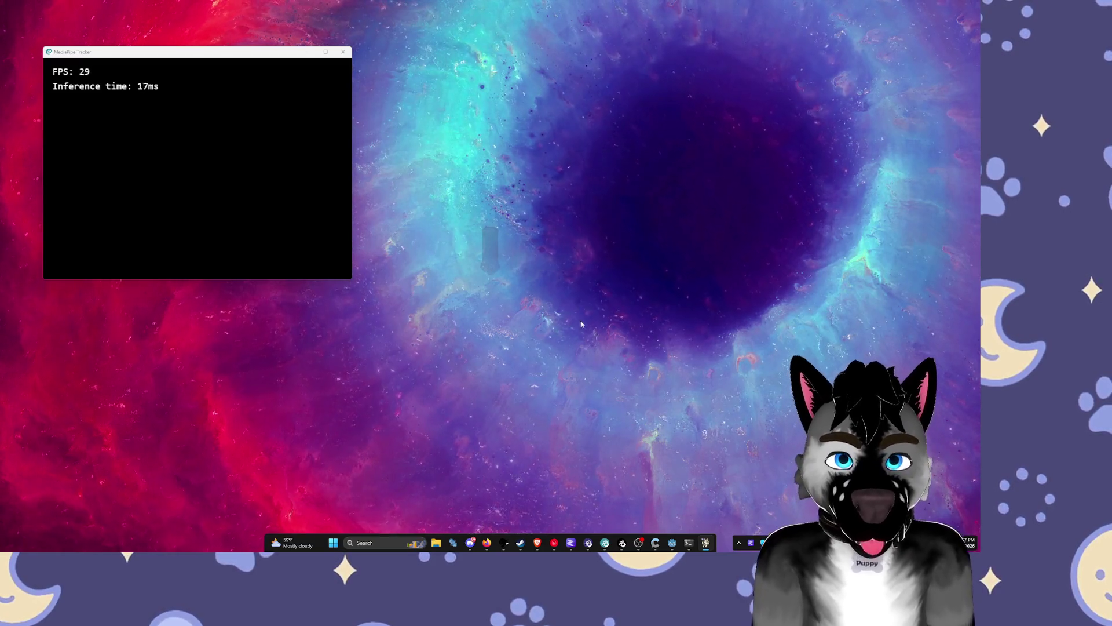
Step: Close the last taskbar app and bring the Godot editor back to the front
{"action": "right_click", "coordinate": [706, 542]}
{"action": "left_click", "coordinate": [702, 526]}
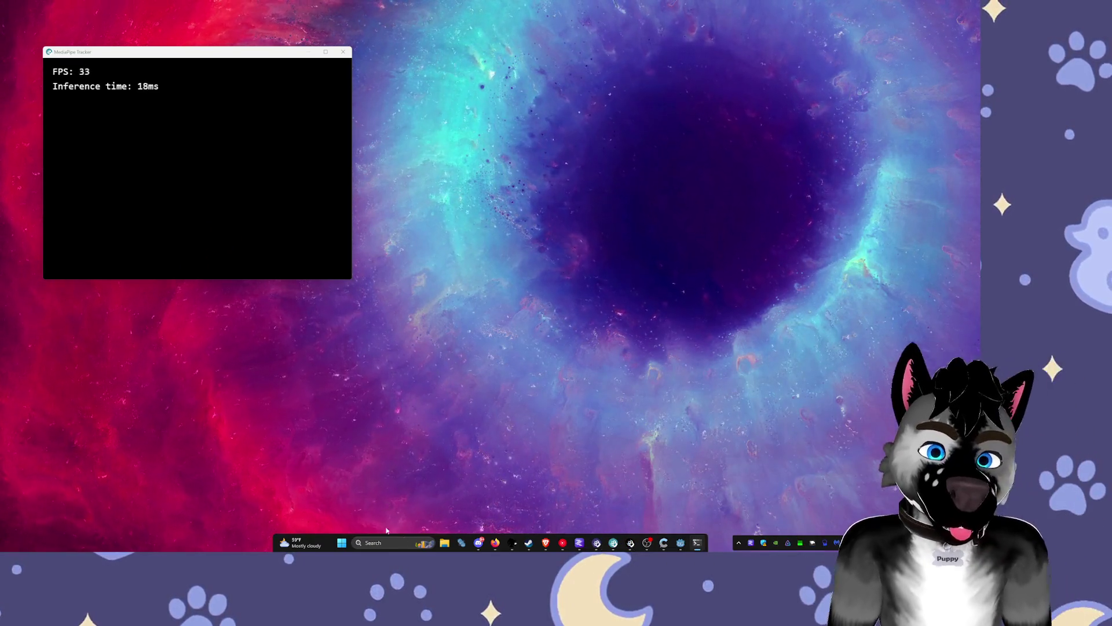
{"action": "left_click", "coordinate": [681, 542]}
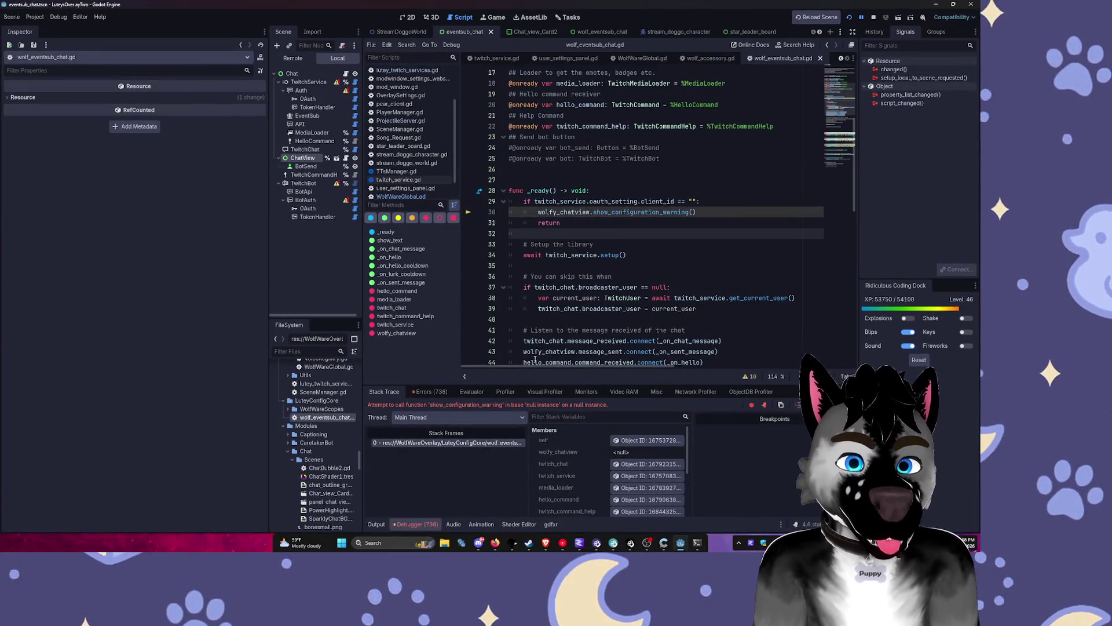
Step: Switch to the 2D editor and widen the Scene and FileSystem docks
{"action": "scroll", "coordinate": [581, 186], "scroll_direction": "up", "scroll_amount": 10}
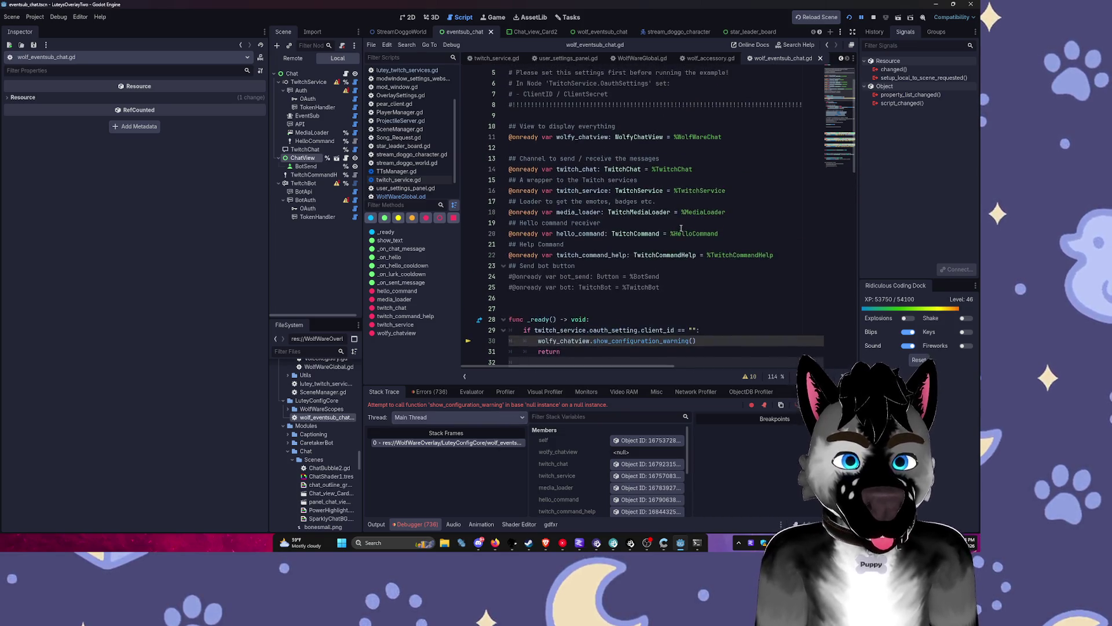
{"action": "left_click", "coordinate": [410, 18]}
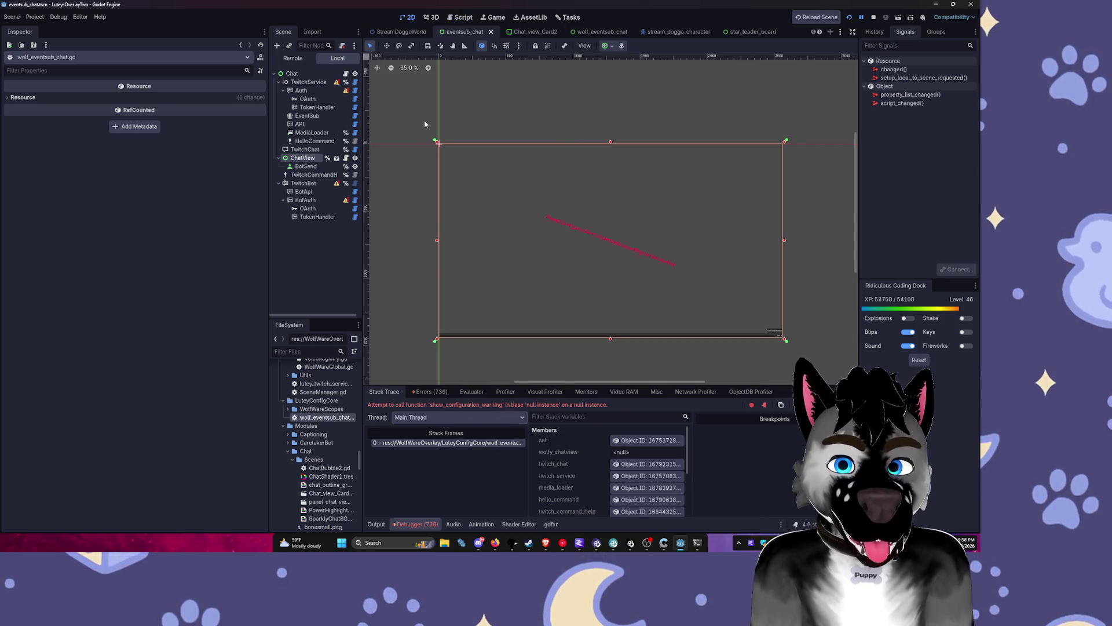
{"action": "left_click_drag", "start_coordinate": [268, 113], "coordinate": [207, 114]}
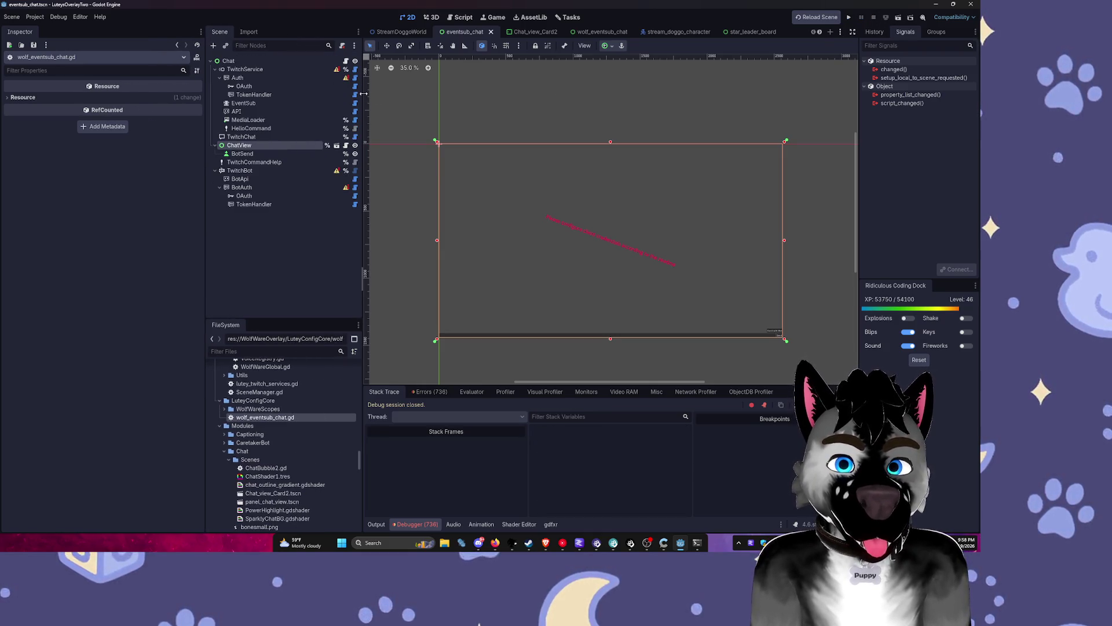
{"action": "left_click_drag", "start_coordinate": [363, 94], "coordinate": [482, 94]}
Step: Reveal the Chat node's eventsub_chat.tscn in FileSystem and filter files by 'chat'
{"action": "right_click", "coordinate": [264, 61]}
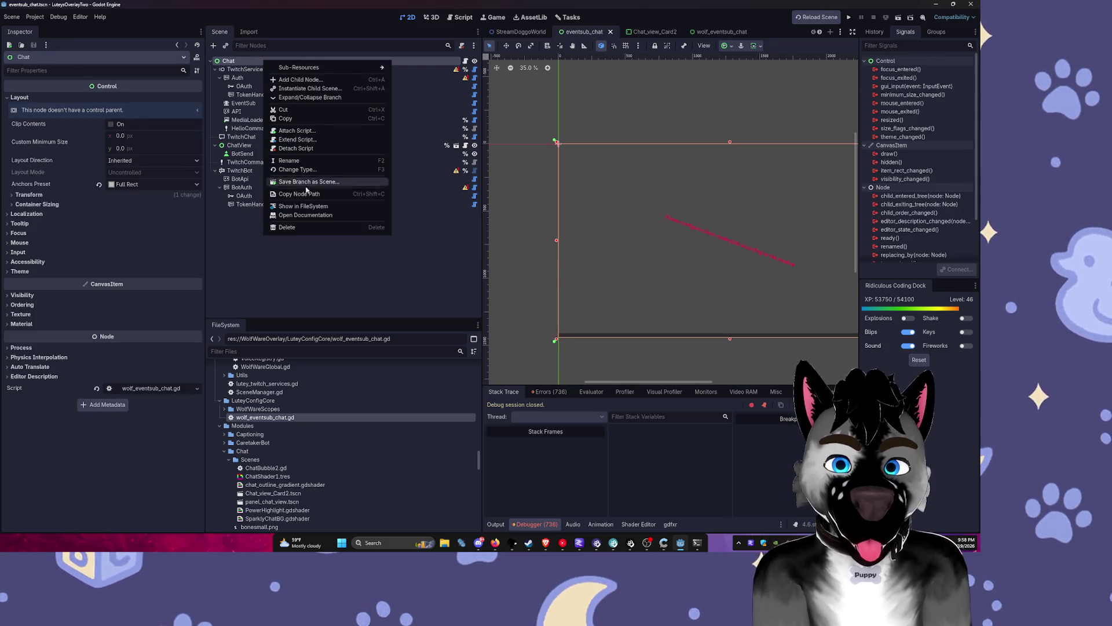
{"action": "left_click", "coordinate": [303, 207]}
{"action": "scroll", "coordinate": [282, 400], "scroll_direction": "up", "scroll_amount": 10}
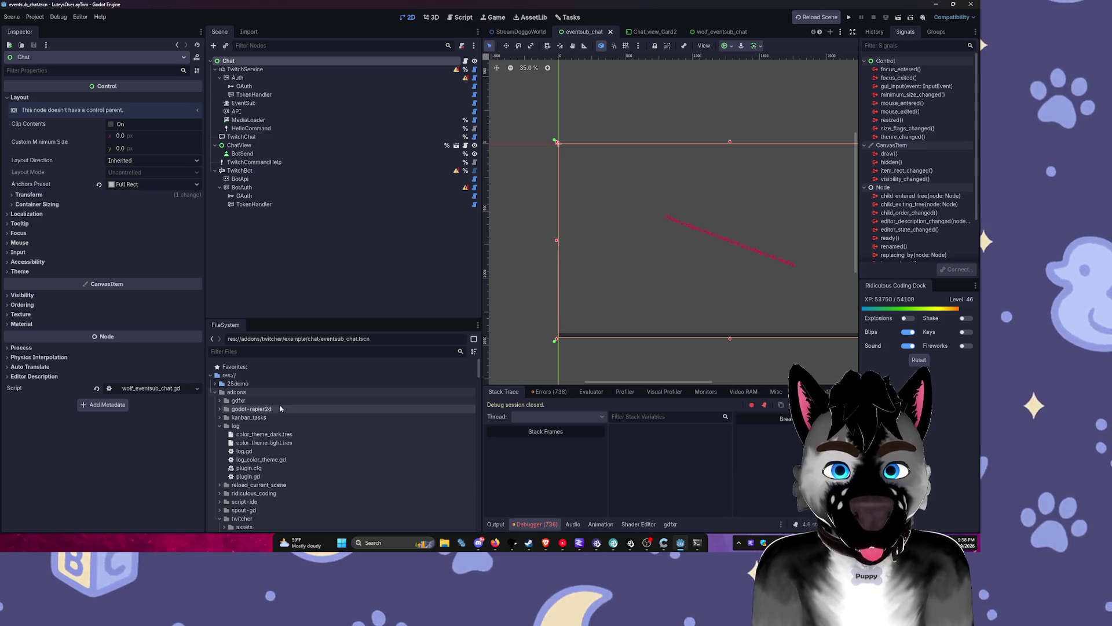
{"action": "right_click", "coordinate": [418, 63]}
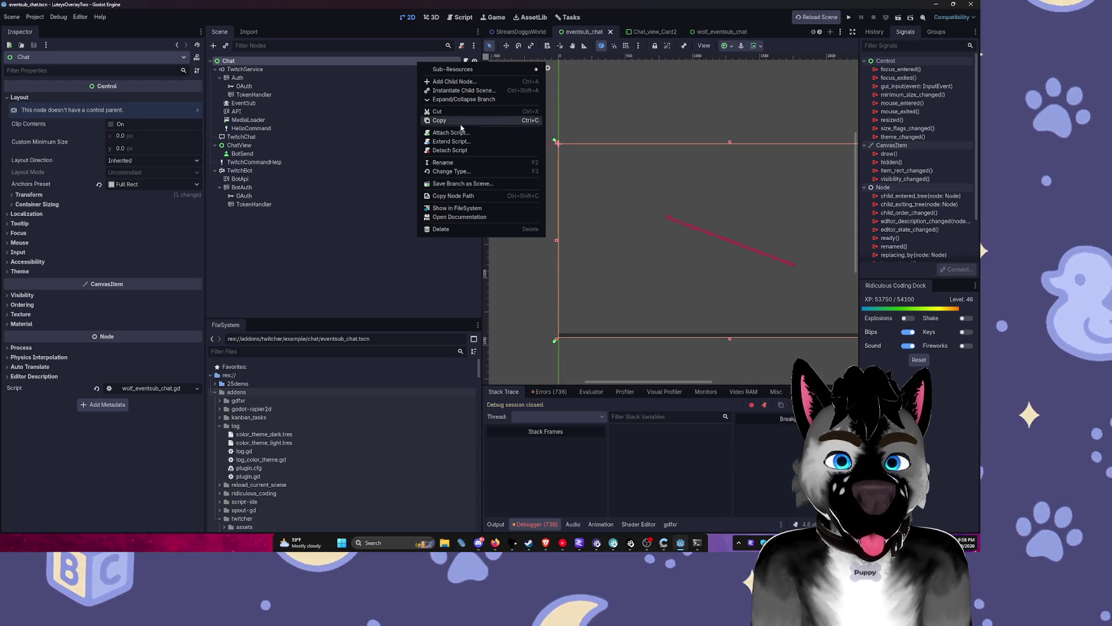
{"action": "left_click", "coordinate": [457, 208]}
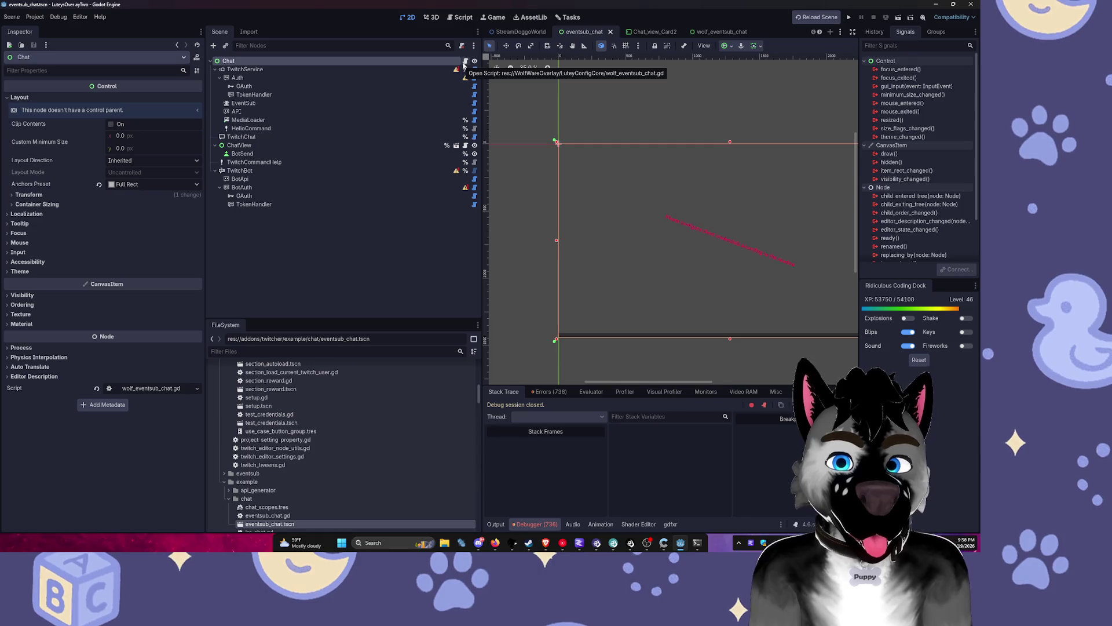
{"action": "left_click", "coordinate": [310, 352]}
{"action": "type", "text": "chat"}
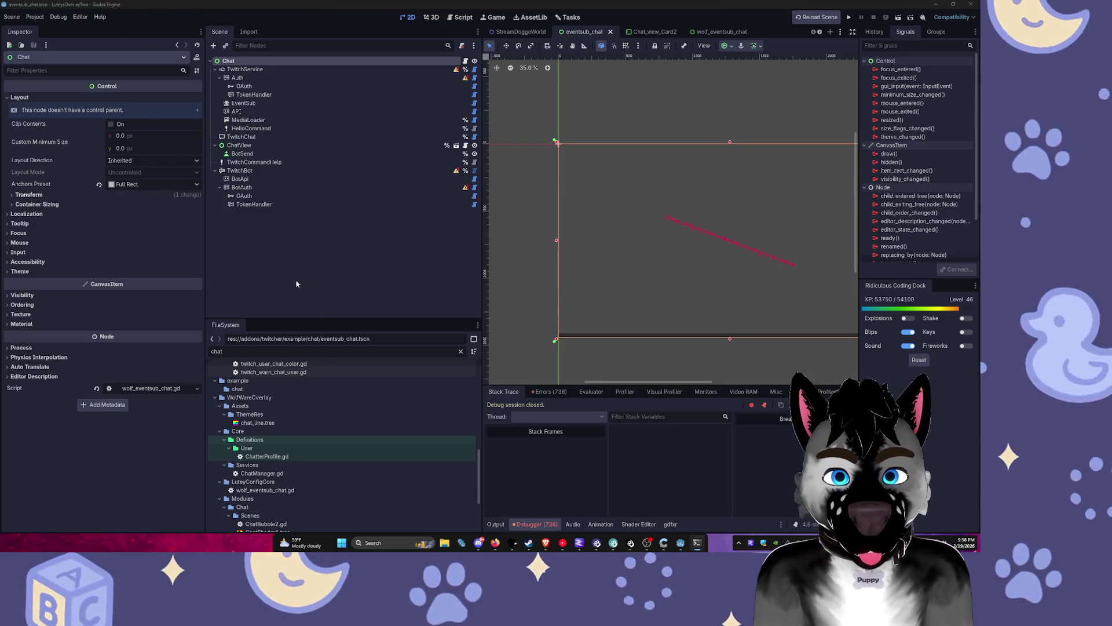
{"action": "scroll", "coordinate": [344, 405], "scroll_direction": "down", "scroll_amount": 5}
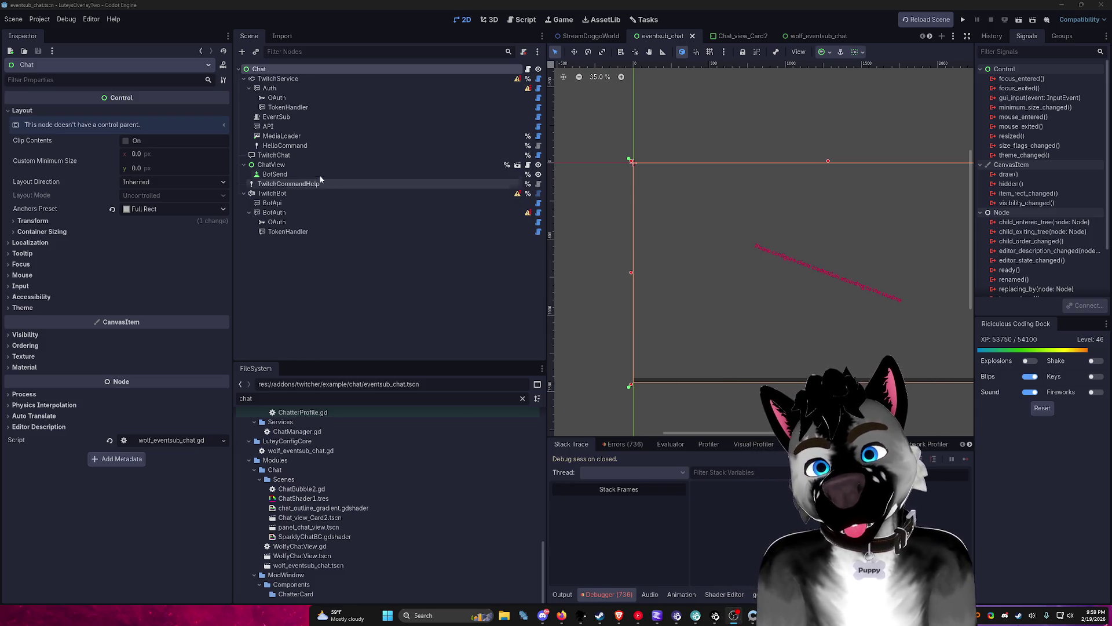
Step: Inspect TwitchService, switch to the StreamDoggoWorld scene, and widen the 2D viewport
{"action": "left_click", "coordinate": [287, 82]}
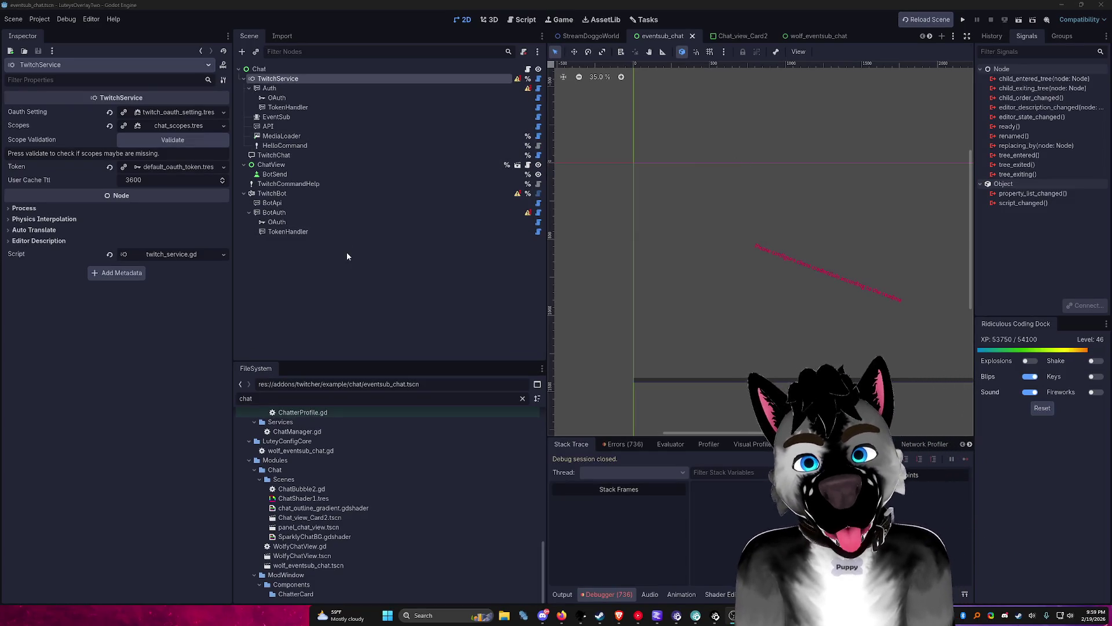
{"action": "left_click", "coordinate": [412, 88]}
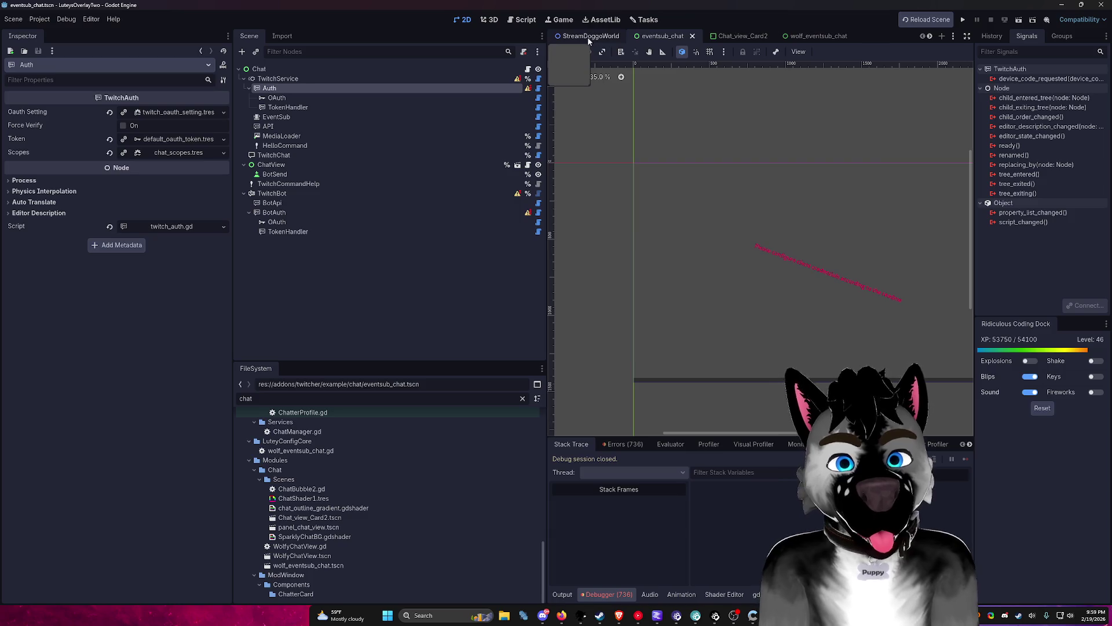
{"action": "left_click", "coordinate": [589, 36]}
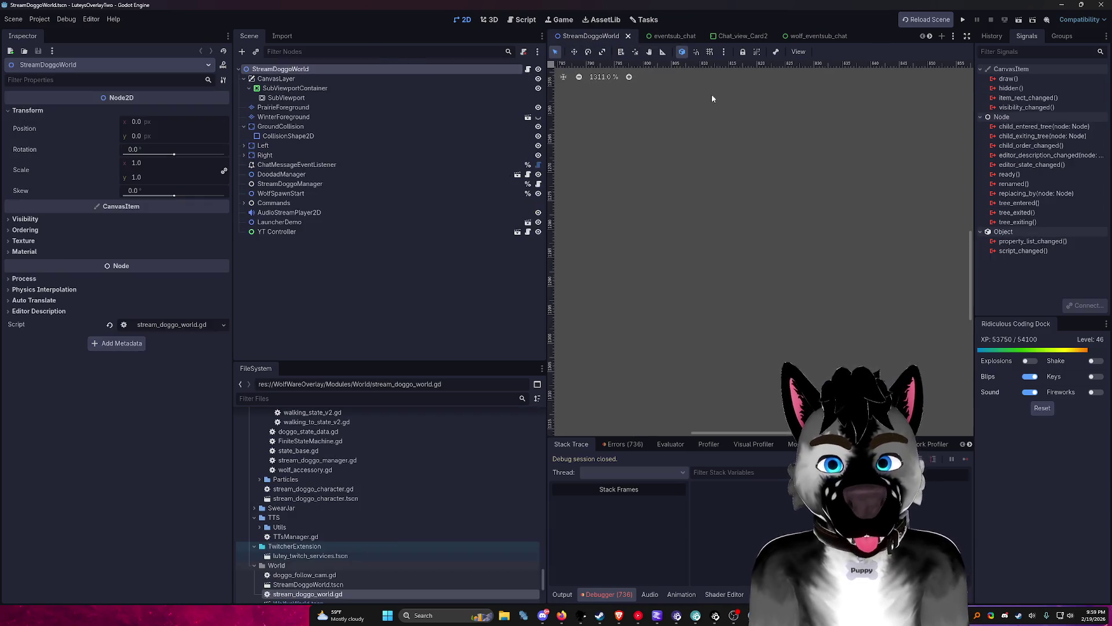
{"action": "left_click", "coordinate": [930, 37]}
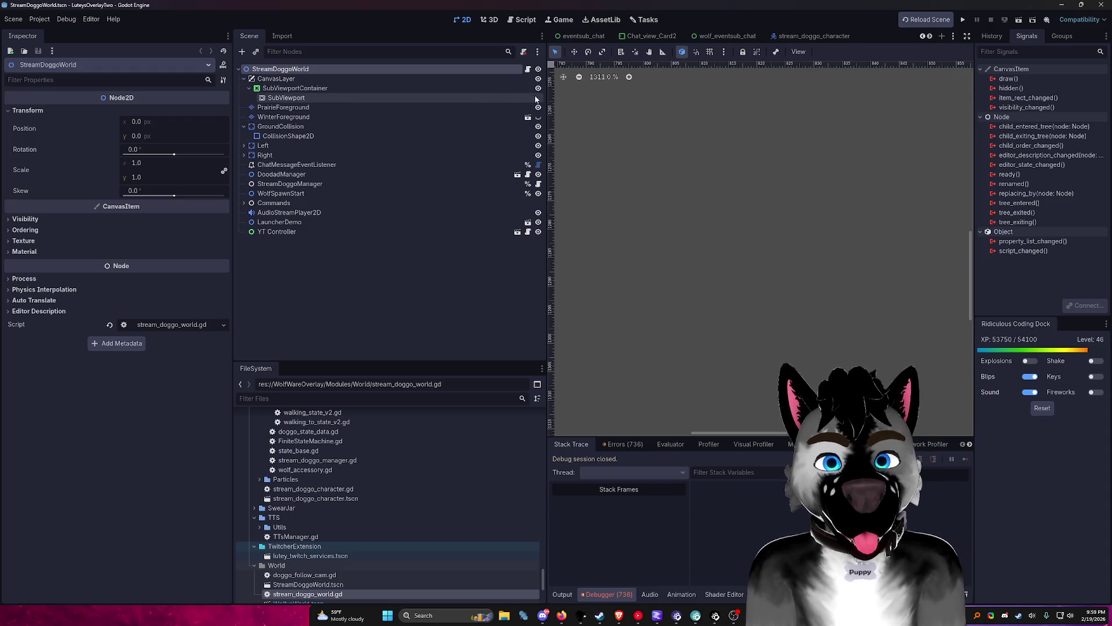
{"action": "left_click_drag", "start_coordinate": [547, 97], "coordinate": [365, 120]}
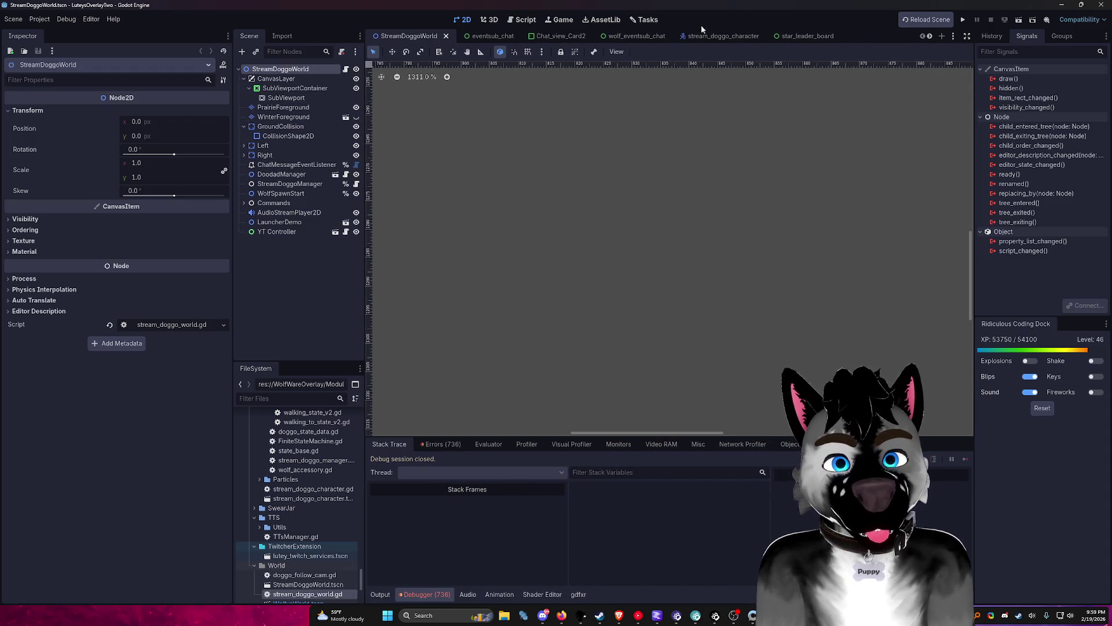
Step: Quick-open lutey_twitch_services.tscn by searching 'twit'
{"action": "key", "text": "ctrl+shift+o"}
{"action": "type", "text": "twit"}
{"action": "key", "text": "Return"}
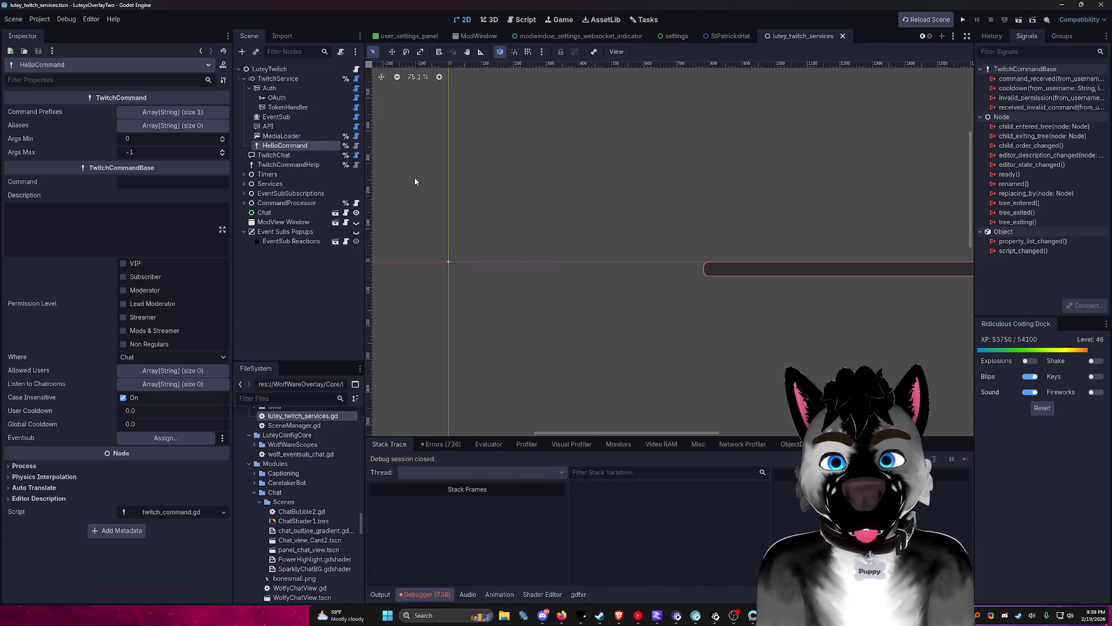
Step: Show the Chat node's scene in FileSystem and widen the dock to browse Modules/Chat
{"action": "left_click", "coordinate": [307, 214]}
{"action": "right_click", "coordinate": [315, 216]}
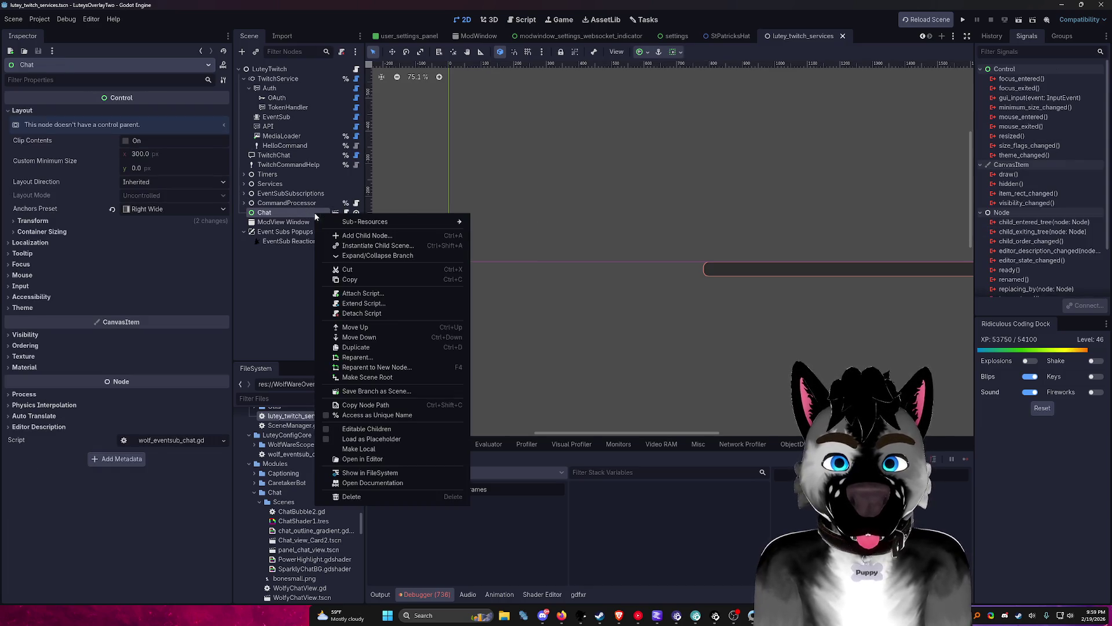
{"action": "left_click", "coordinate": [381, 474]}
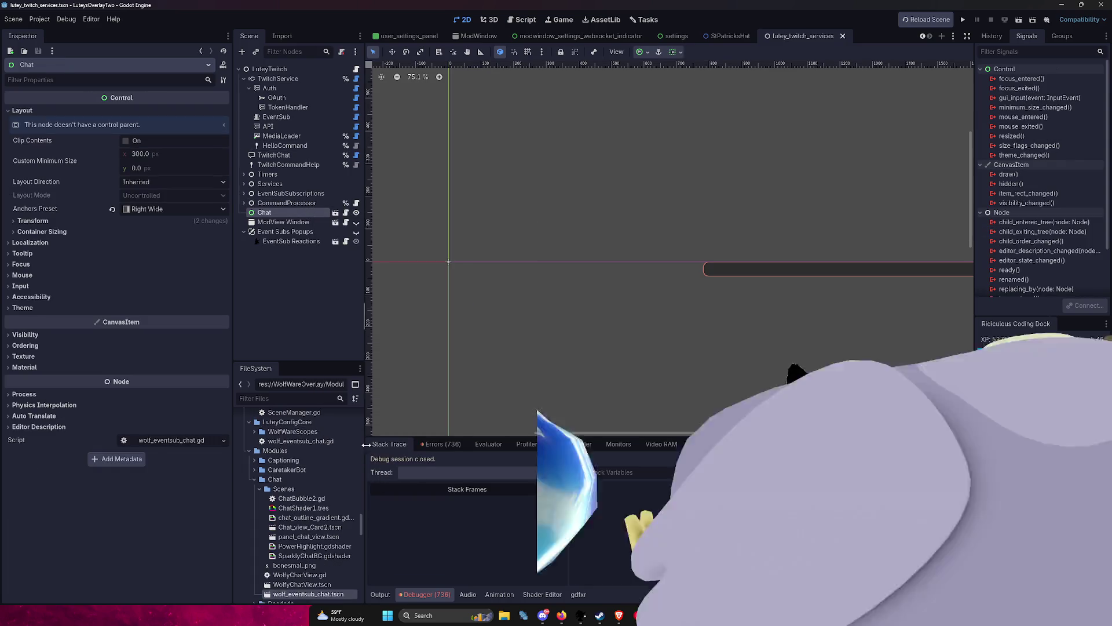
{"action": "left_click_drag", "start_coordinate": [365, 267], "coordinate": [519, 265]}
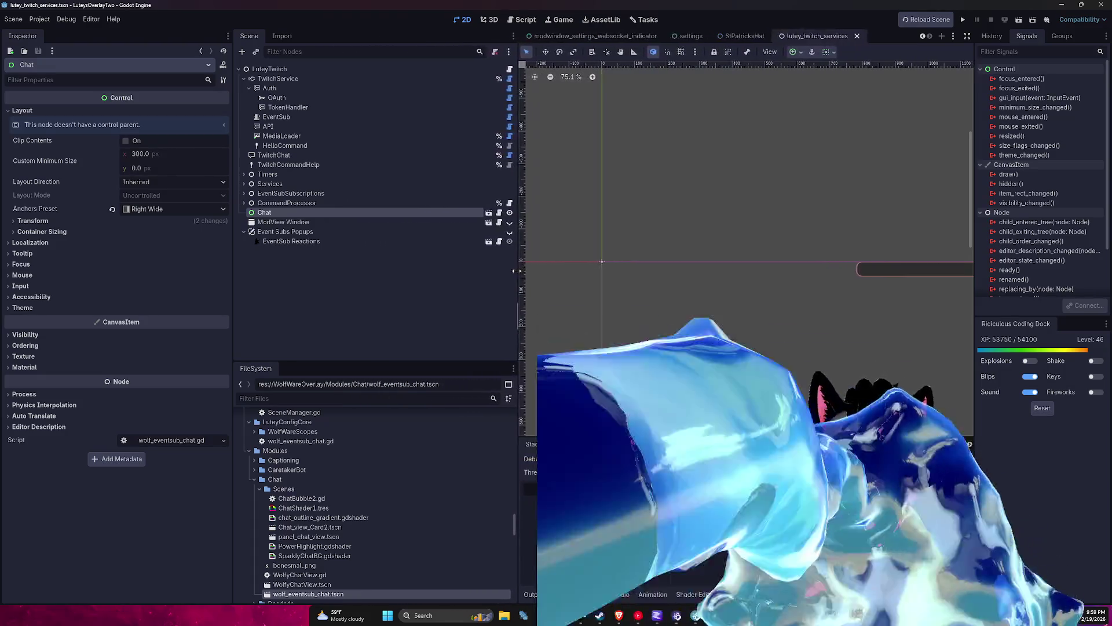
{"action": "scroll", "coordinate": [333, 551], "scroll_direction": "down", "scroll_amount": 3}
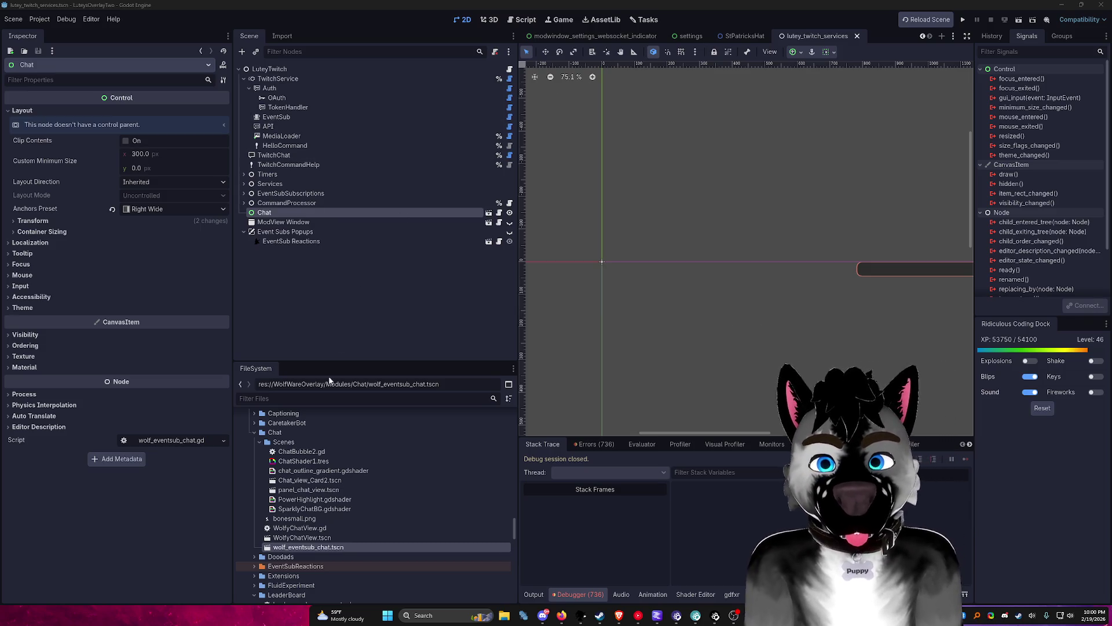
Step: Open WolfyChatView.tscn, then scroll up and bring up the res:// folder's context menu
{"action": "double_click", "coordinate": [296, 538]}
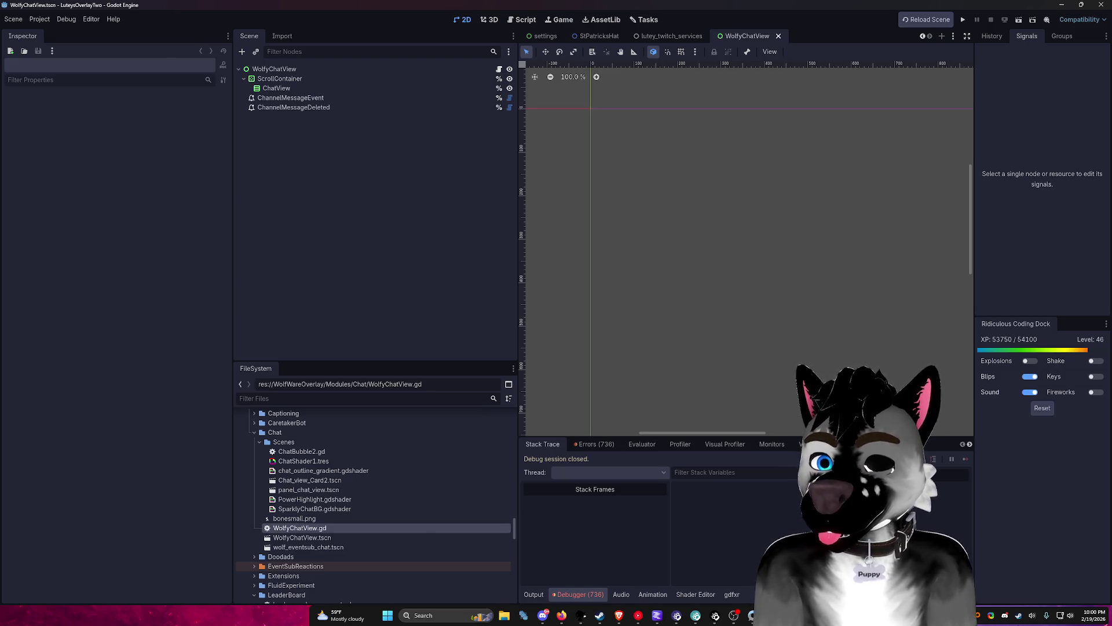
{"action": "scroll", "coordinate": [348, 463], "scroll_direction": "up", "scroll_amount": 10}
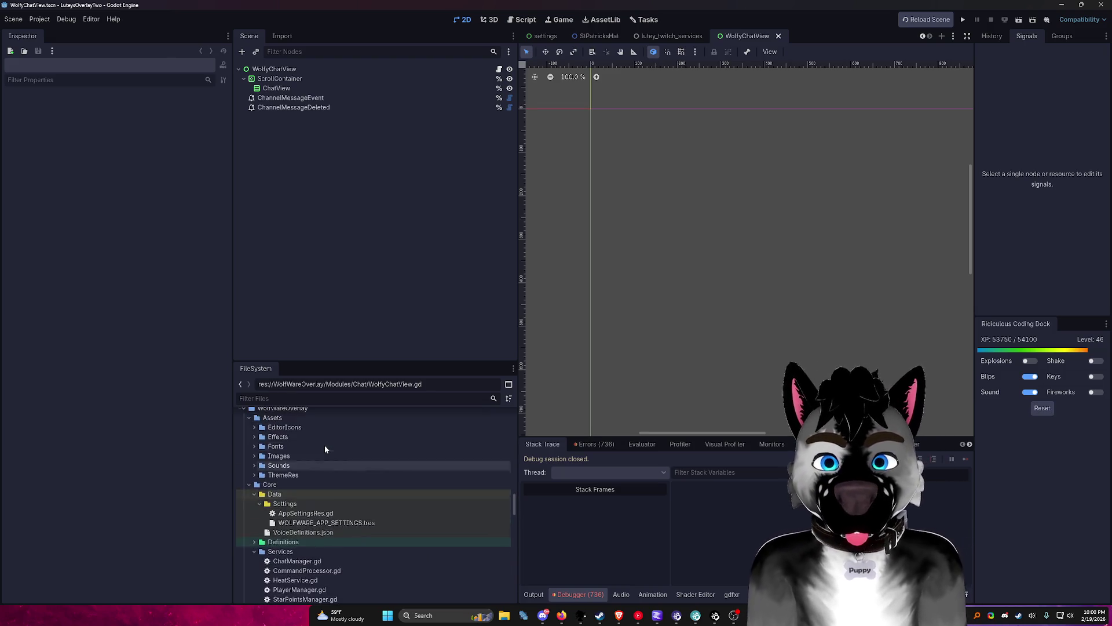
{"action": "scroll", "coordinate": [325, 446], "scroll_direction": "down", "scroll_amount": 10}
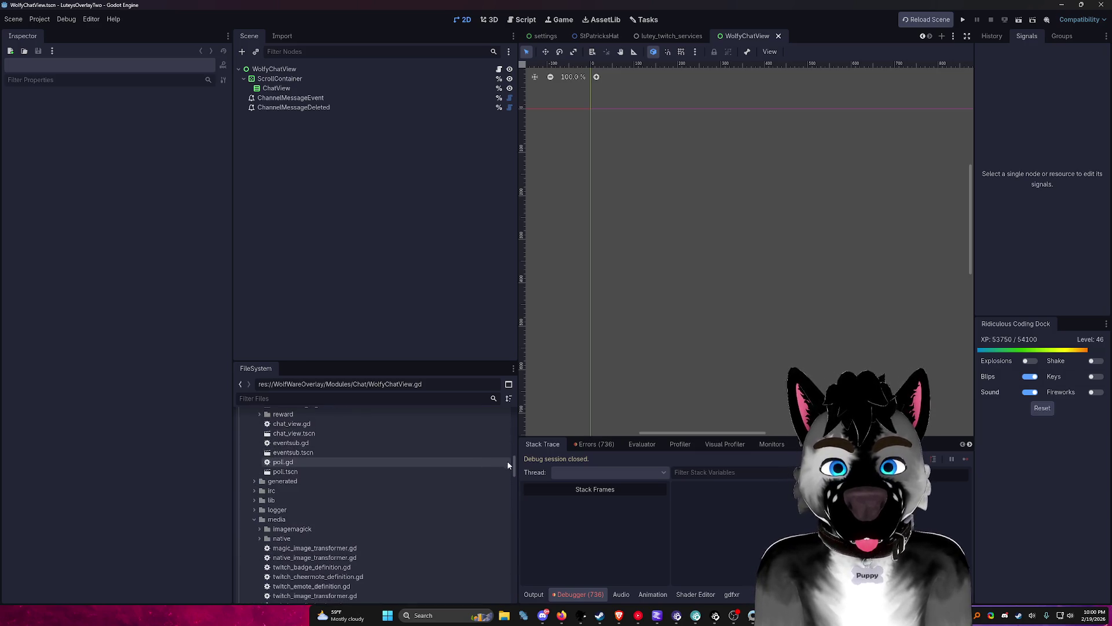
{"action": "scroll", "coordinate": [348, 493], "scroll_direction": "up", "scroll_amount": 10}
{"action": "right_click", "coordinate": [261, 428]}
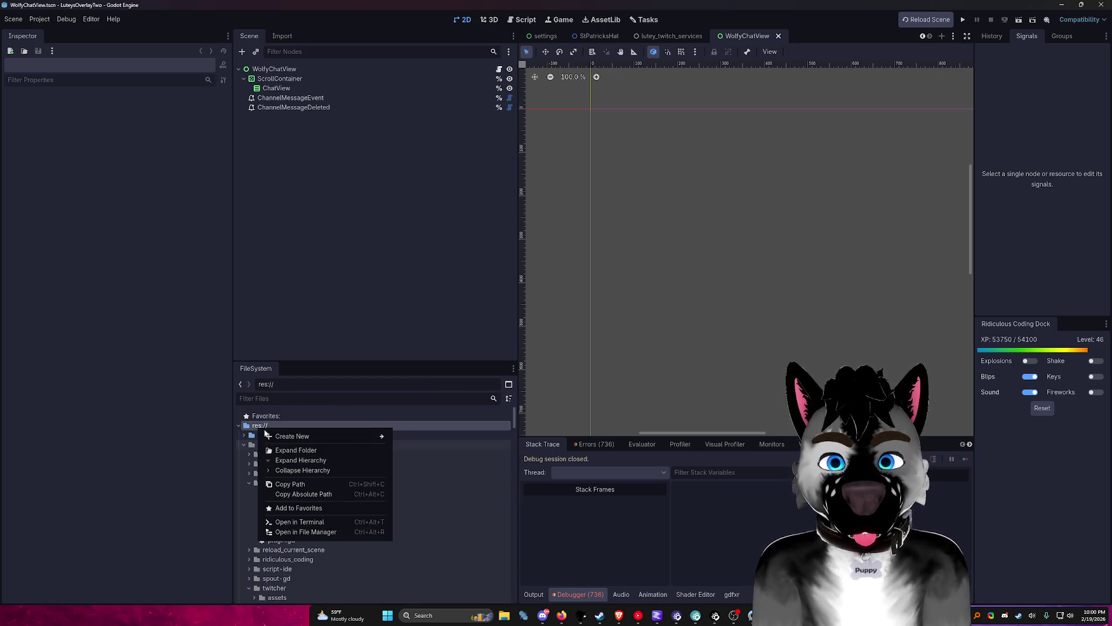
{"action": "left_click", "coordinate": [303, 531]}
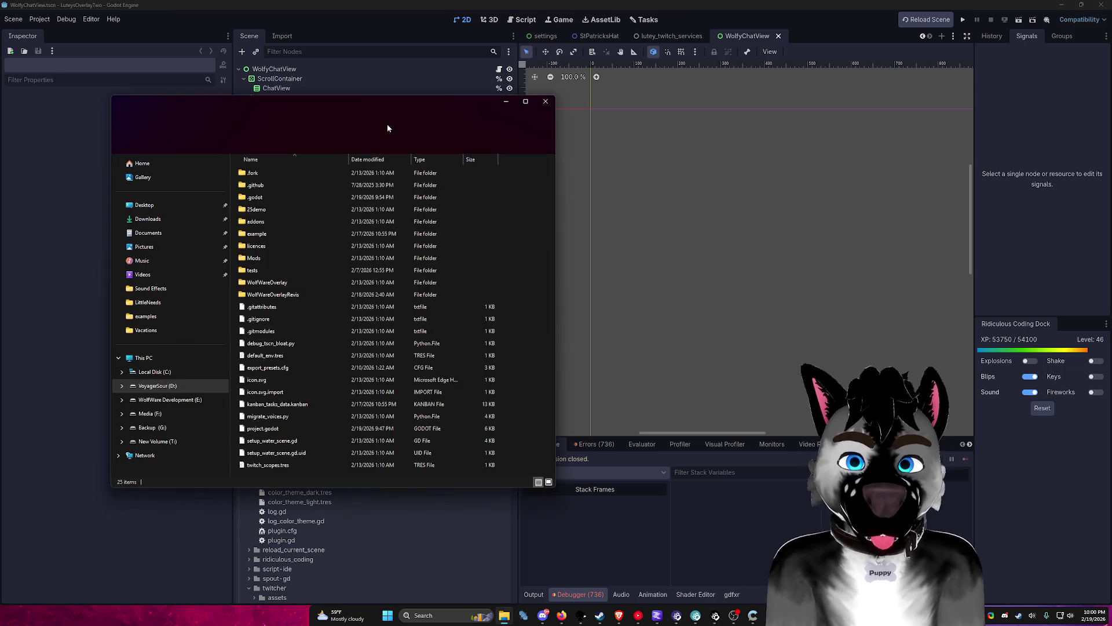
{"action": "left_click", "coordinate": [441, 126]}
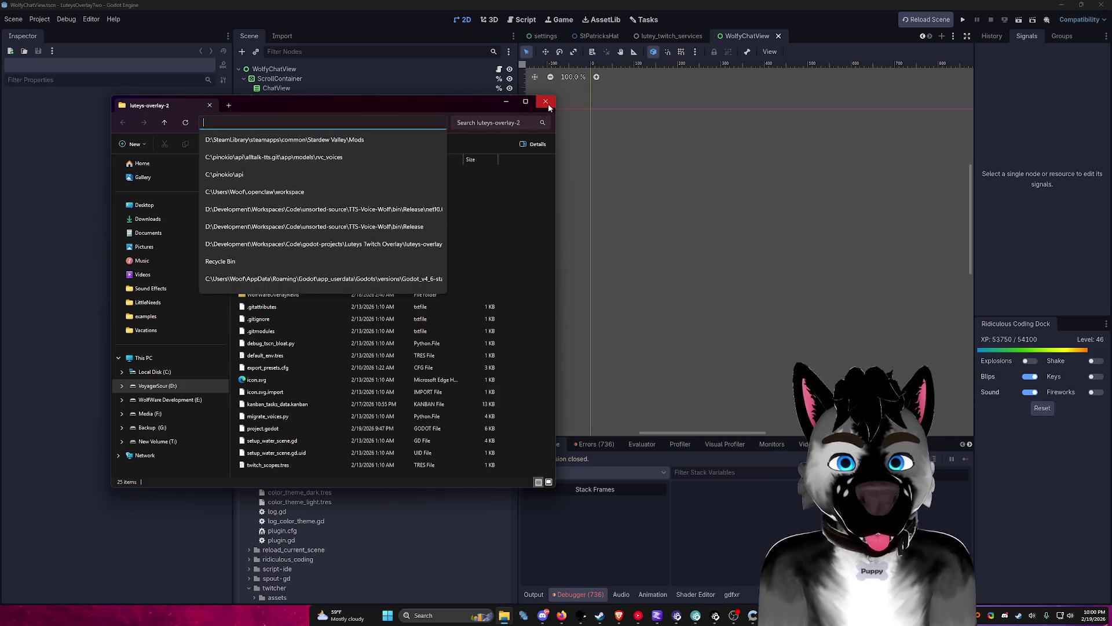
{"action": "left_click", "coordinate": [545, 102]}
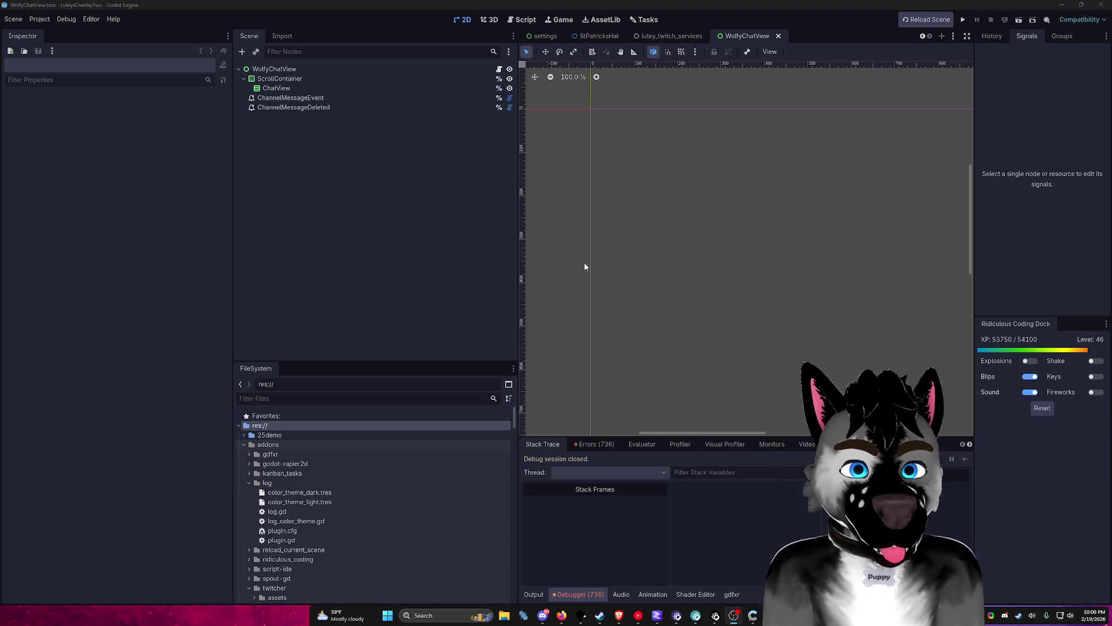
{"action": "left_click_drag", "start_coordinate": [519, 132], "coordinate": [360, 132]}
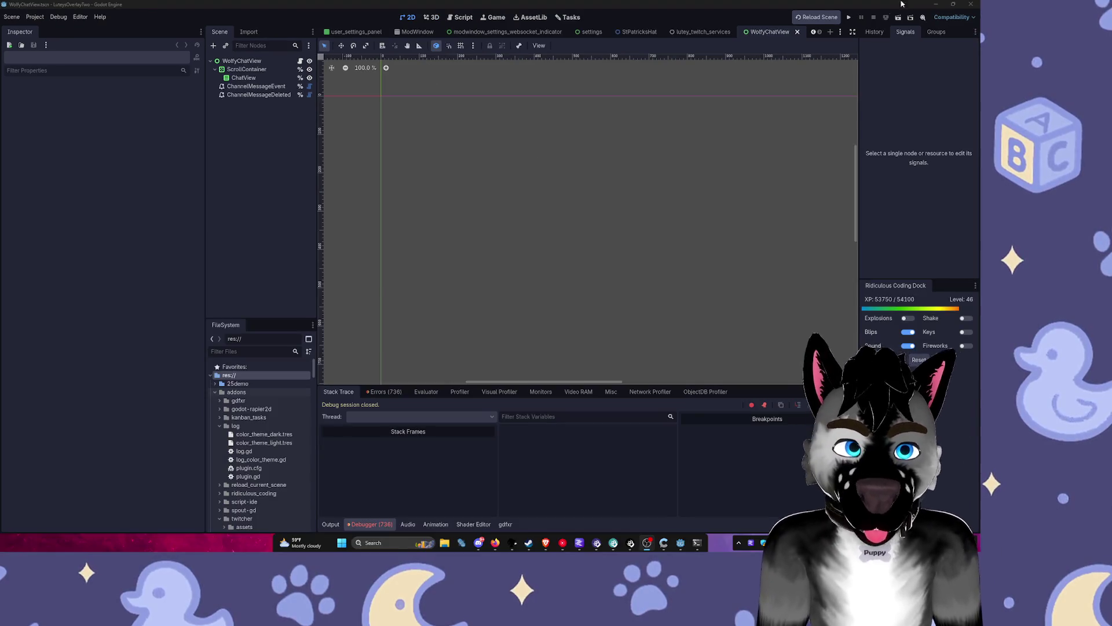
Step: Run the overlay project and continue past the null-instance error in wolf_eventsub_chat.gd
{"action": "key", "text": "F5"}
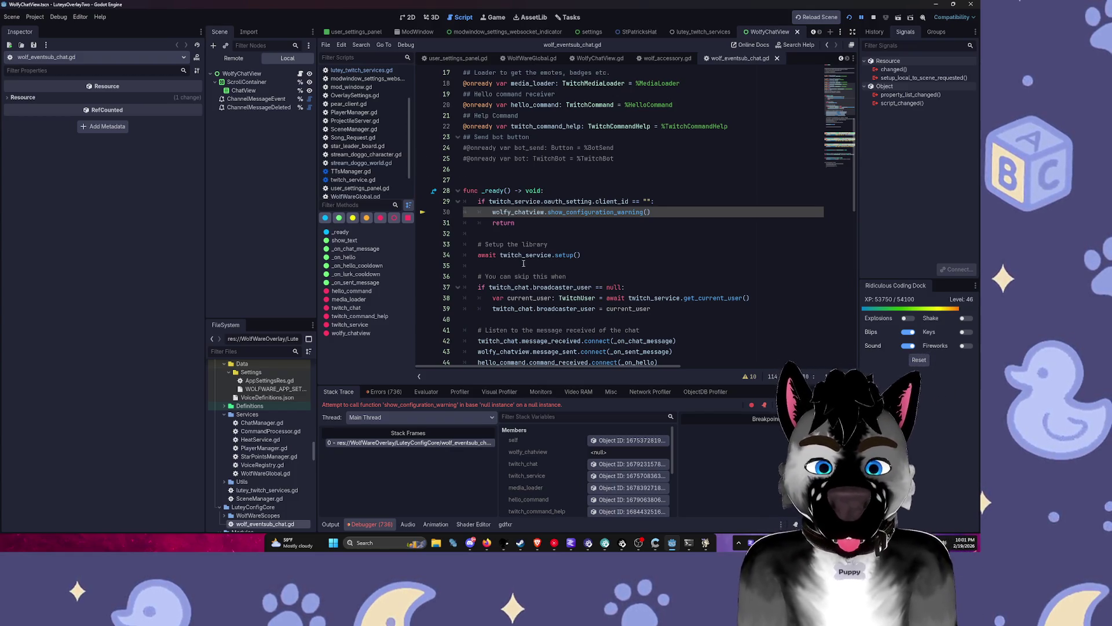
{"action": "left_click", "coordinate": [551, 289]}
{"action": "key", "text": "F12"}
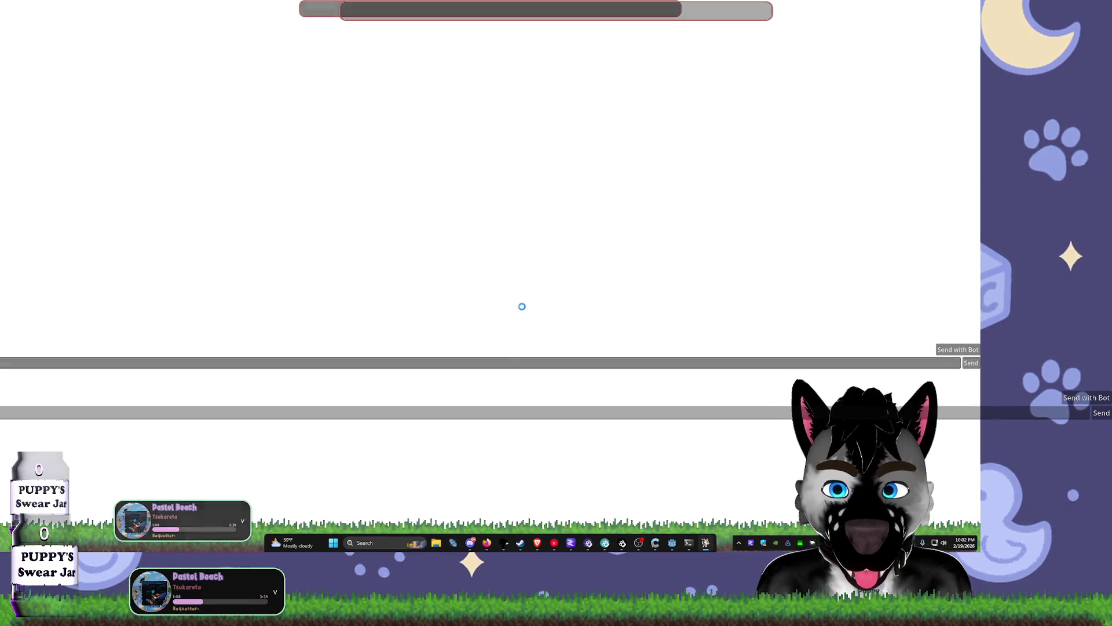
Step: Stop the overlay, force-close the not-responding game, and return to the 2D view
{"action": "left_click", "coordinate": [522, 305]}
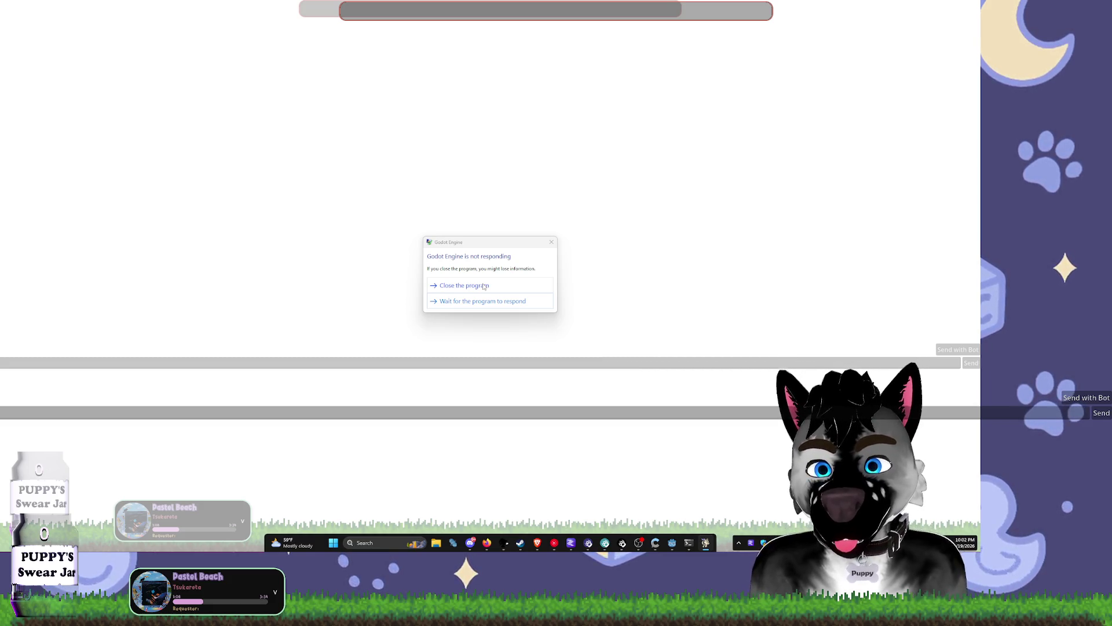
{"action": "left_click", "coordinate": [483, 286]}
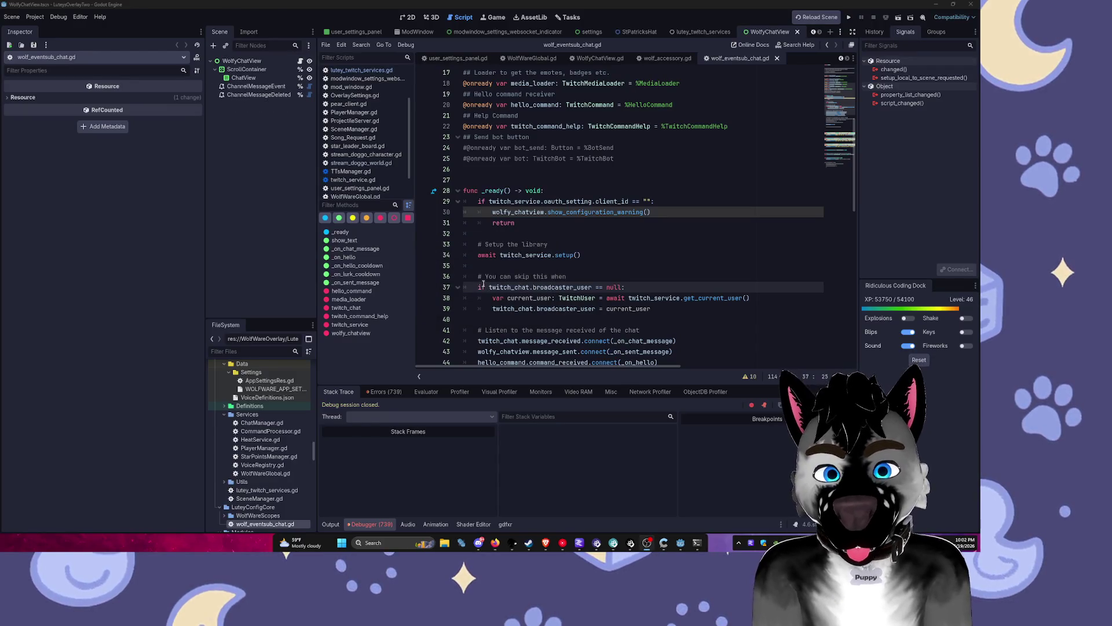
{"action": "left_click", "coordinate": [405, 18]}
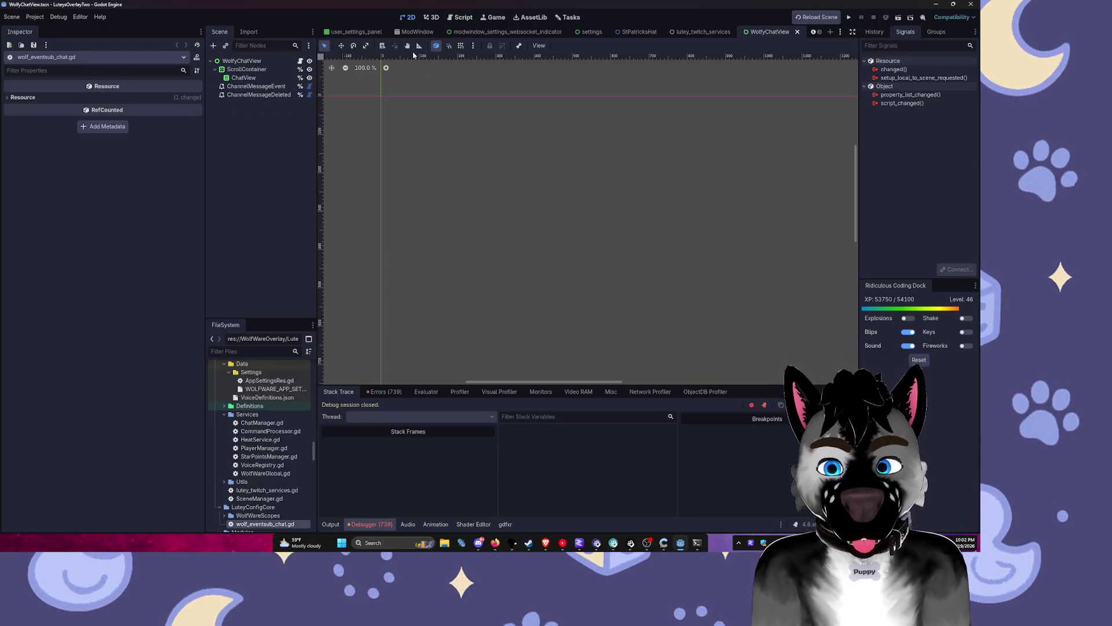
Step: Close the lutey_twitch_services and WolfyChatView scene tabs and switch to user_settings_panel
{"action": "left_click", "coordinate": [734, 32]}
{"action": "left_click", "coordinate": [729, 31]}
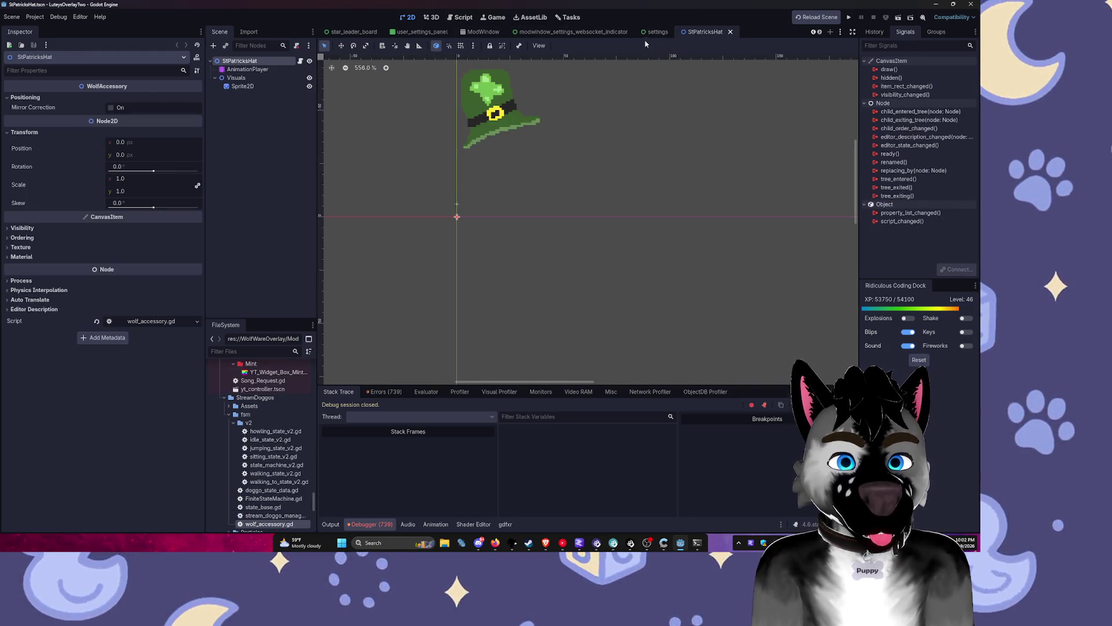
{"action": "scroll", "coordinate": [553, 76], "scroll_direction": "down", "scroll_amount": 6}
{"action": "scroll", "coordinate": [554, 72], "scroll_direction": "up", "scroll_amount": 4}
{"action": "left_click", "coordinate": [481, 33]}
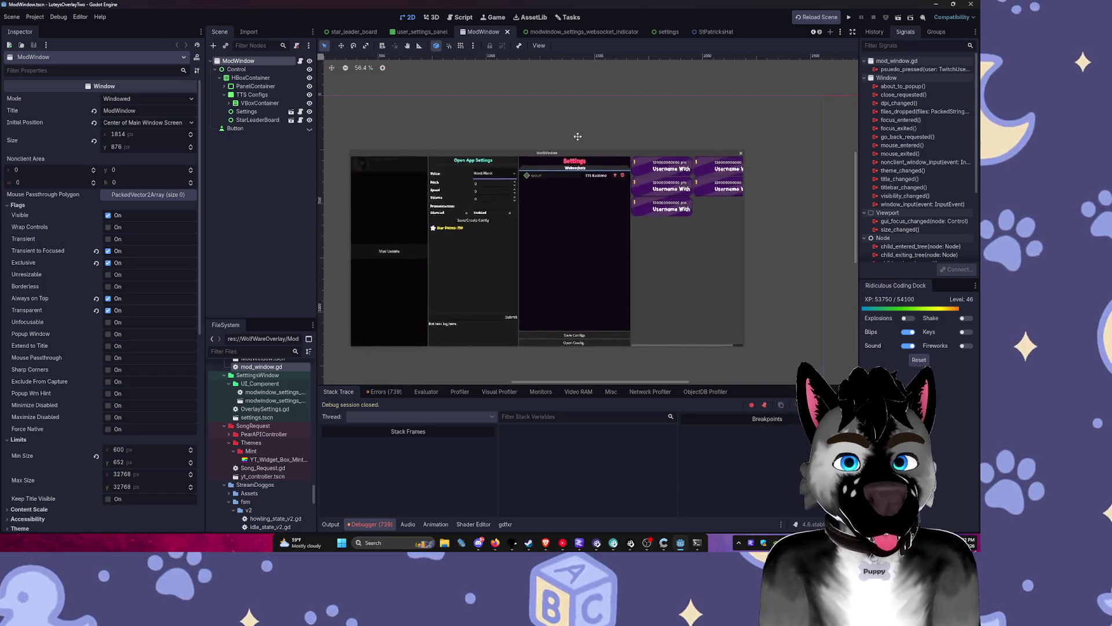
{"action": "scroll", "coordinate": [579, 138], "scroll_direction": "up", "scroll_amount": 3}
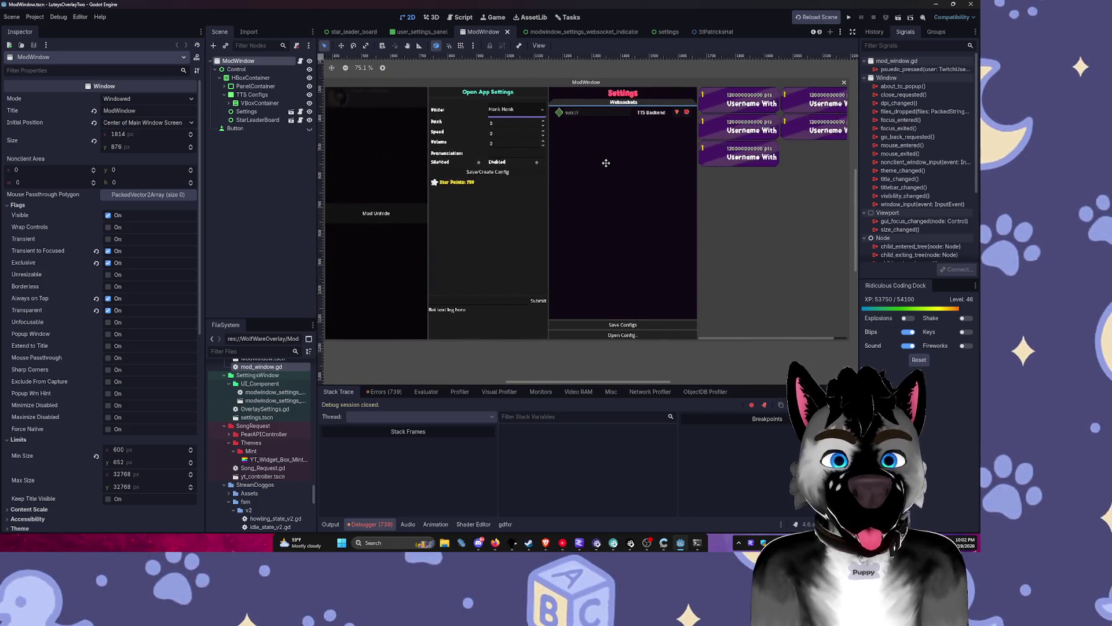
{"action": "left_click", "coordinate": [414, 32]}
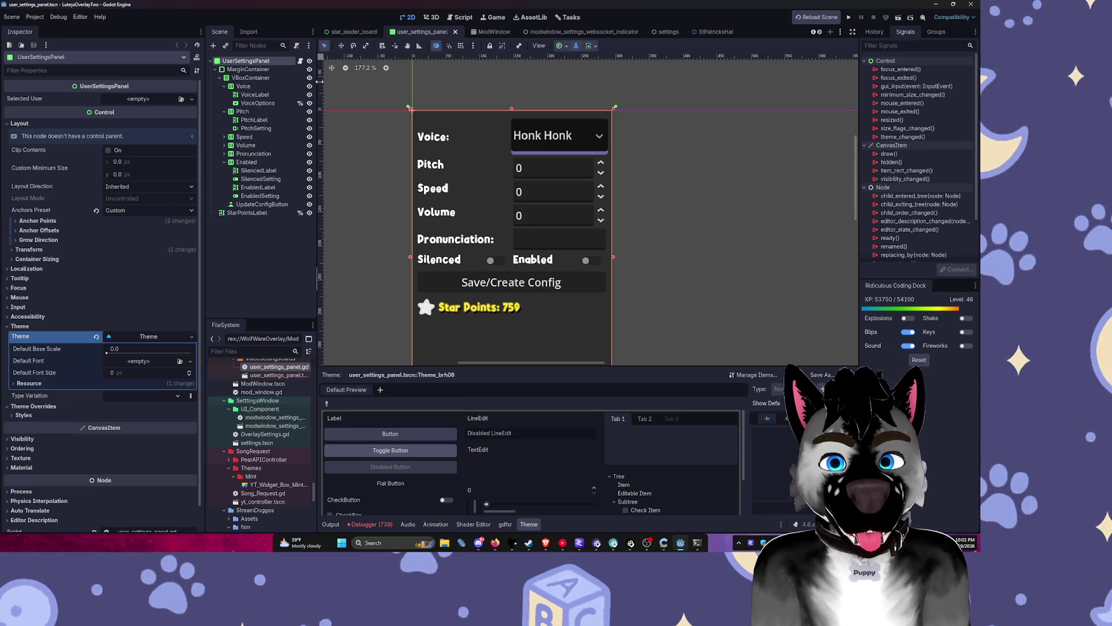
Step: Look through the StPatricksHat, star_leader_board and user_settings_panel scenes, then maximize the editor on ModWindow
{"action": "left_click", "coordinate": [469, 35]}
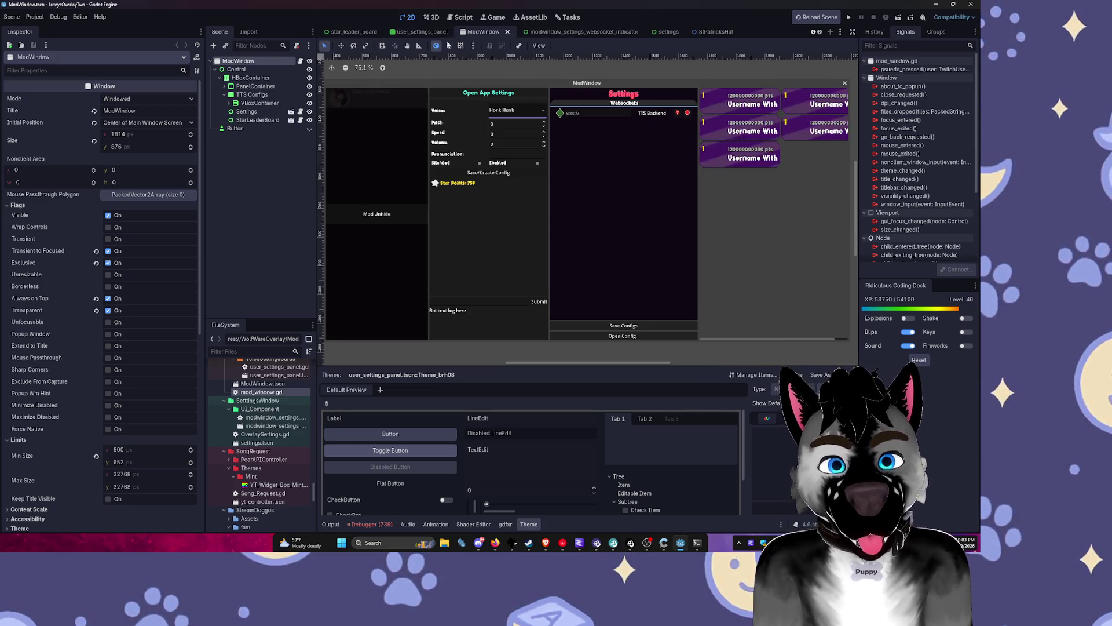
{"action": "left_click", "coordinate": [717, 33]}
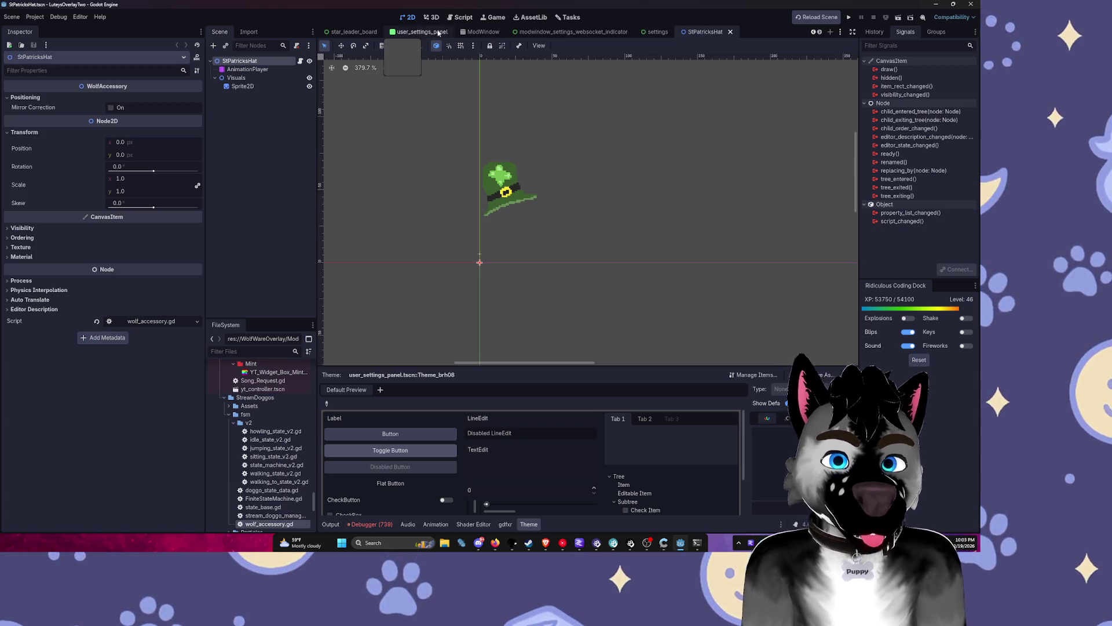
{"action": "left_click", "coordinate": [349, 36]}
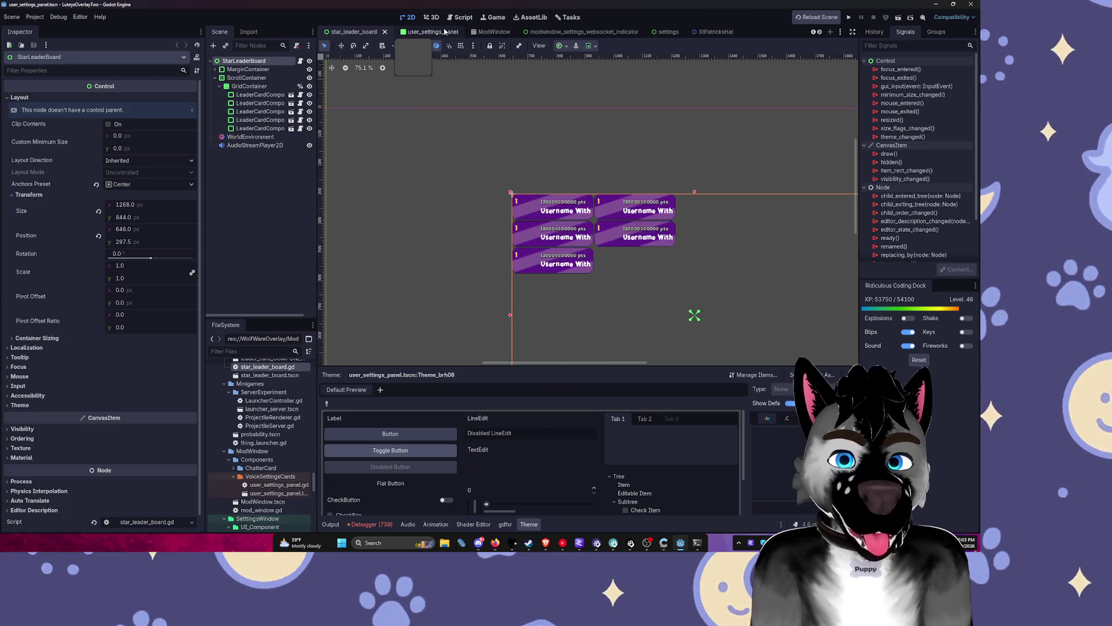
{"action": "left_click", "coordinate": [445, 32]}
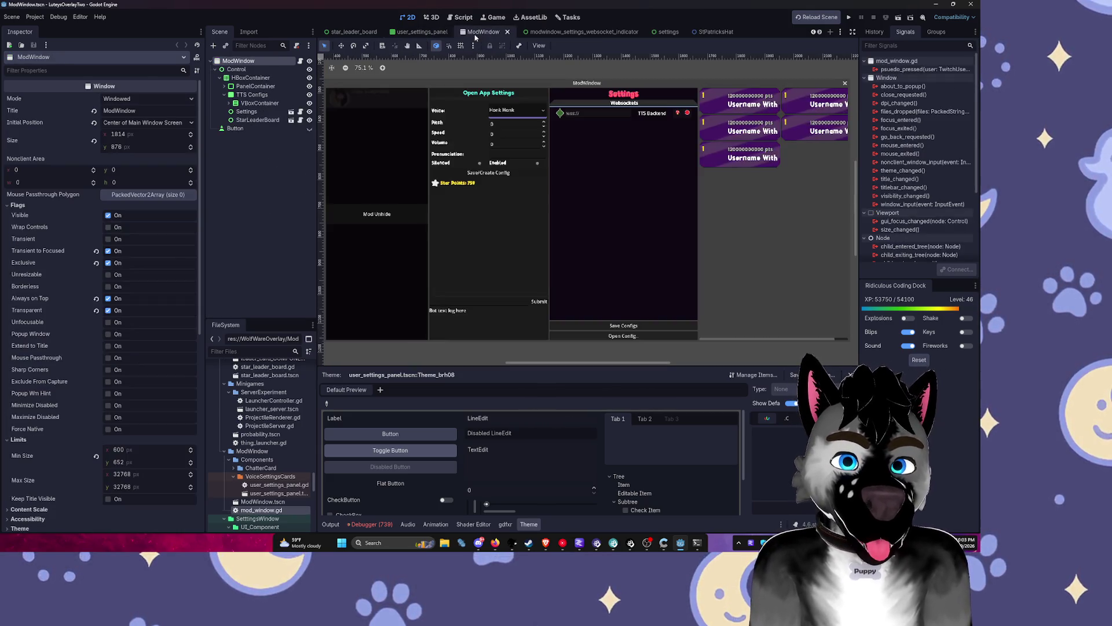
{"action": "left_click", "coordinate": [476, 35]}
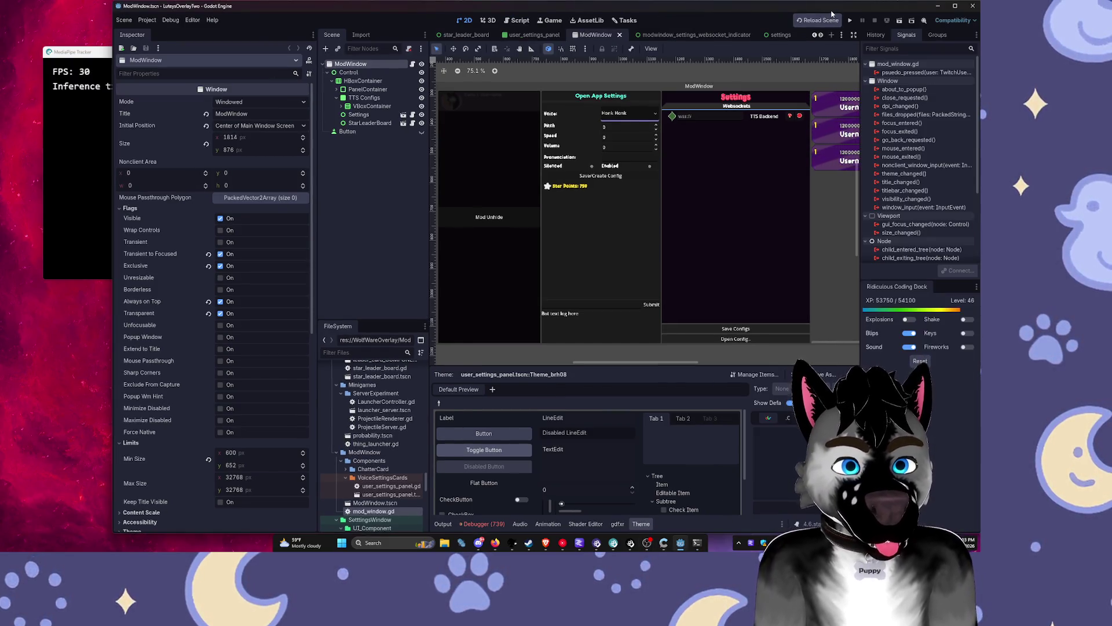
{"action": "double_click", "coordinate": [772, 11]}
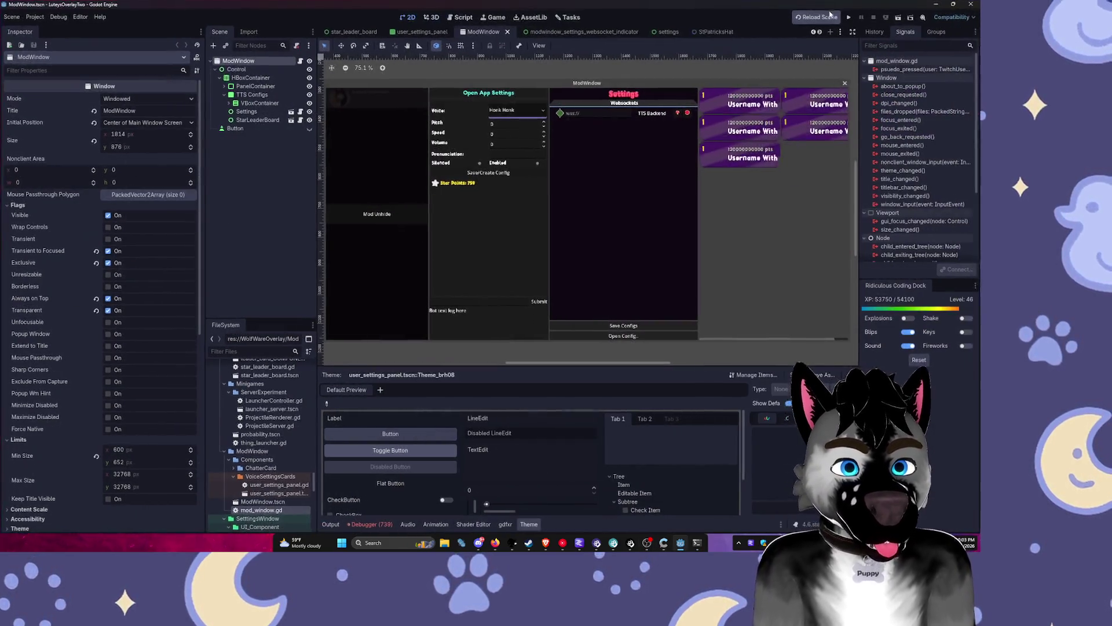
Step: Run the overlay, continue past the wolf_eventsub_chat.gd break, and close the hung game
{"action": "left_click", "coordinate": [849, 16]}
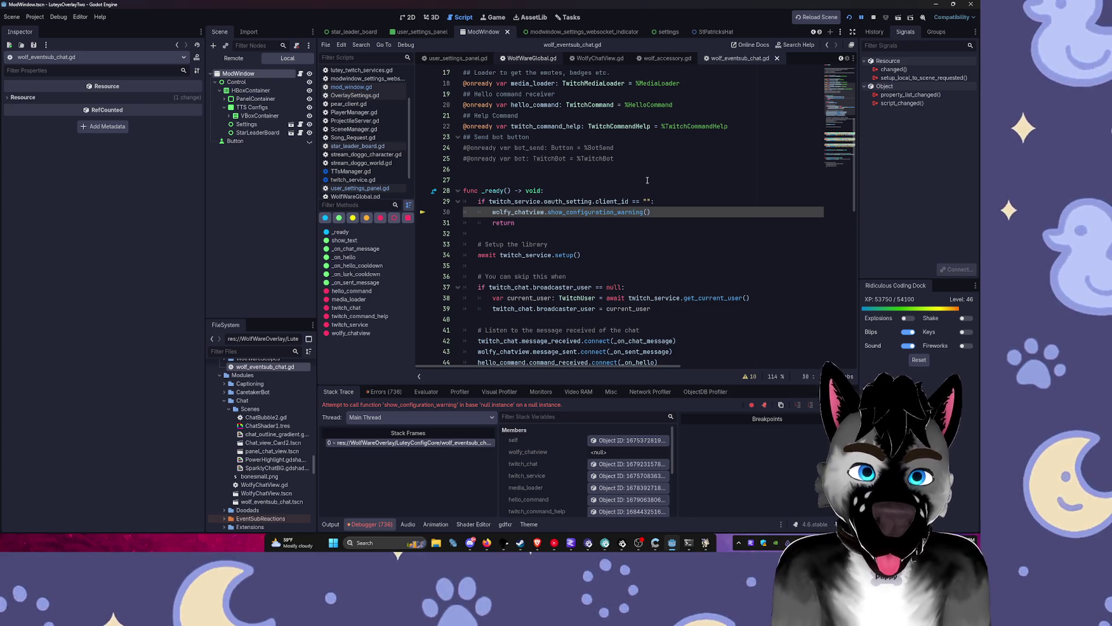
{"action": "left_click", "coordinate": [619, 266]}
{"action": "key", "text": "F12"}
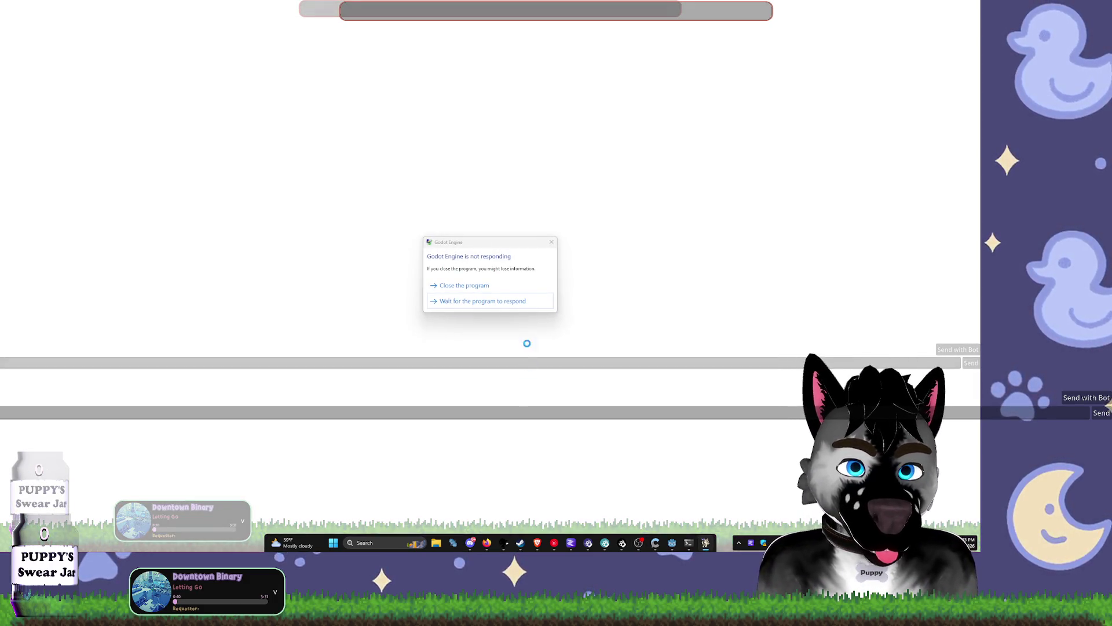
{"action": "left_click", "coordinate": [481, 285]}
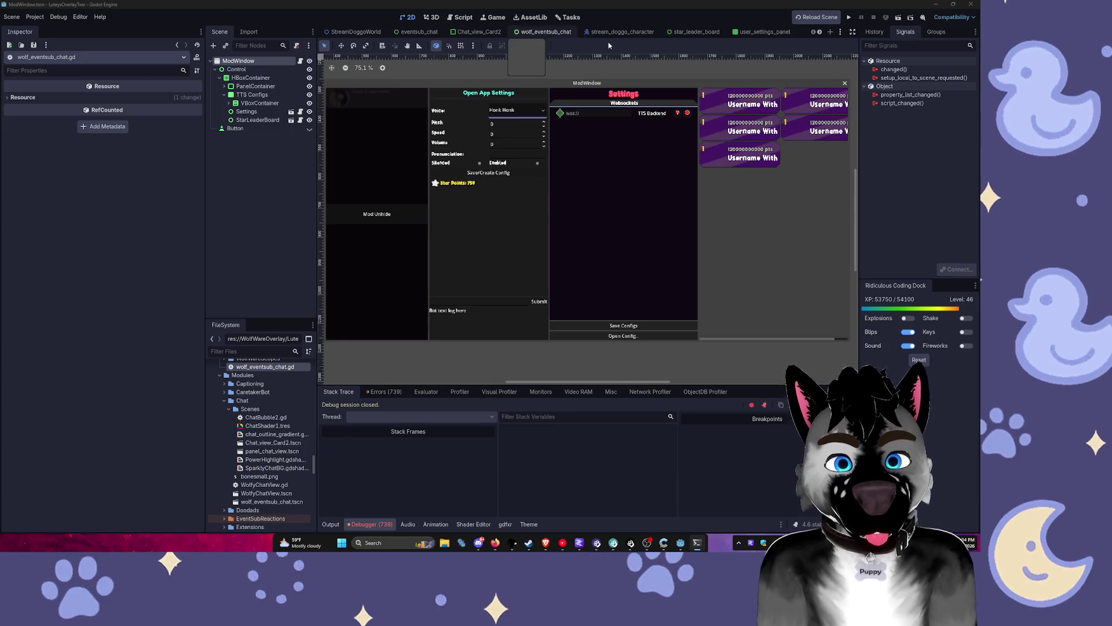
Step: Open lutey_twitch_services.tscn through Quick Open Scene by searching 'lutey'
{"action": "scroll", "coordinate": [608, 32], "scroll_direction": "down", "scroll_amount": 3}
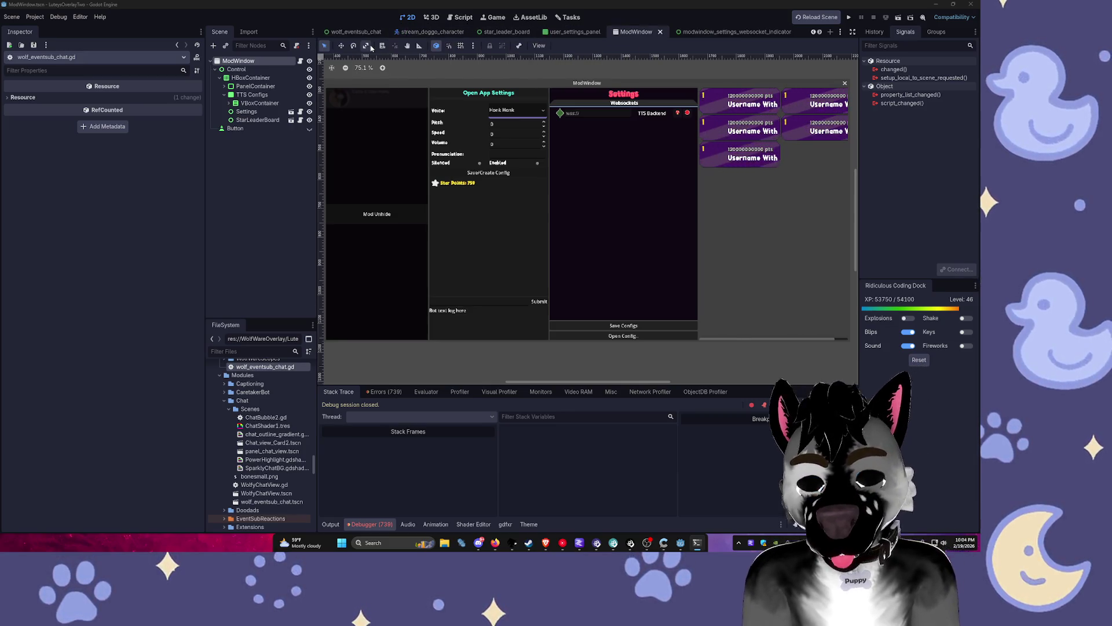
{"action": "key", "text": "ctrl+shift+o"}
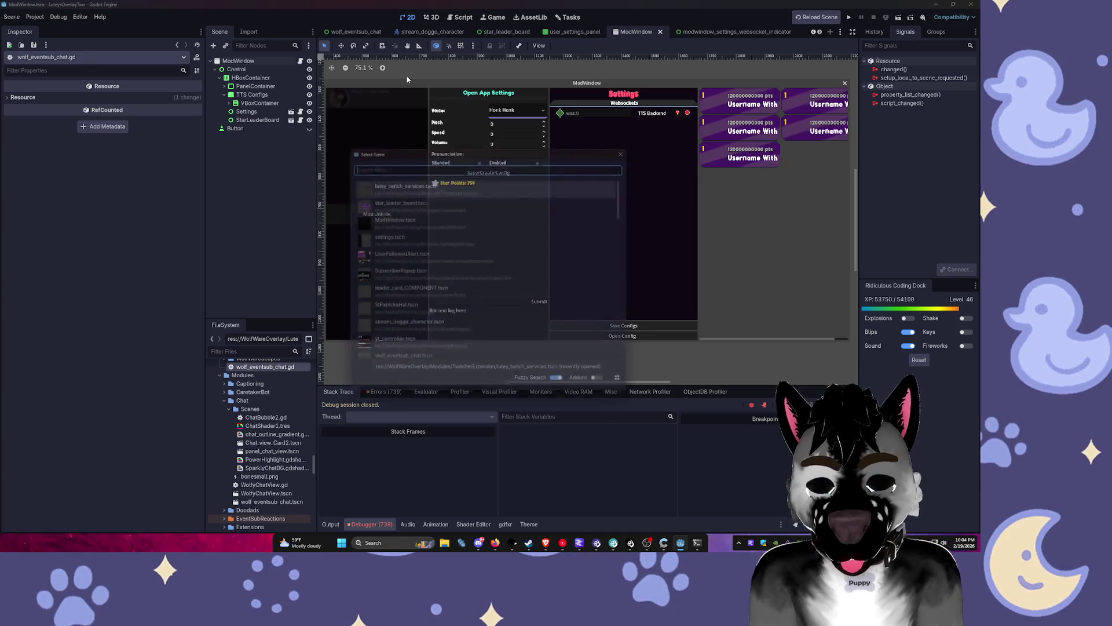
{"action": "type", "text": "cl"}
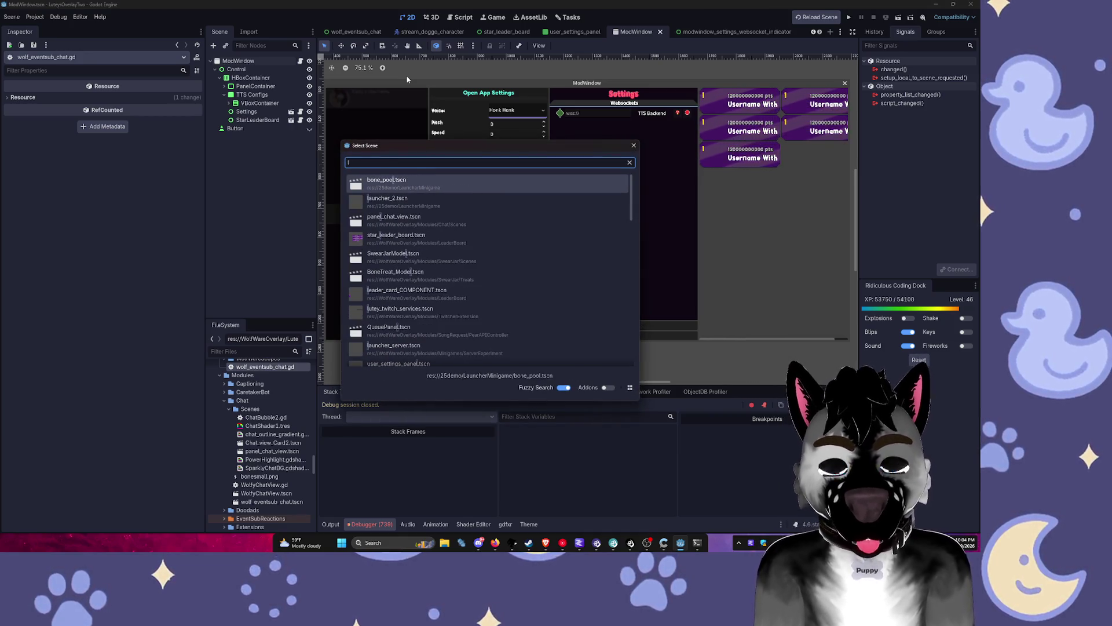
{"action": "type", "text": "utey"}
{"action": "key", "text": "Return"}
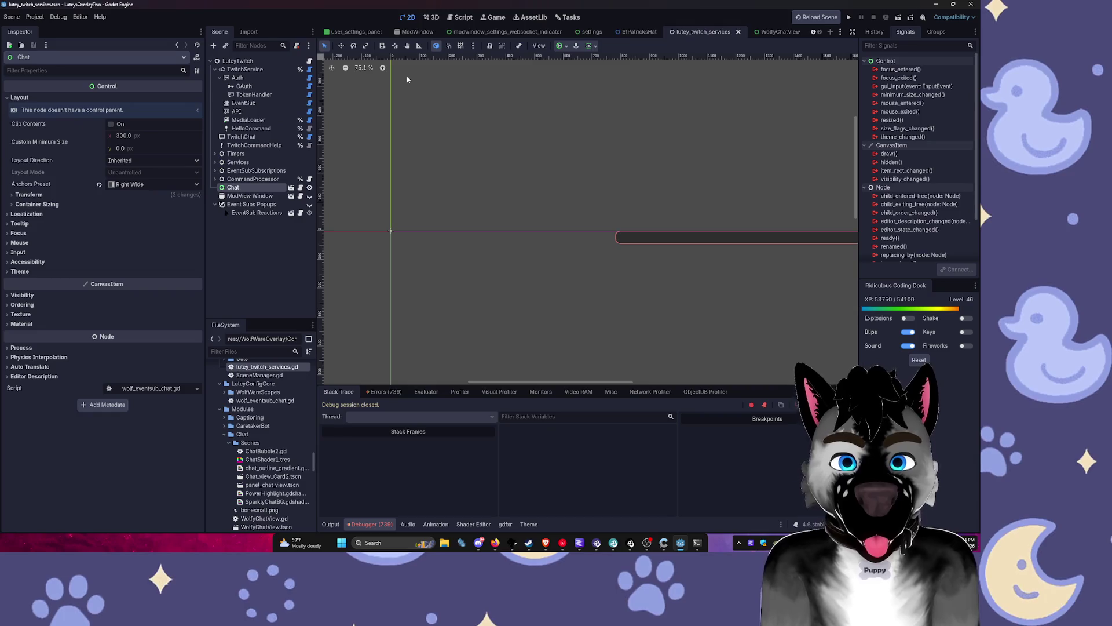
Step: Make Event Subs Popups visible, expand CommandProcessor and Services, and select Captioning Overlay
{"action": "scroll", "coordinate": [714, 154], "scroll_direction": "down", "scroll_amount": 3}
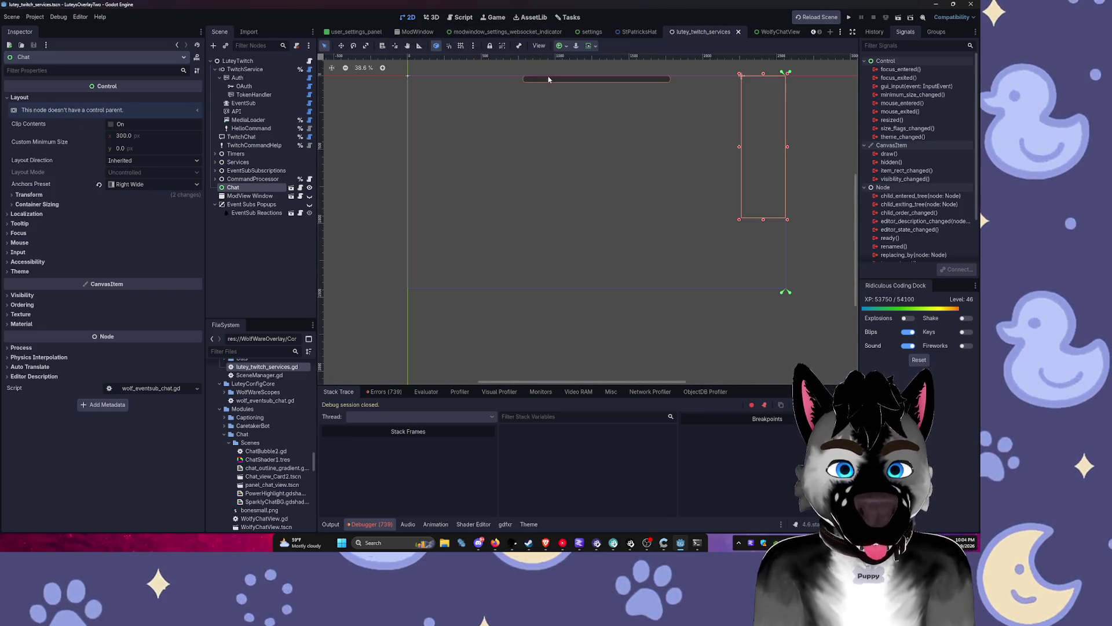
{"action": "left_click", "coordinate": [309, 204]}
{"action": "scroll", "coordinate": [420, 150], "scroll_direction": "up", "scroll_amount": 2}
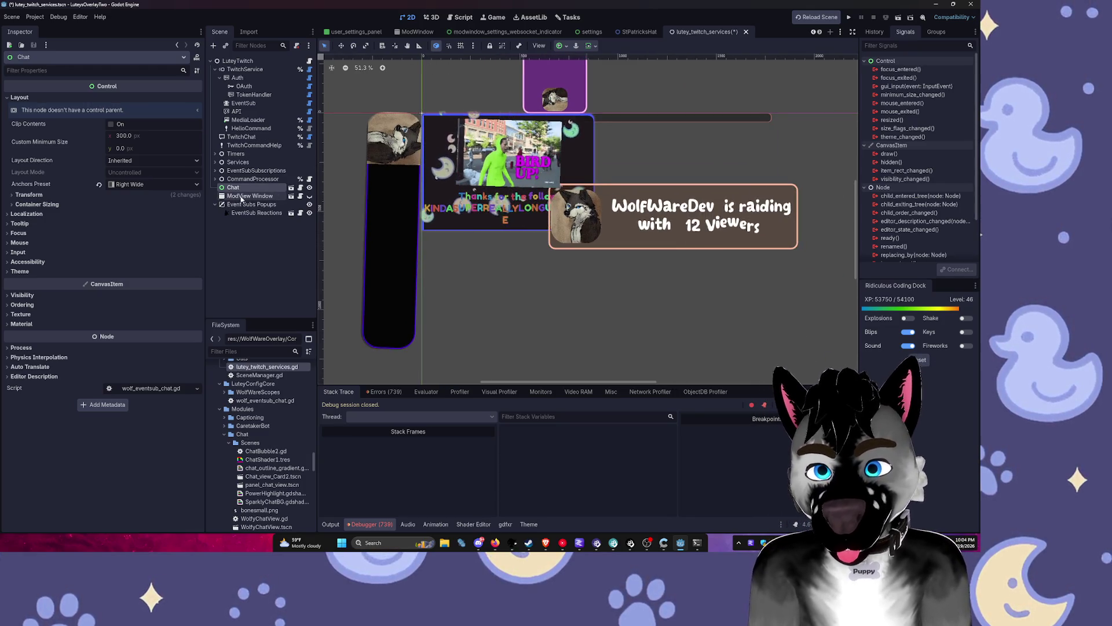
{"action": "left_click", "coordinate": [215, 179]}
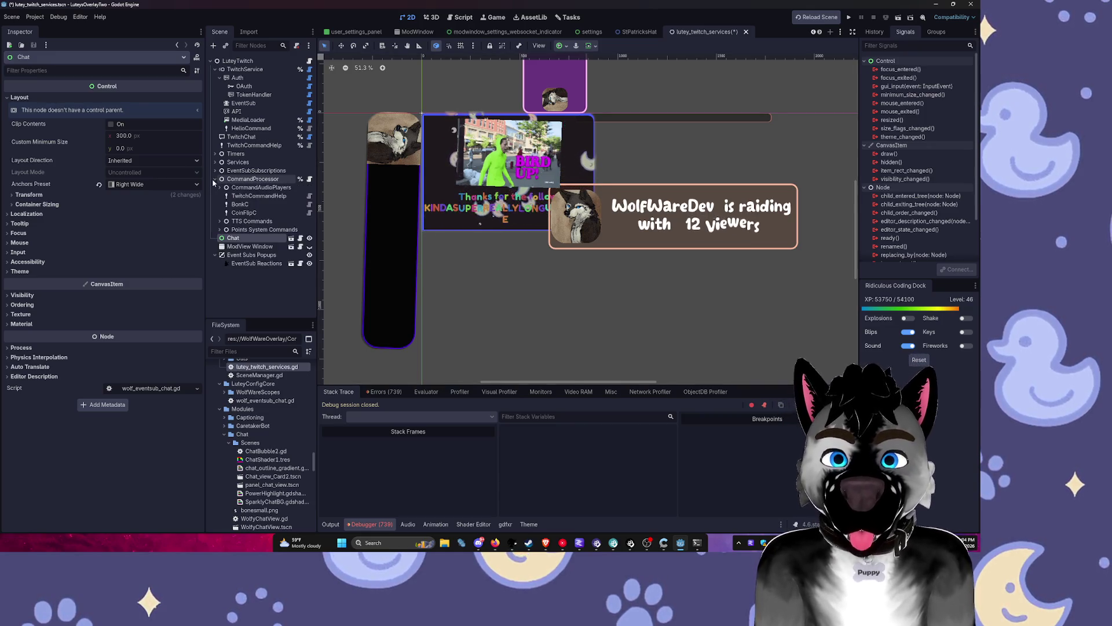
{"action": "left_click", "coordinate": [215, 162]}
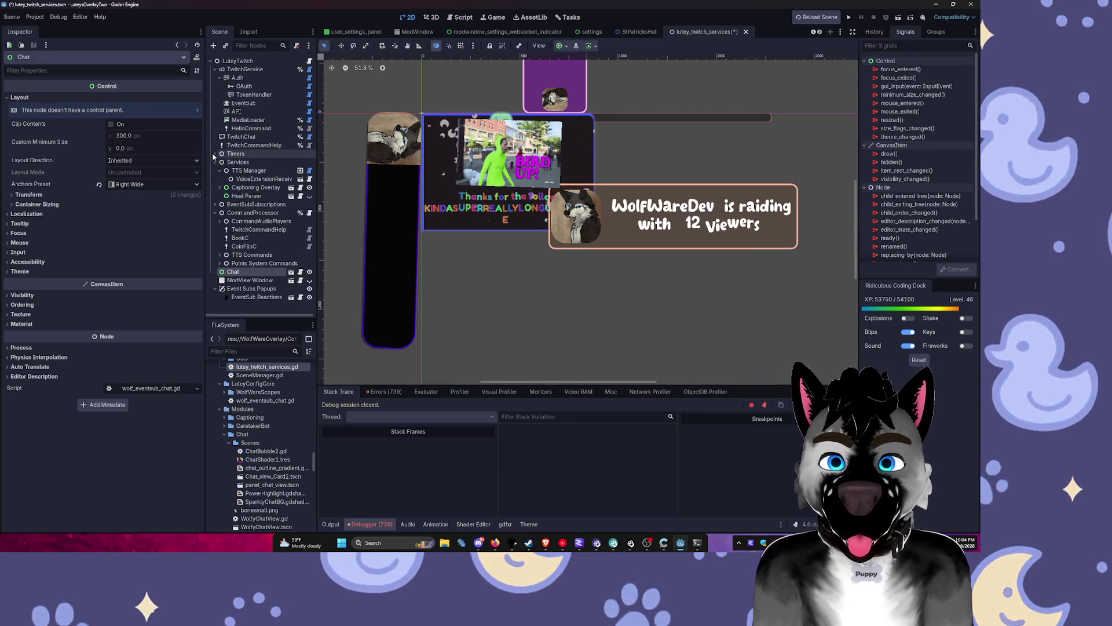
{"action": "left_click", "coordinate": [254, 187]}
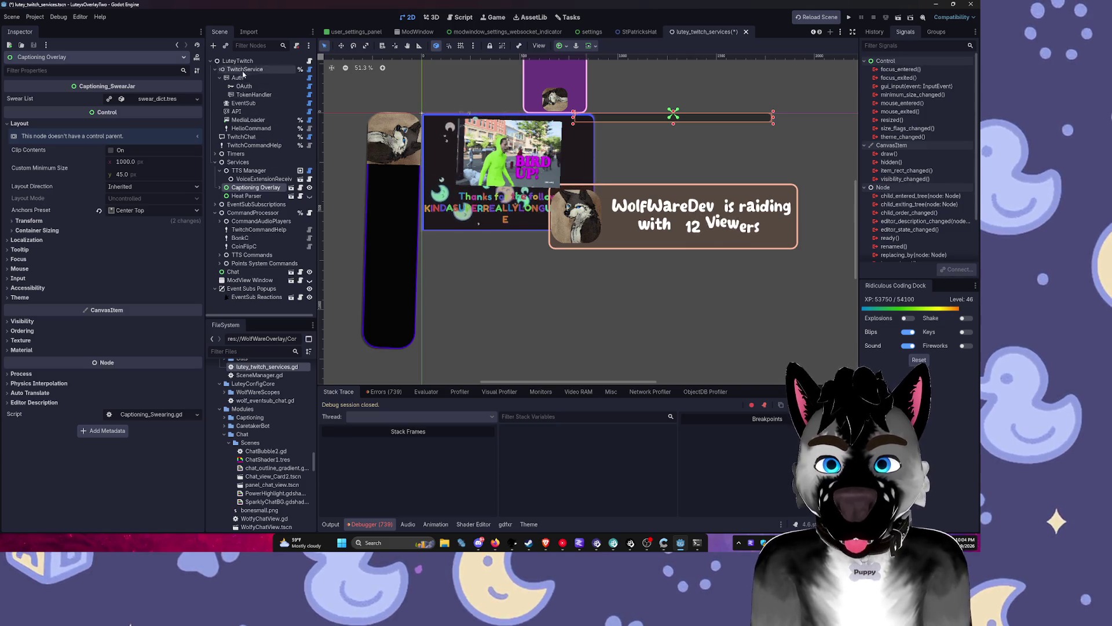
Step: Review the autoloads under Project Settings > Globals and skim the ChatManager script before returning to lutey_twitch_services.gd
{"action": "left_click", "coordinate": [34, 16]}
{"action": "left_click", "coordinate": [52, 26]}
{"action": "left_click", "coordinate": [393, 86]}
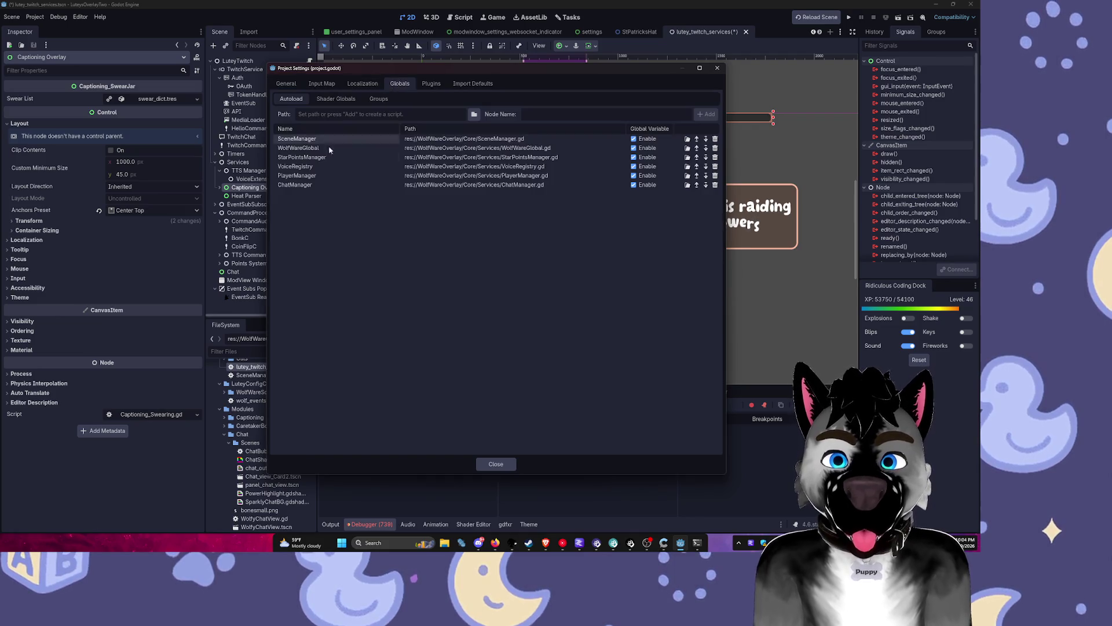
{"action": "left_click", "coordinate": [687, 184]}
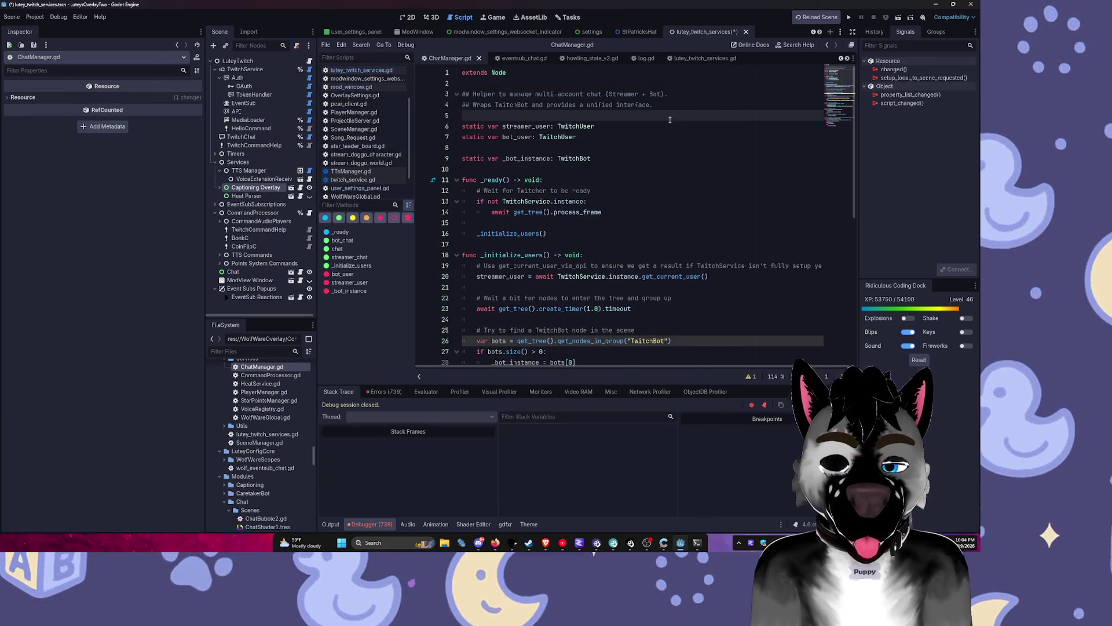
{"action": "scroll", "coordinate": [621, 129], "scroll_direction": "down", "scroll_amount": 9}
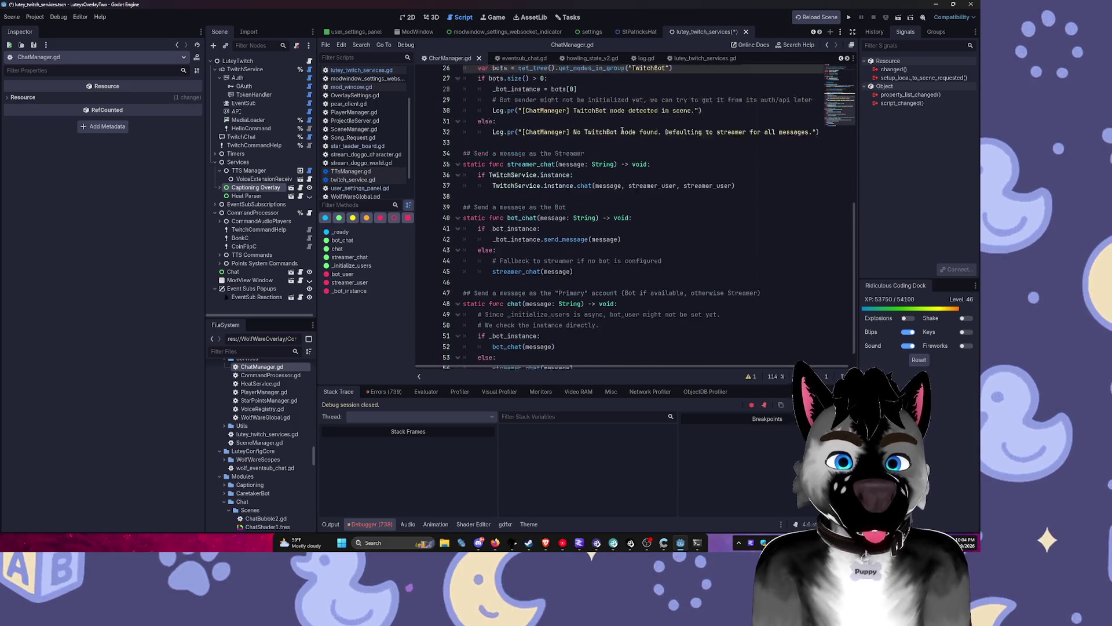
{"action": "key", "text": "alt+Left"}
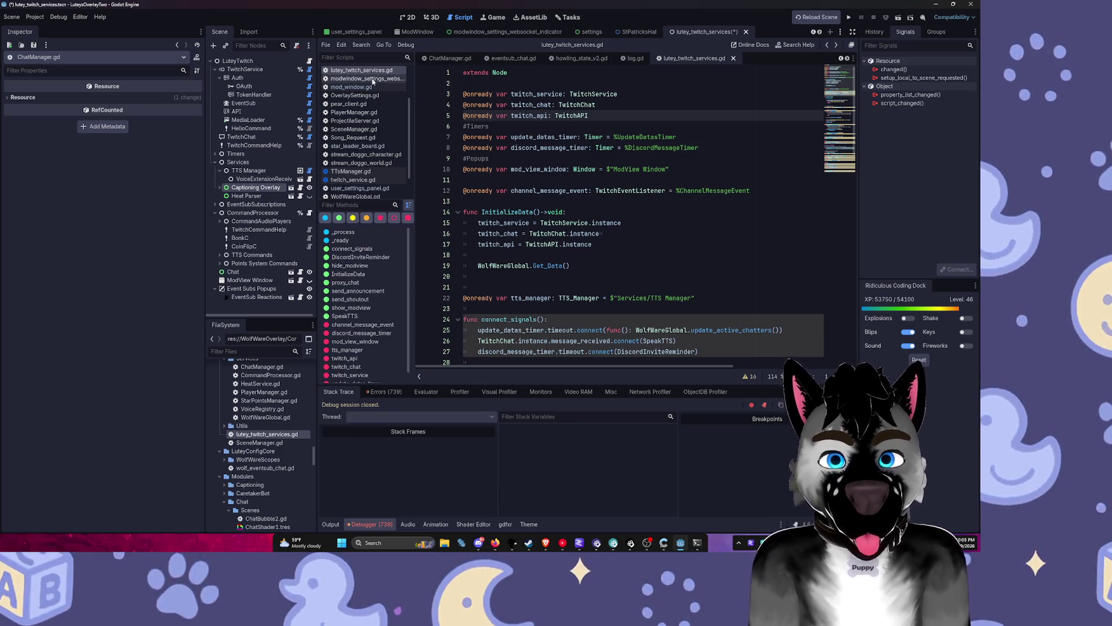
Step: Validate the TwitchService node's Scopes setting and confirm it reports OK
{"action": "scroll", "coordinate": [371, 116], "scroll_direction": "up", "scroll_amount": 3}
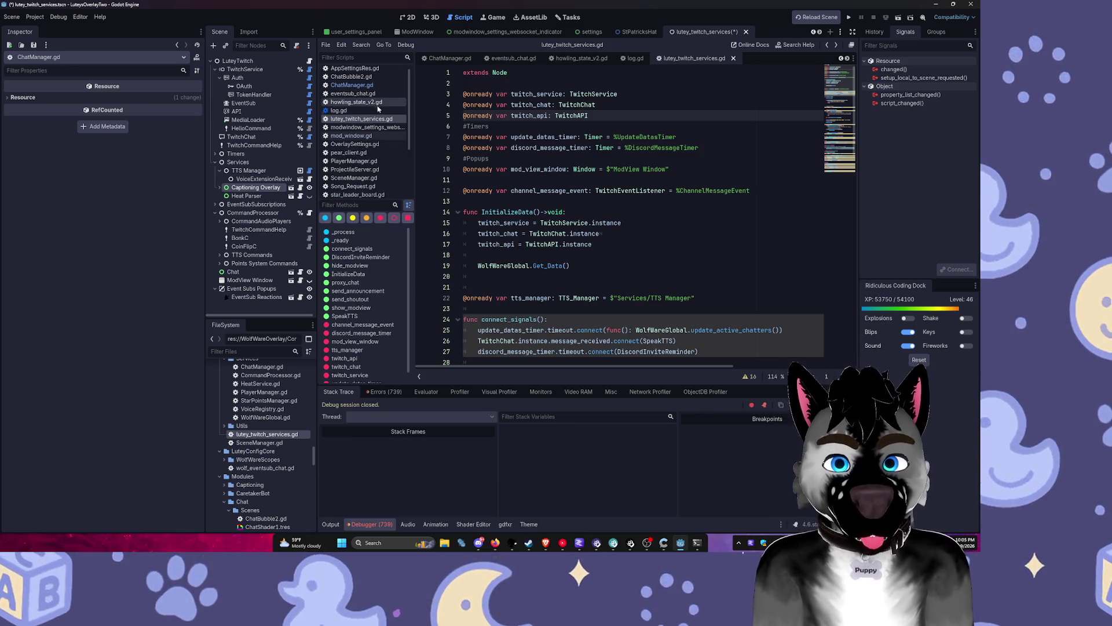
{"action": "left_click", "coordinate": [259, 69]}
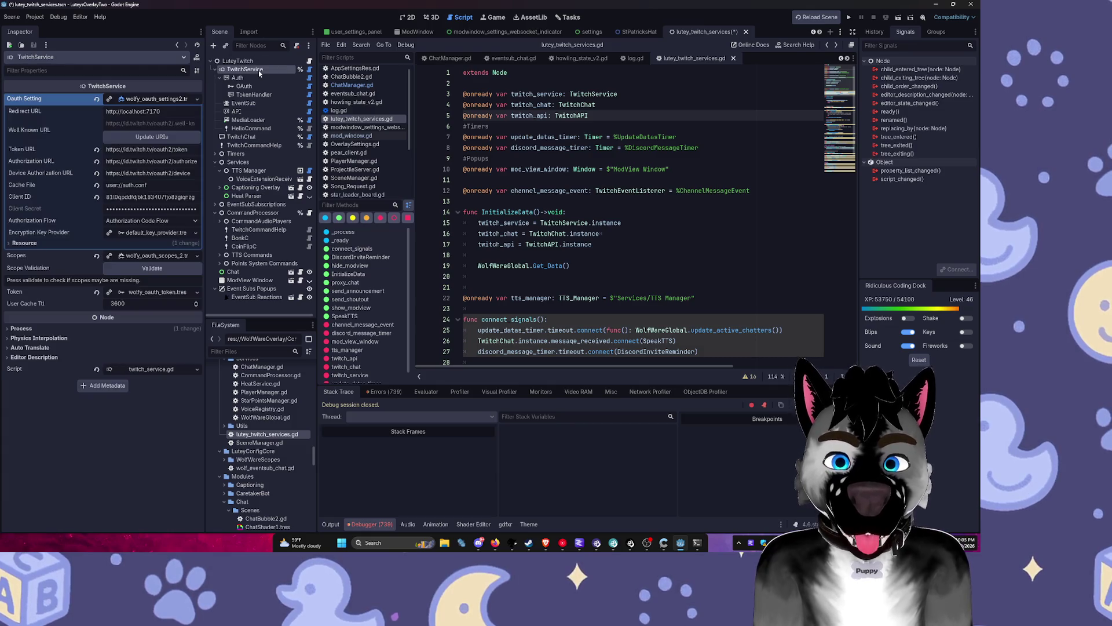
{"action": "left_click", "coordinate": [146, 268]}
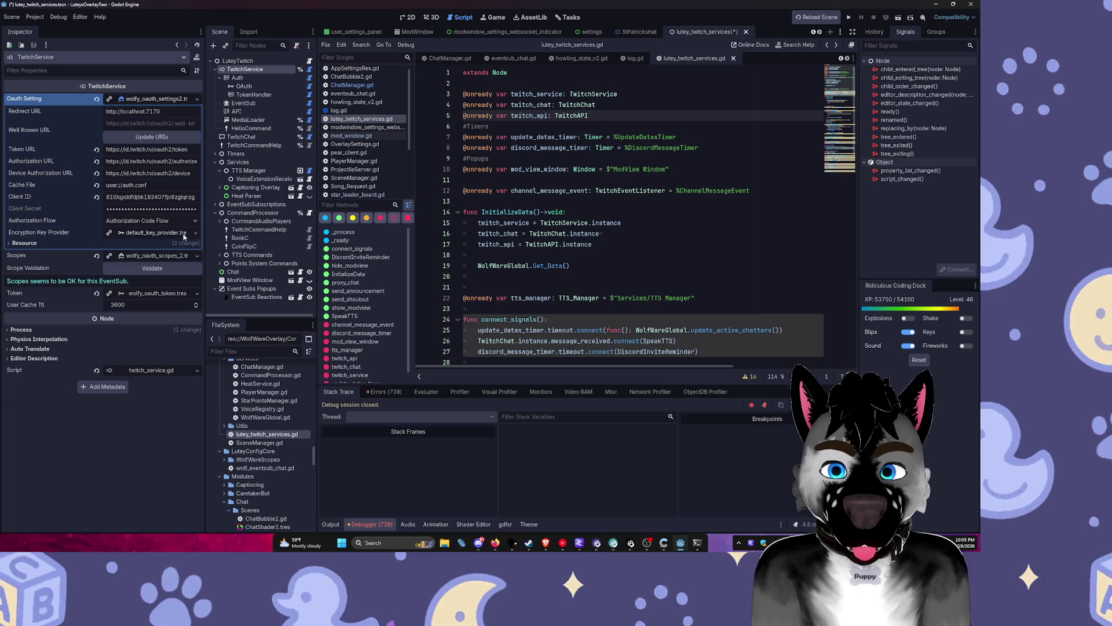
{"action": "left_click", "coordinate": [259, 62]}
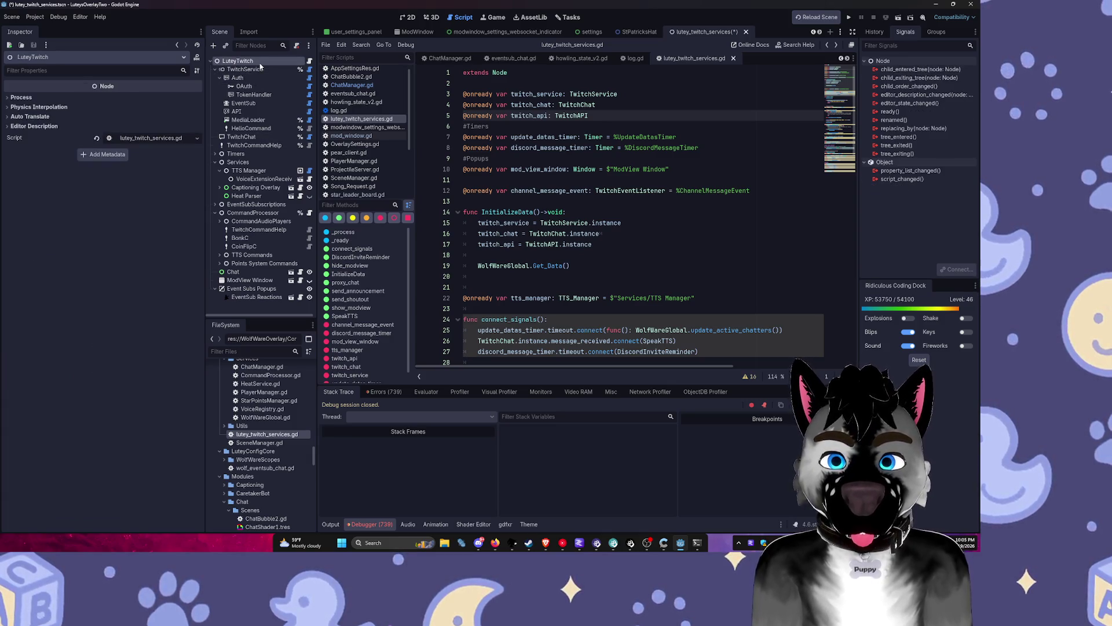
{"action": "left_click", "coordinate": [251, 70]}
Step: Jump to the channel_message_event line in the script, then enable Editable Children on the Chat instance
{"action": "left_click", "coordinate": [310, 62]}
{"action": "left_click", "coordinate": [571, 190]}
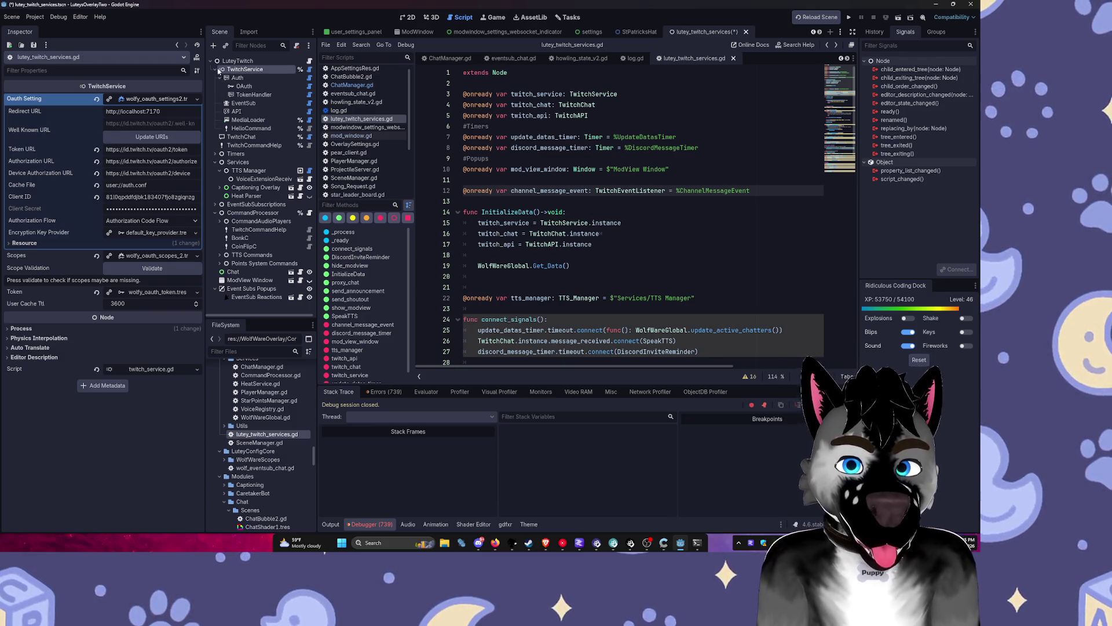
{"action": "left_click", "coordinate": [215, 70]}
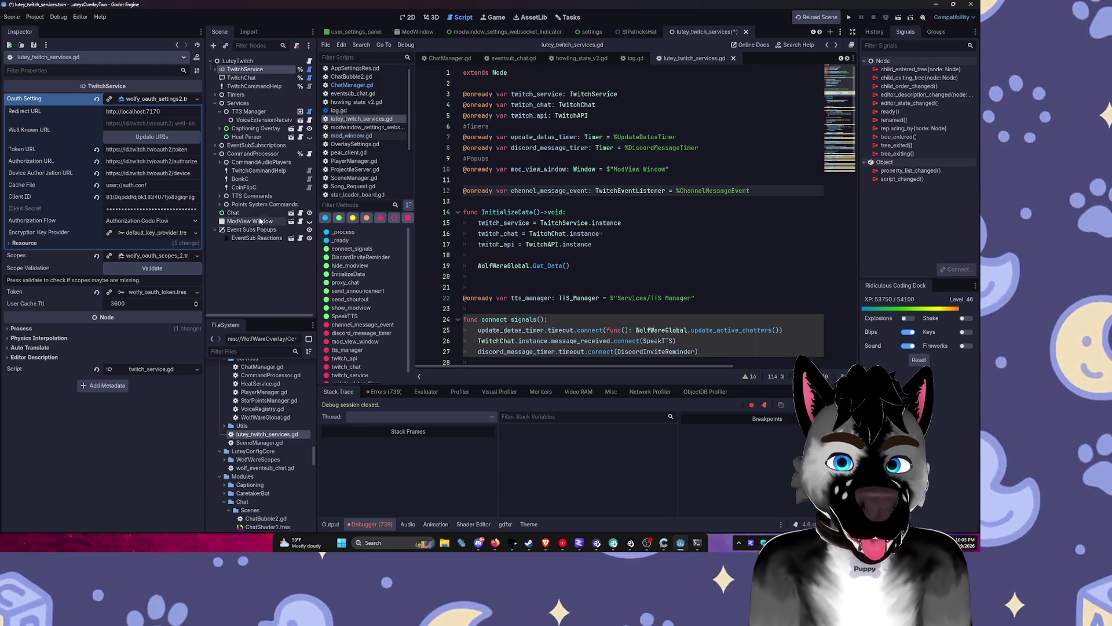
{"action": "right_click", "coordinate": [286, 214]}
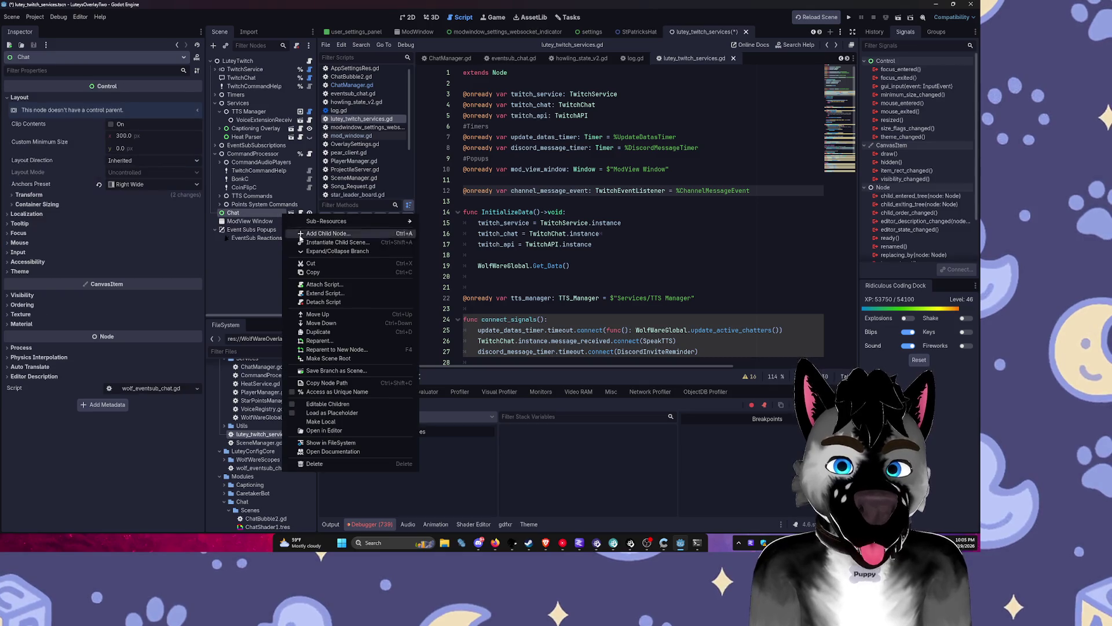
{"action": "left_click", "coordinate": [339, 409]}
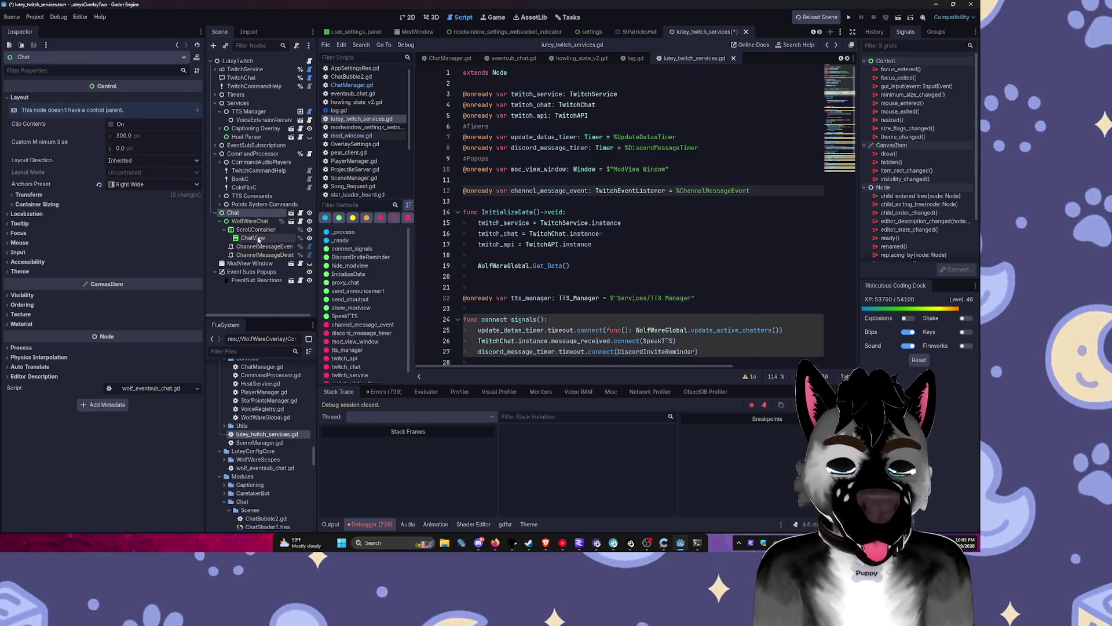
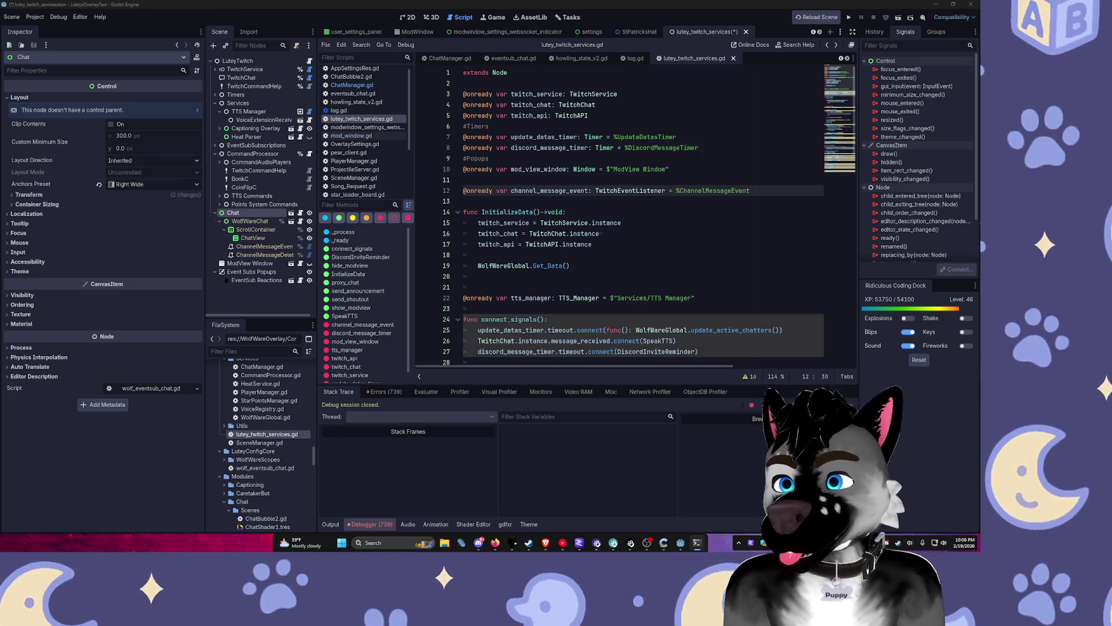
Step: Run the overlay project and return to the editor
{"action": "left_click", "coordinate": [511, 234]}
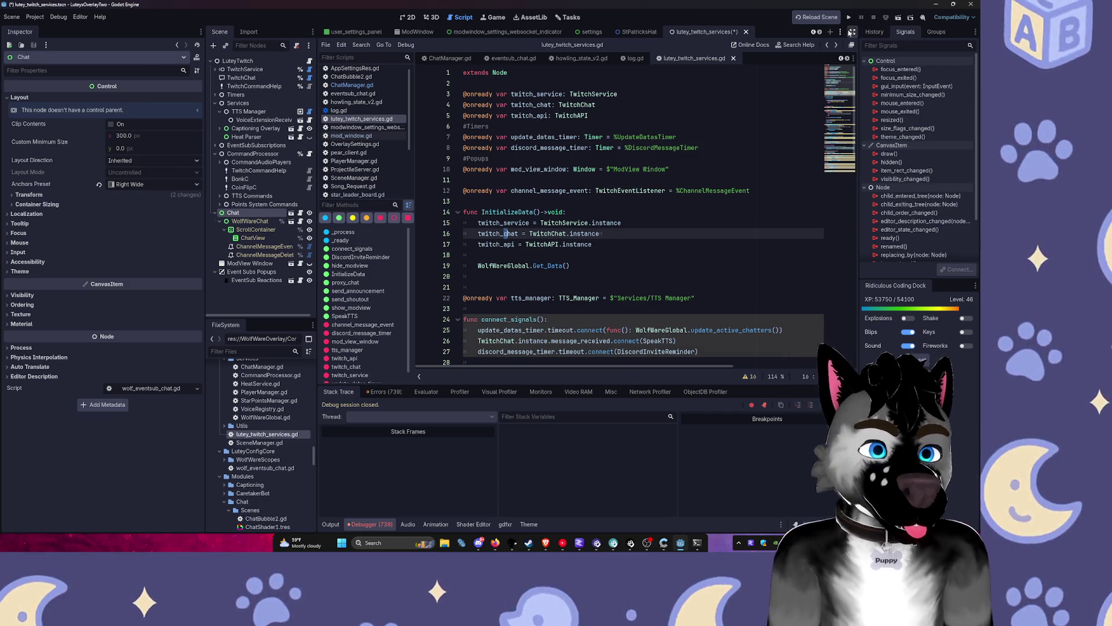
{"action": "left_click", "coordinate": [850, 18]}
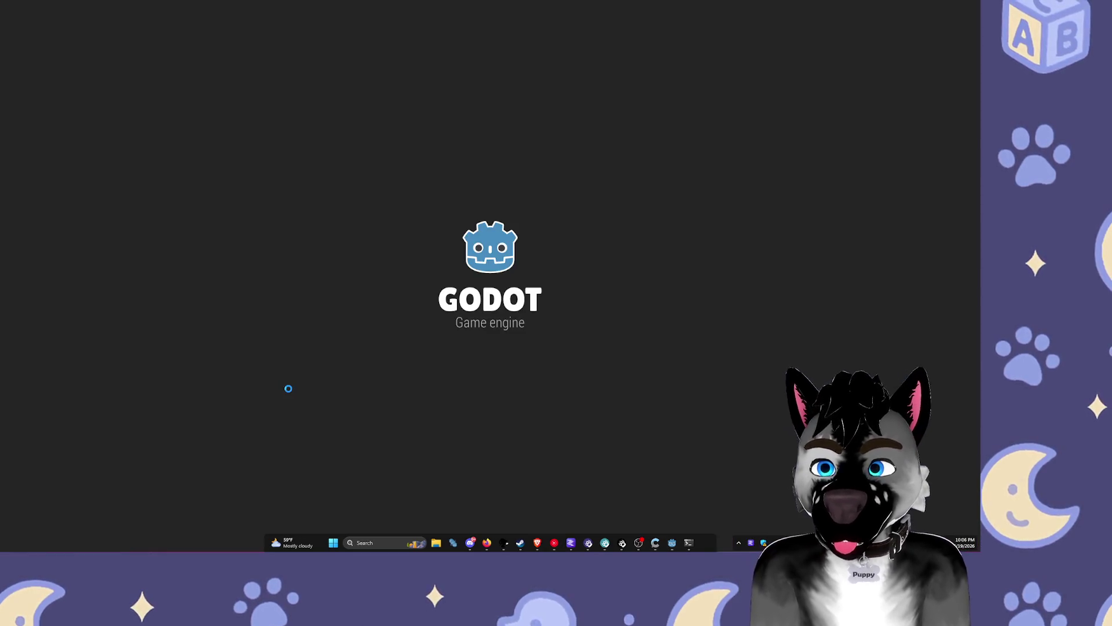
{"action": "left_click", "coordinate": [671, 543]}
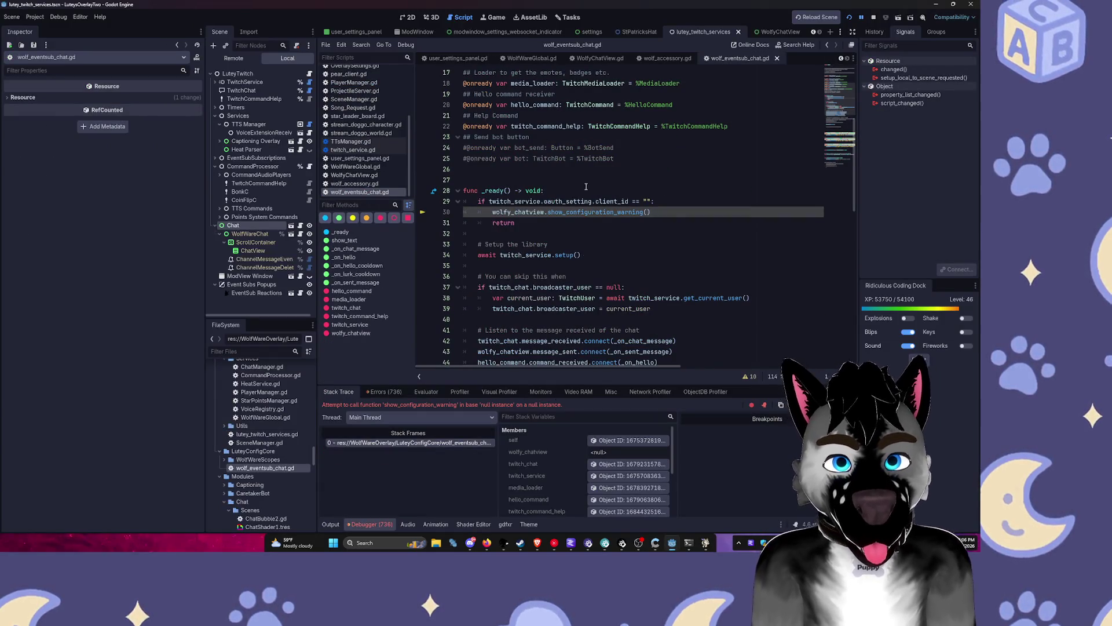
Step: Jump from the Debugger stack frame to the null-instance error on line 30 of wolf_eventsub_chat.gd
{"action": "scroll", "coordinate": [584, 190], "scroll_direction": "up", "scroll_amount": 4}
{"action": "scroll", "coordinate": [606, 232], "scroll_direction": "up", "scroll_amount": 2}
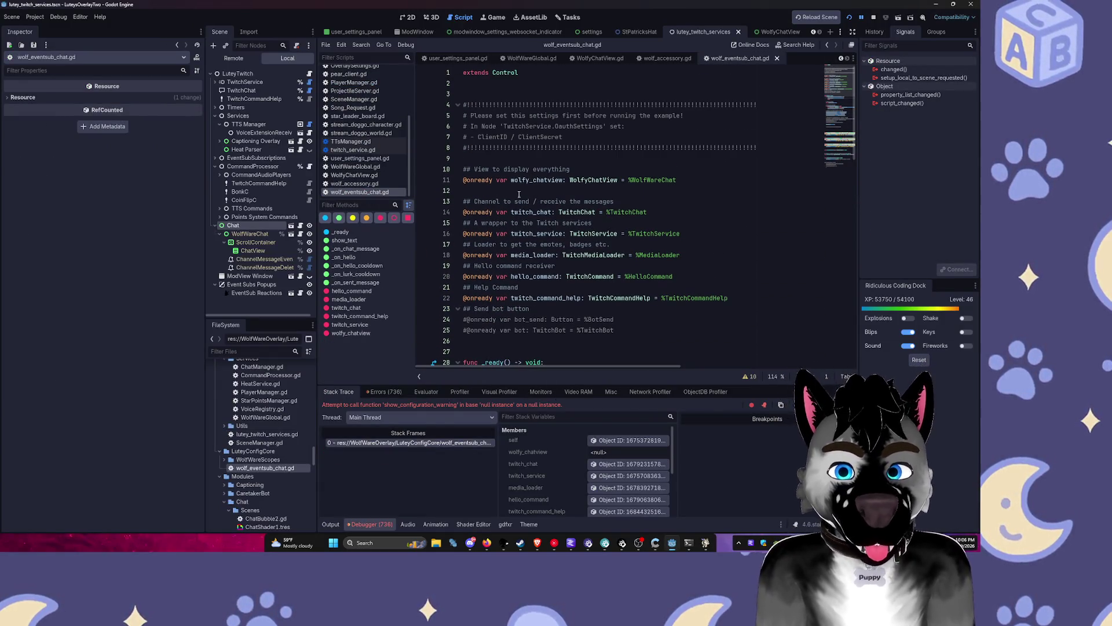
{"action": "scroll", "coordinate": [519, 195], "scroll_direction": "down", "scroll_amount": 11}
{"action": "left_click_drag", "start_coordinate": [497, 443], "coordinate": [612, 443]}
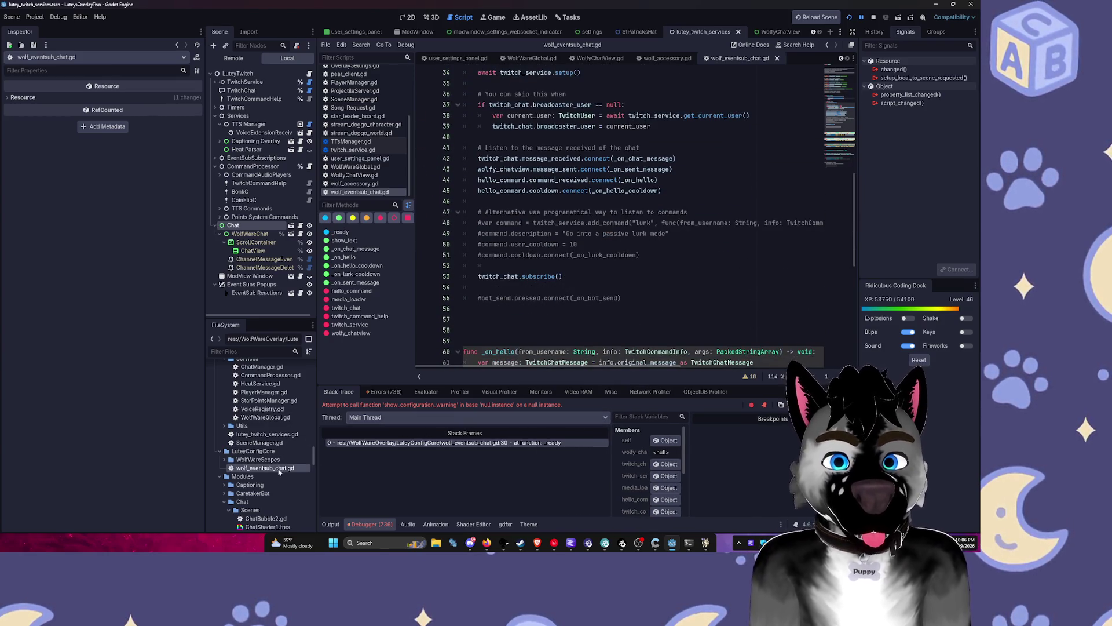
{"action": "left_click", "coordinate": [437, 443]}
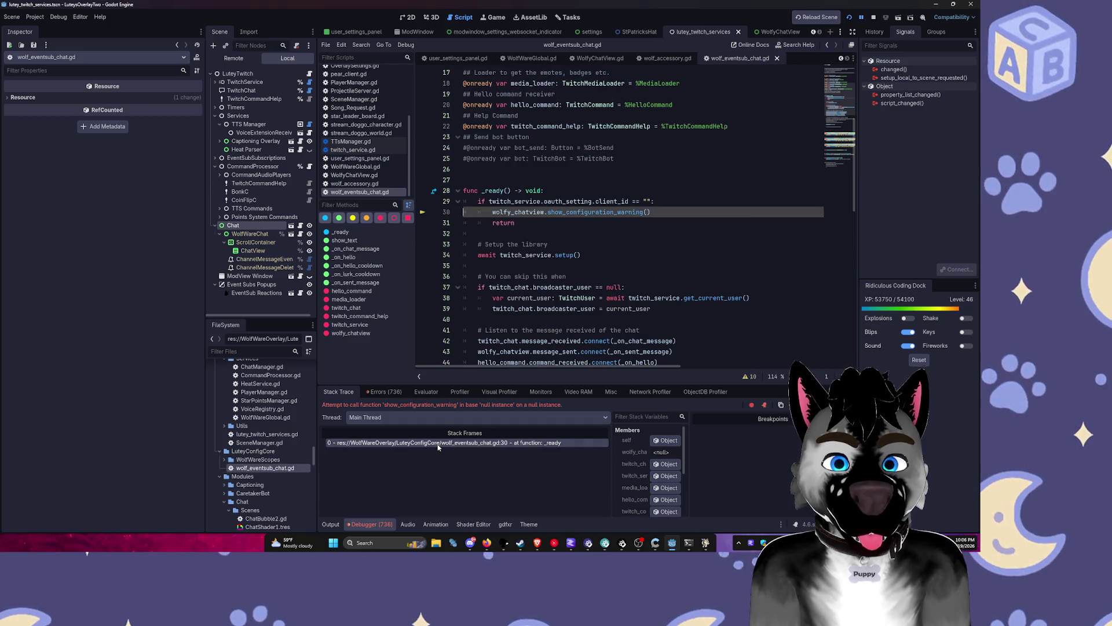
{"action": "scroll", "coordinate": [583, 222], "scroll_direction": "up", "scroll_amount": 5}
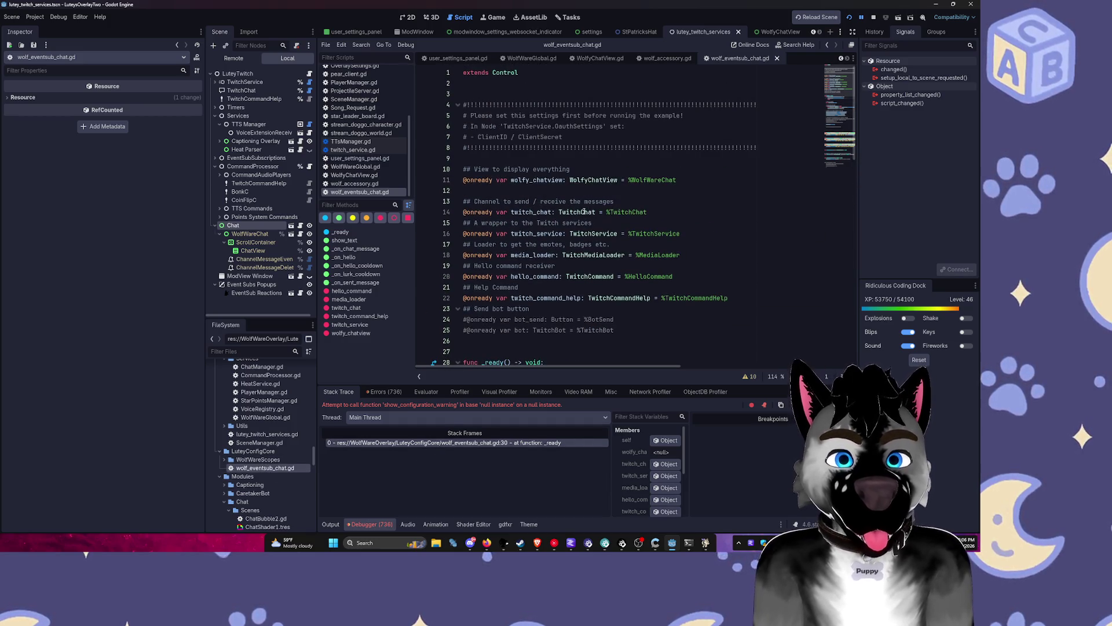
Step: List the scenes that own wolf_eventsub_chat.gd with View Owners
{"action": "right_click", "coordinate": [382, 192]}
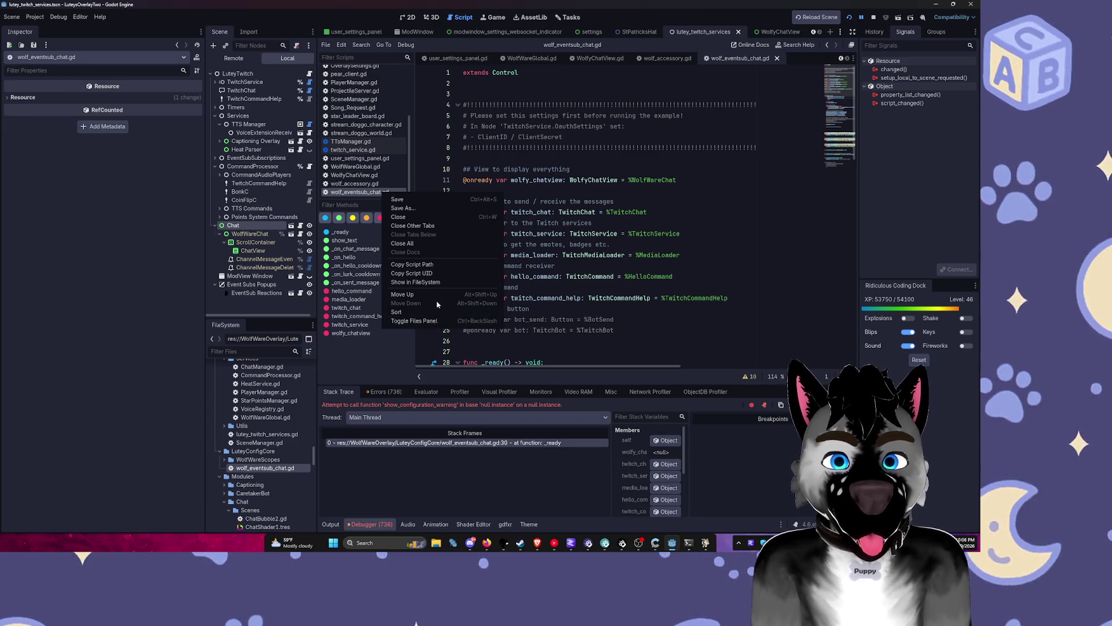
{"action": "left_click", "coordinate": [415, 282]}
{"action": "right_click", "coordinate": [265, 468]}
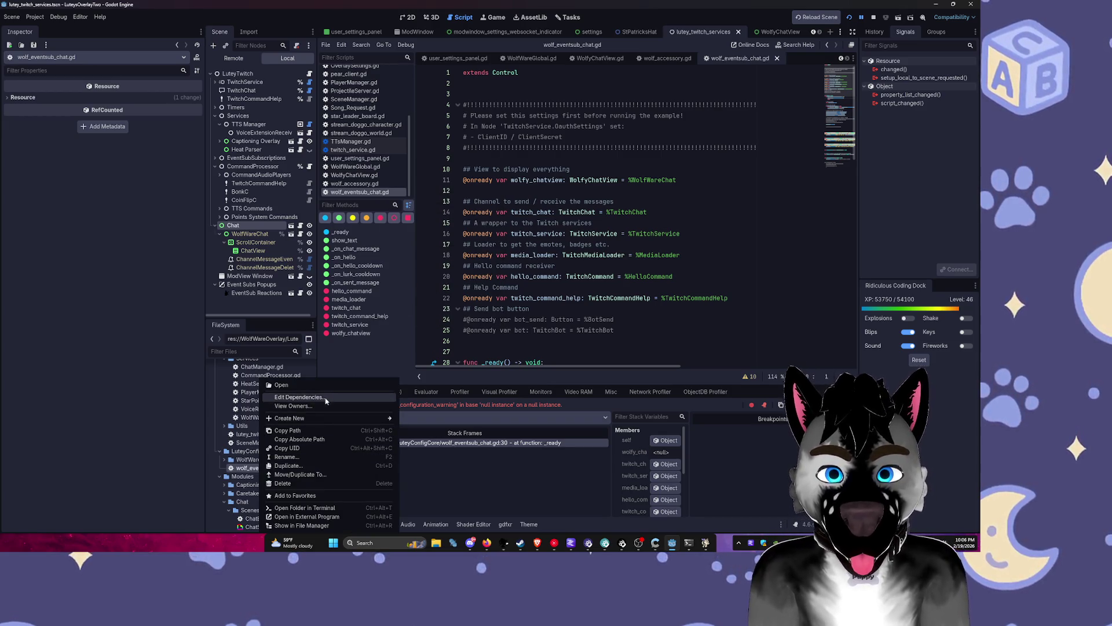
{"action": "left_click", "coordinate": [293, 405]}
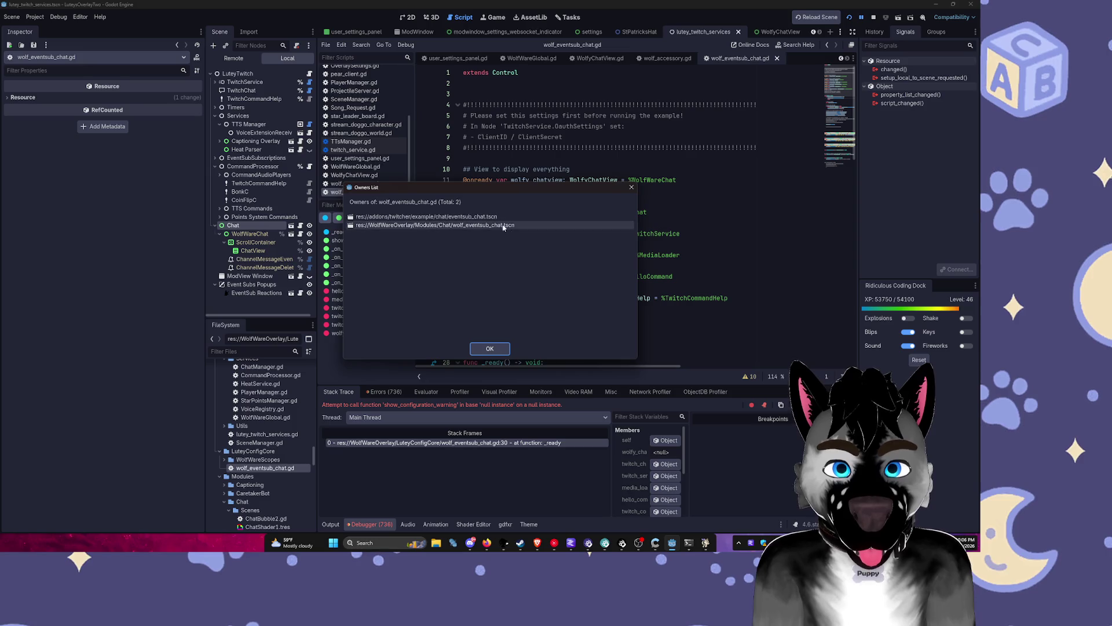
{"action": "left_click", "coordinate": [408, 219]}
Step: Open the eventsub_chat.tscn owner scene
{"action": "right_click", "coordinate": [412, 221]}
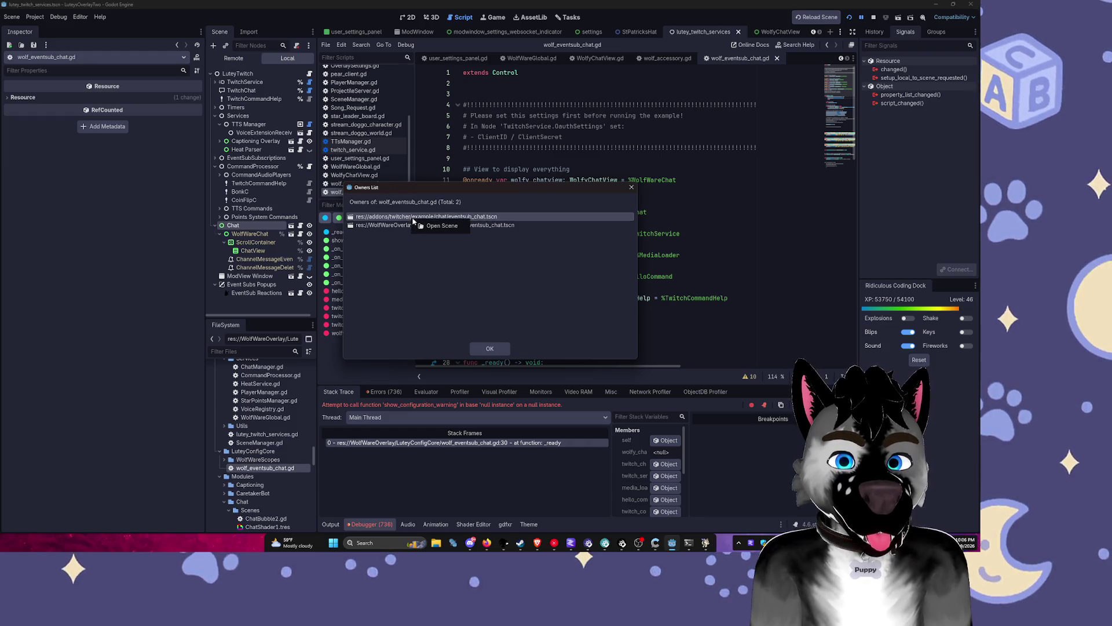
{"action": "left_click", "coordinate": [497, 347]}
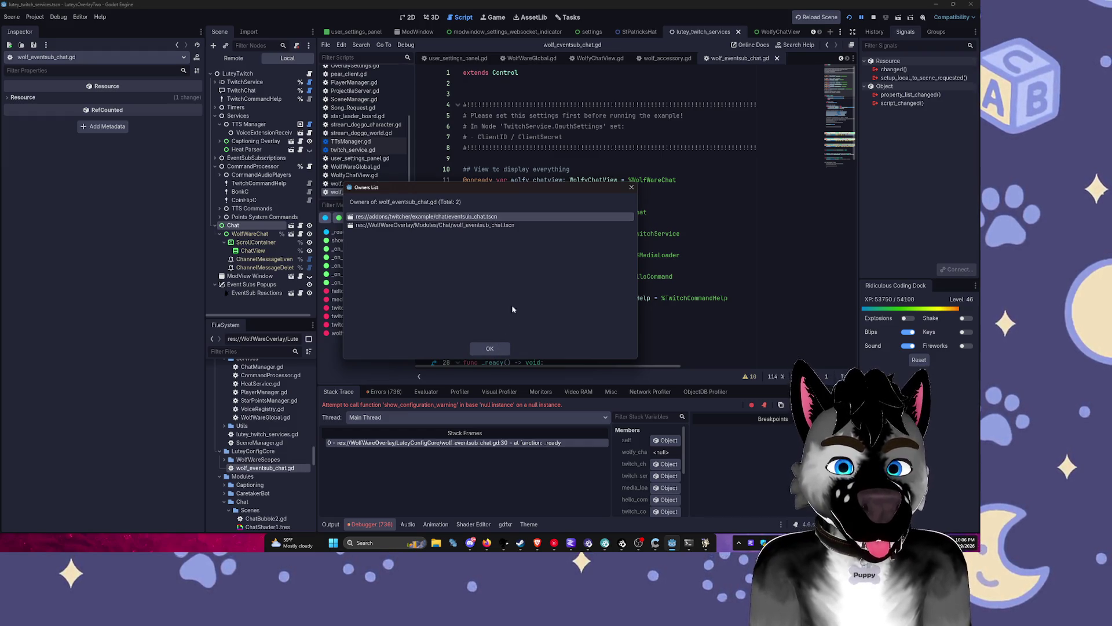
{"action": "right_click", "coordinate": [481, 225]}
{"action": "left_click", "coordinate": [492, 227]}
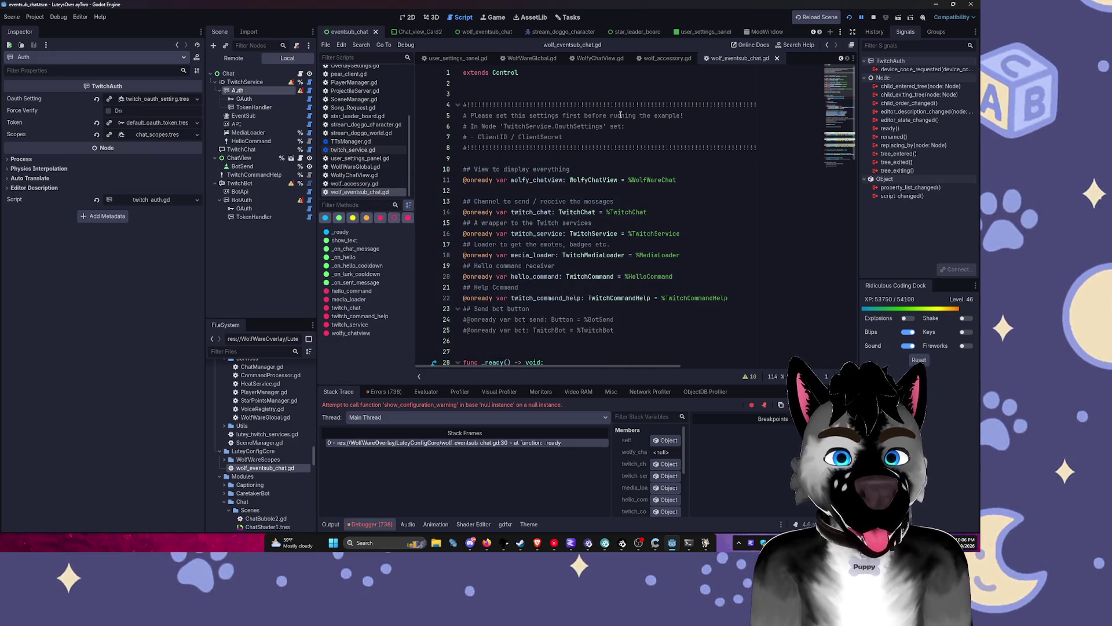
Step: Confirm lutey_twitch_services.tscn is eventsub_chat.tscn's sole owner, then view the Chat scene in 2D
{"action": "left_click", "coordinate": [289, 74]}
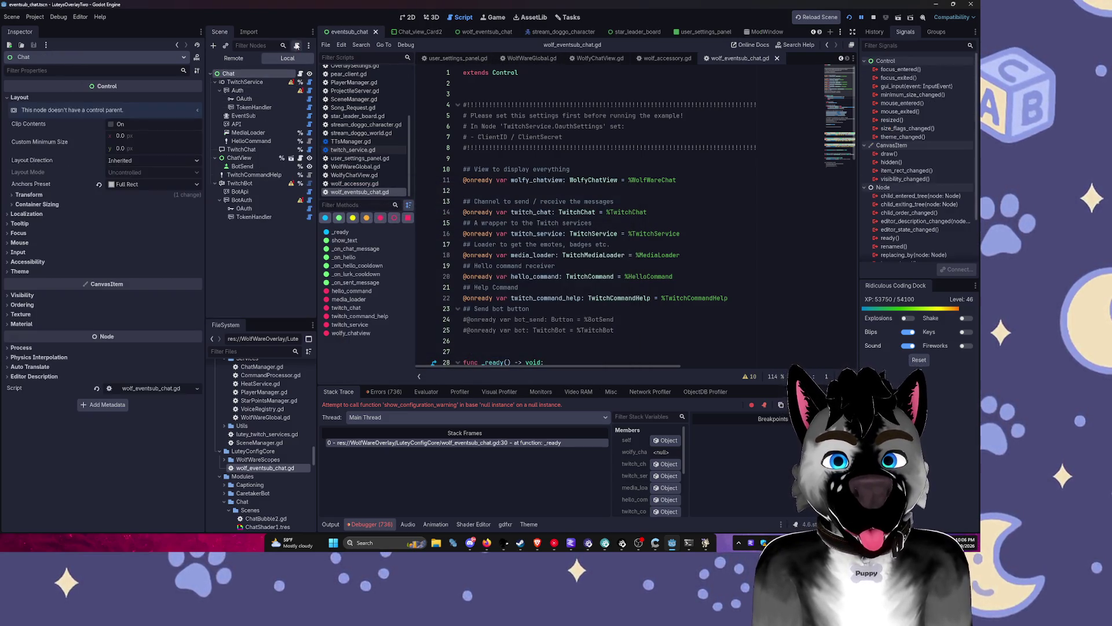
{"action": "right_click", "coordinate": [273, 77]}
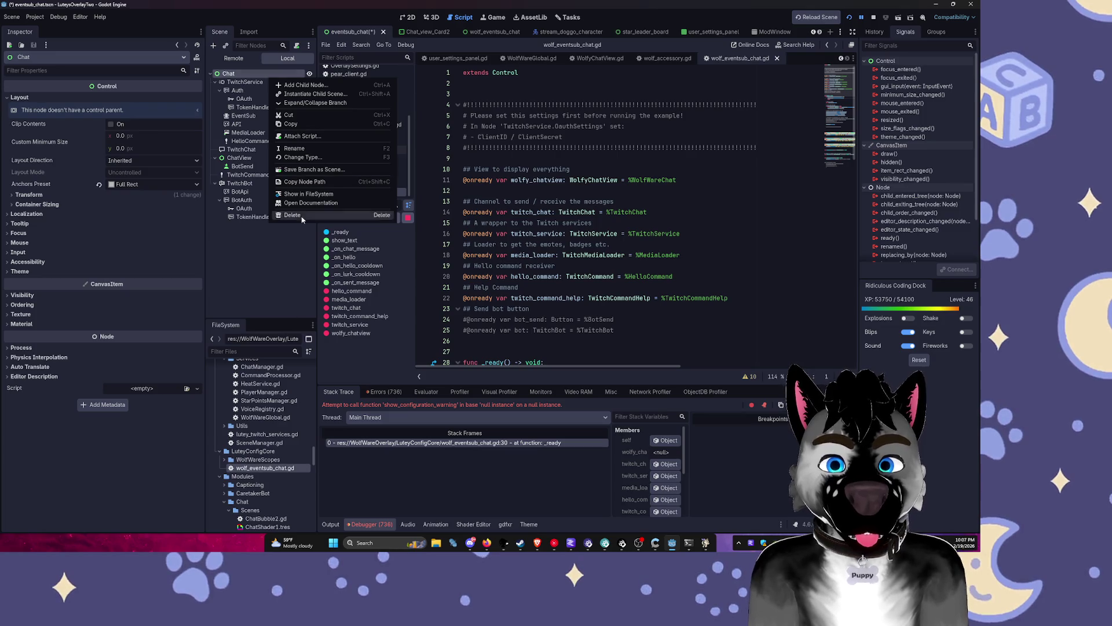
{"action": "left_click", "coordinate": [306, 195]}
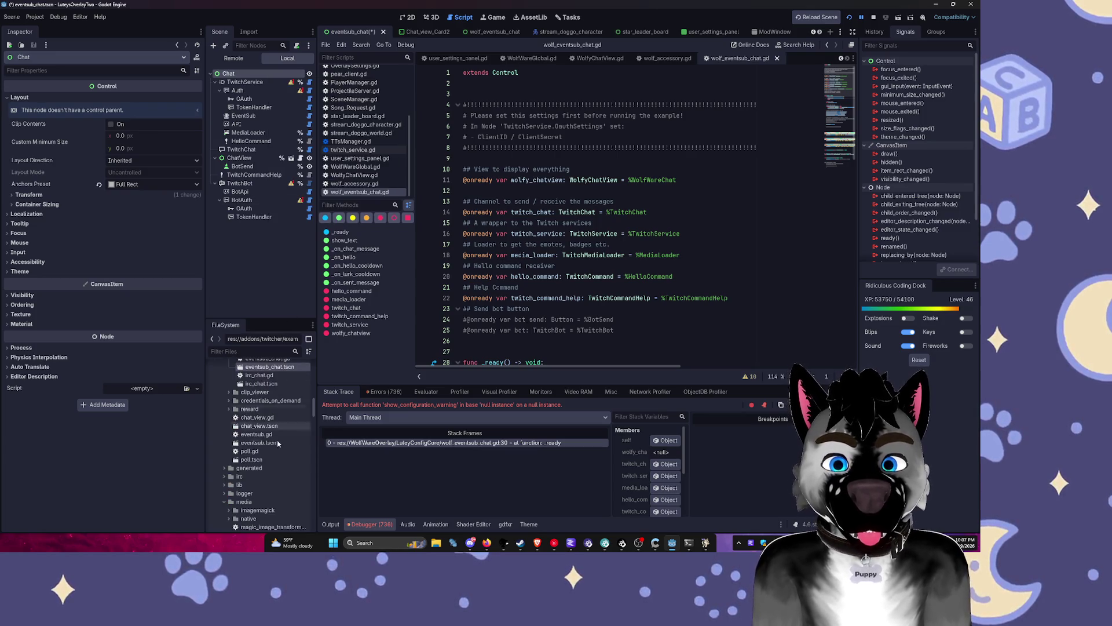
{"action": "right_click", "coordinate": [267, 371]}
{"action": "left_click", "coordinate": [324, 406]}
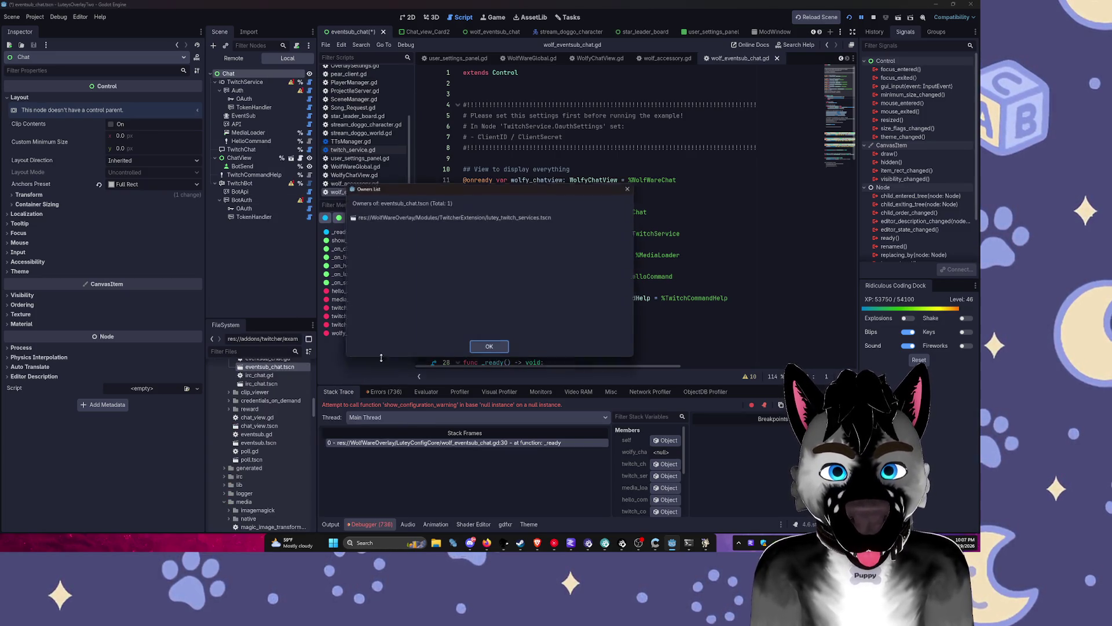
{"action": "left_click", "coordinate": [488, 220]}
{"action": "left_click", "coordinate": [631, 187]}
{"action": "mouse_move", "coordinate": [428, 31]}
{"action": "left_mouse_down"}
{"action": "mouse_move", "coordinate": [428, 58]}
{"action": "mouse_move", "coordinate": [580, 58]}
{"action": "mouse_move", "coordinate": [525, 58]}
{"action": "left_mouse_up"}
{"action": "left_click", "coordinate": [407, 16]}
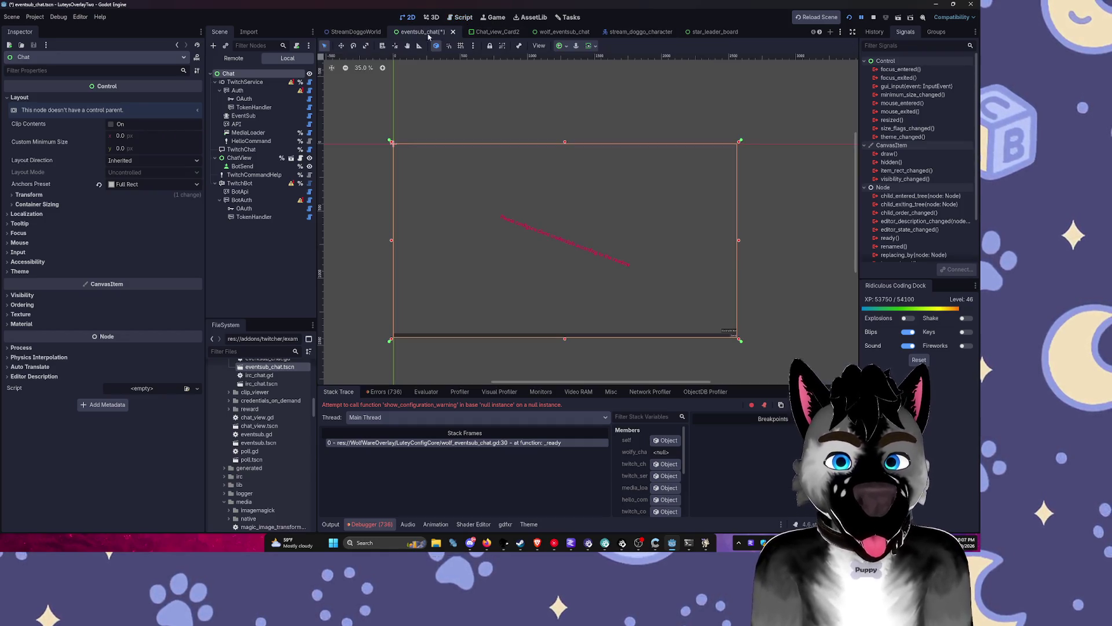
Step: Quick-open the lutey_twitch_services scene by searching 'twitch'
{"action": "left_click", "coordinate": [704, 31]}
{"action": "scroll", "coordinate": [509, 36], "scroll_direction": "down", "scroll_amount": 8}
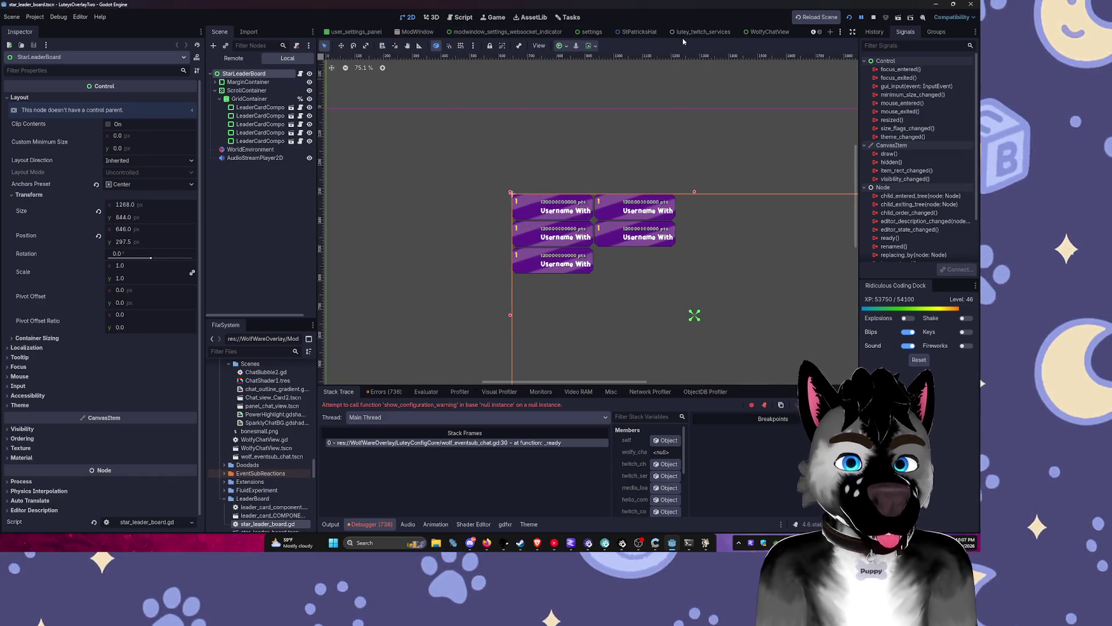
{"action": "key", "text": "ctrl+shift+o"}
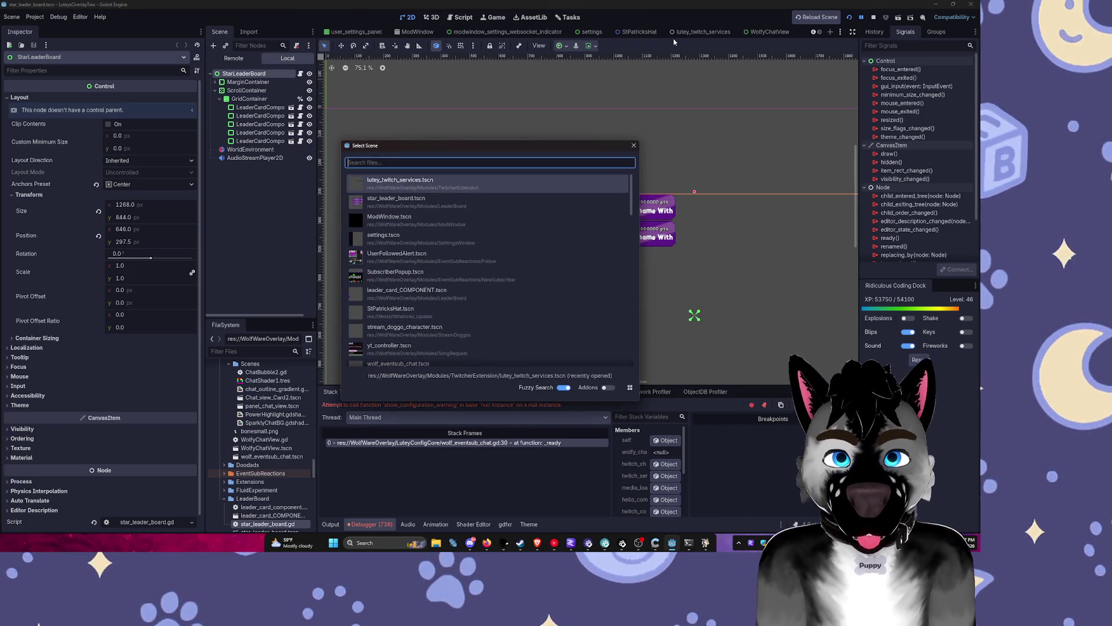
{"action": "type", "text": "sertwitch"}
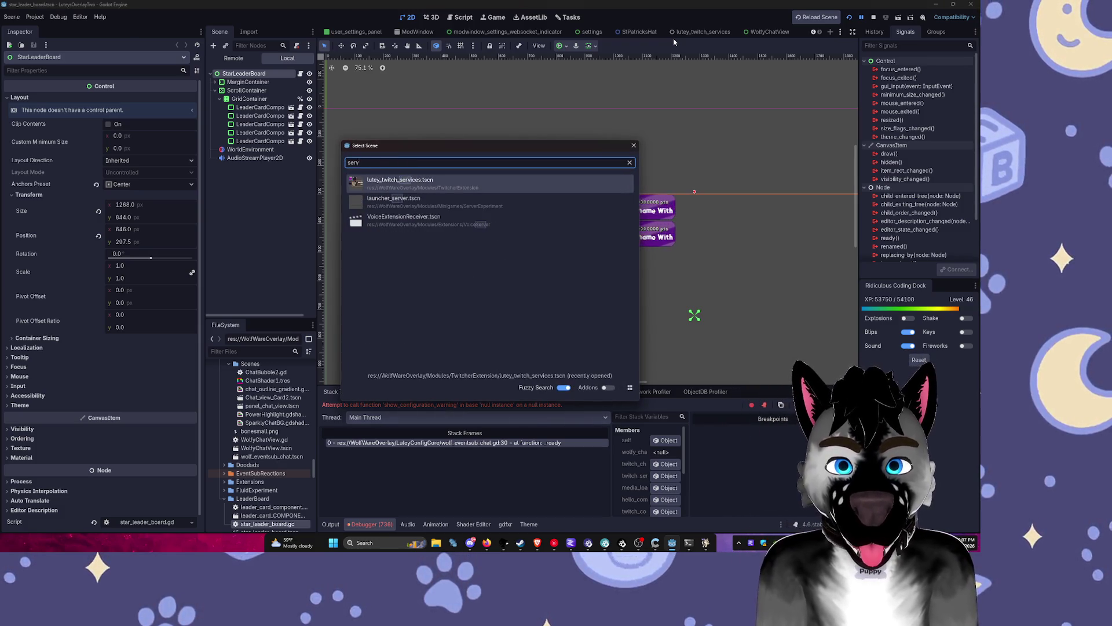
{"action": "key", "text": "Return"}
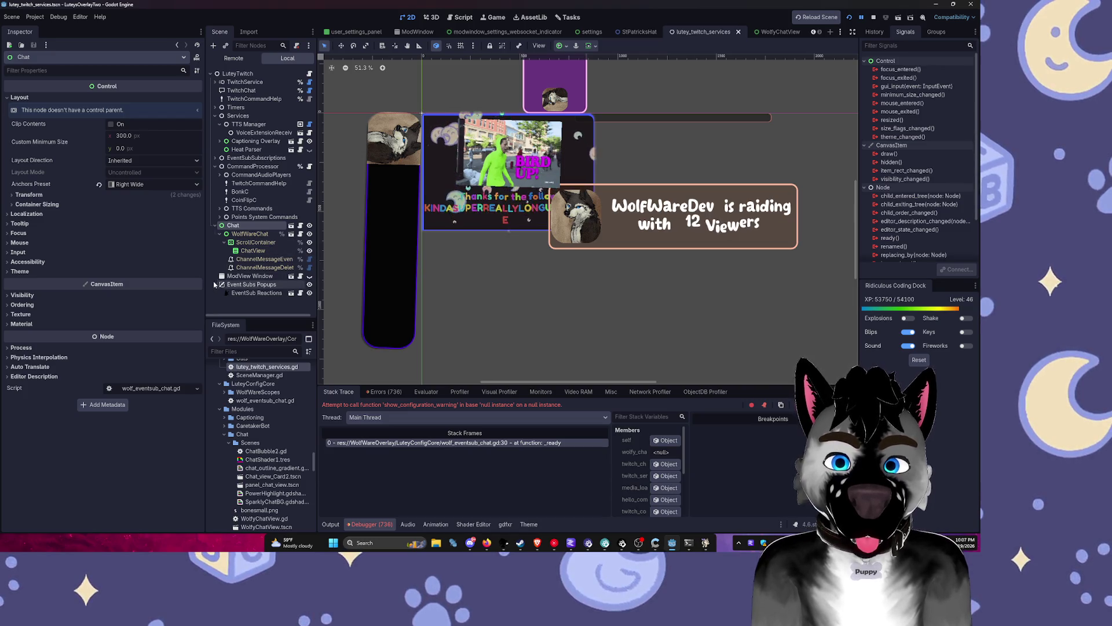
Step: Expand the Timers, TwitchService and Captioning Overlay nodes to inspect the scene tree
{"action": "left_click", "coordinate": [215, 108]}
{"action": "left_click", "coordinate": [214, 82]}
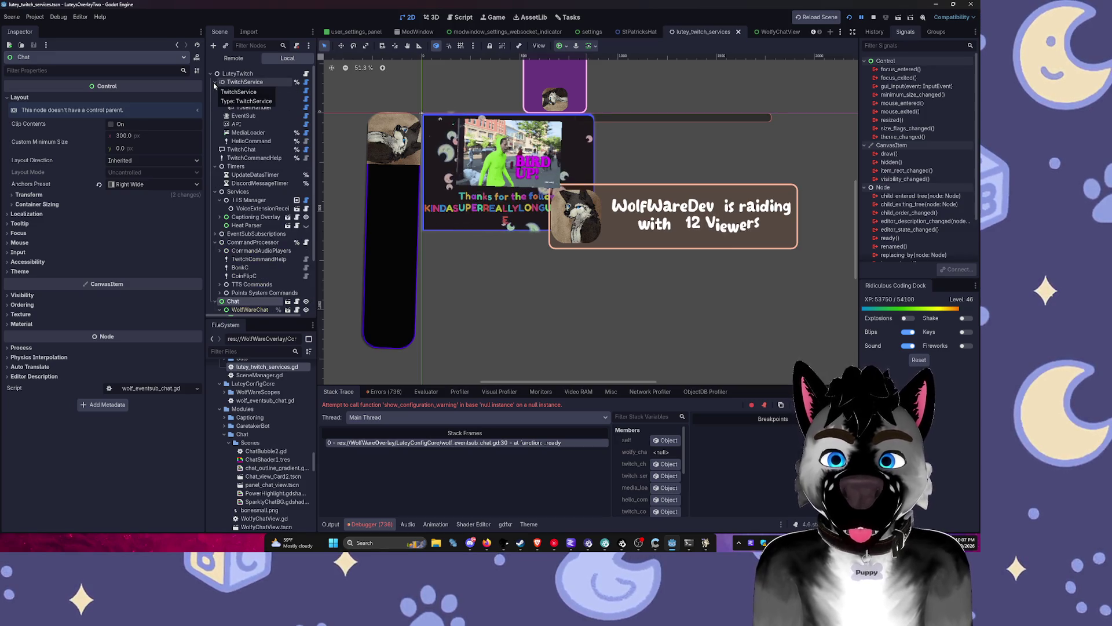
{"action": "left_click", "coordinate": [214, 84]}
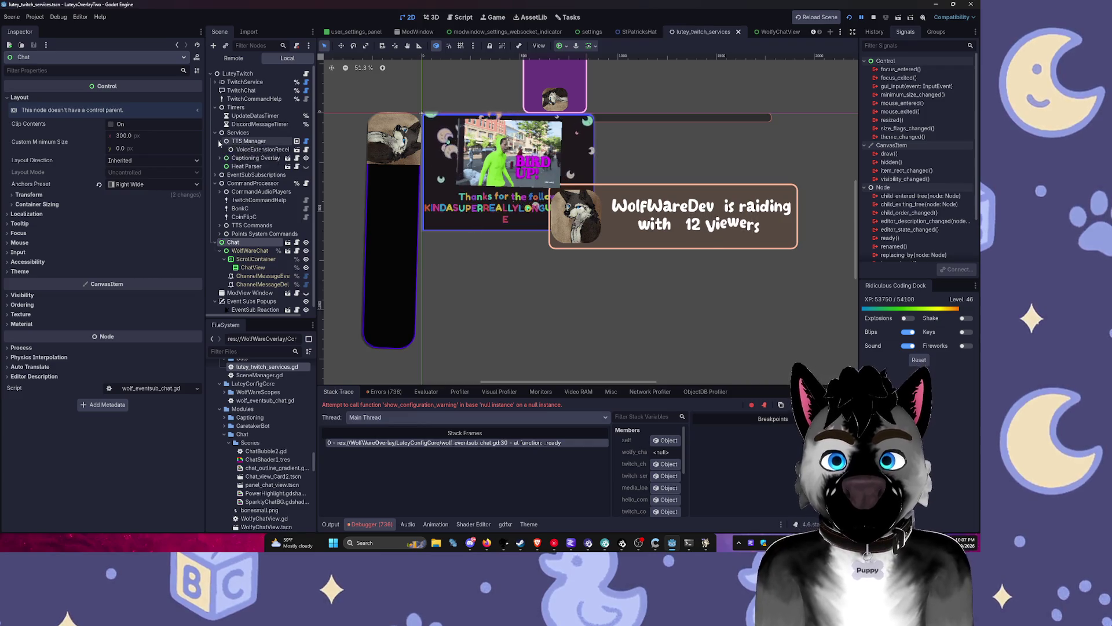
{"action": "left_click", "coordinate": [219, 158]}
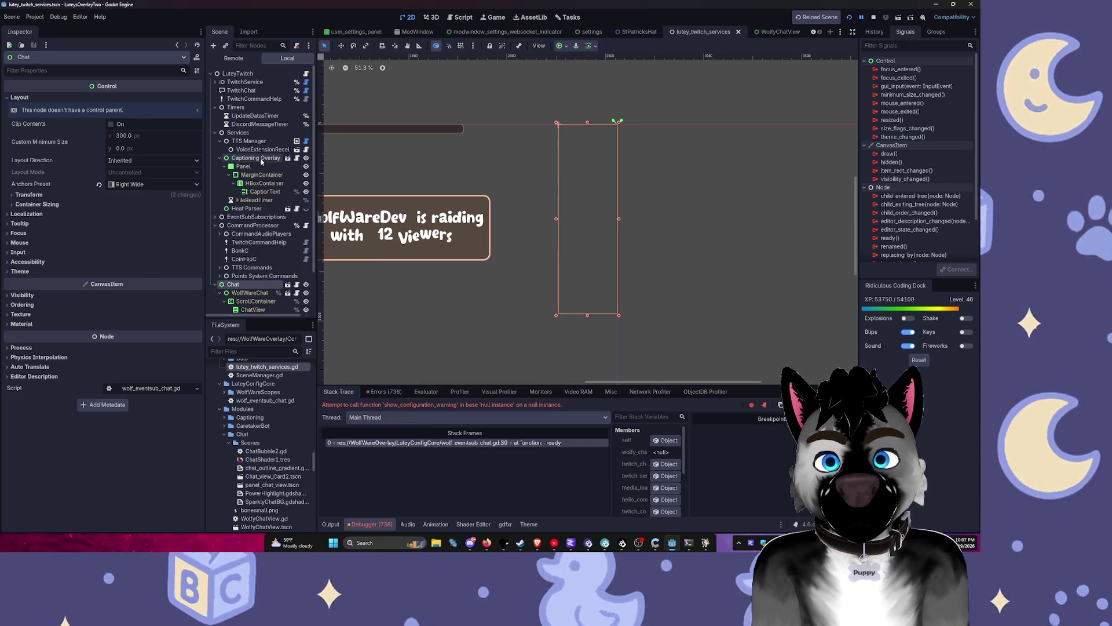
{"action": "left_click", "coordinate": [254, 276]}
{"action": "left_click", "coordinate": [254, 284]}
{"action": "scroll", "coordinate": [252, 294], "scroll_direction": "down", "scroll_amount": 2}
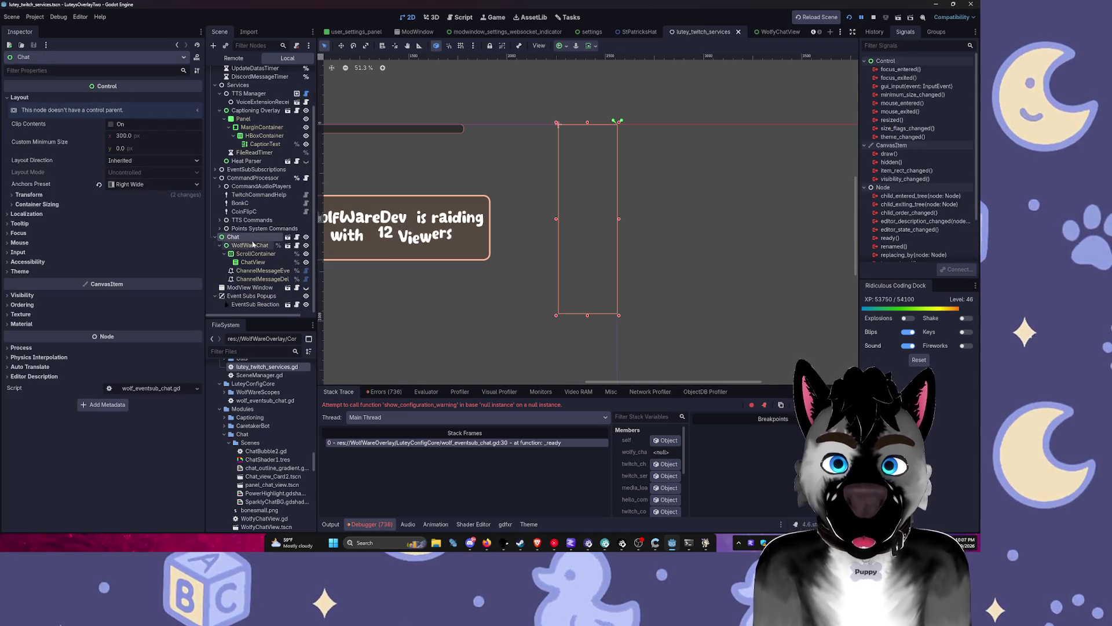
Step: Open the Control class documentation for the Chat node
{"action": "right_click", "coordinate": [249, 239]}
{"action": "left_click", "coordinate": [309, 478]}
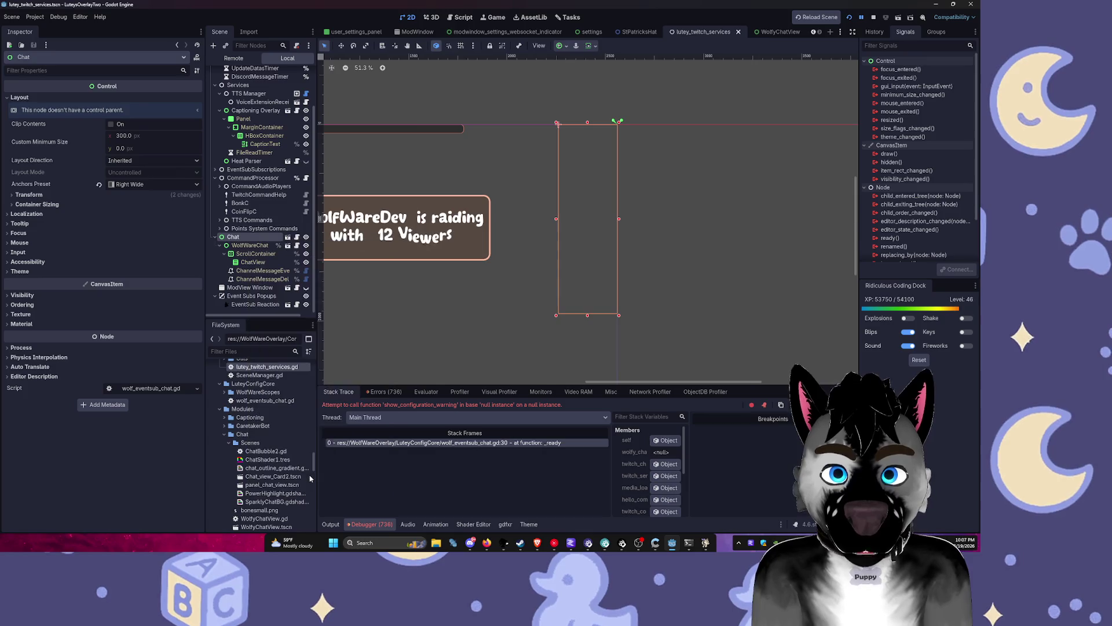
{"action": "right_click", "coordinate": [244, 238]}
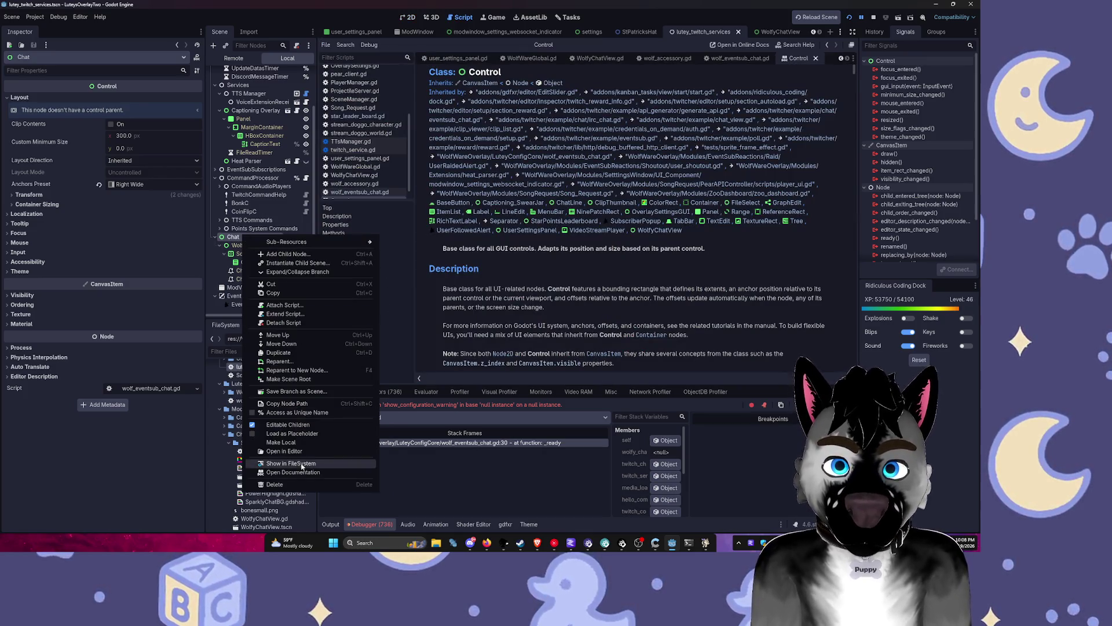
Step: Reveal the WolfWareChat node's scene in FileSystem and switch to the WolfyChatView scene tab
{"action": "left_click", "coordinate": [302, 464]}
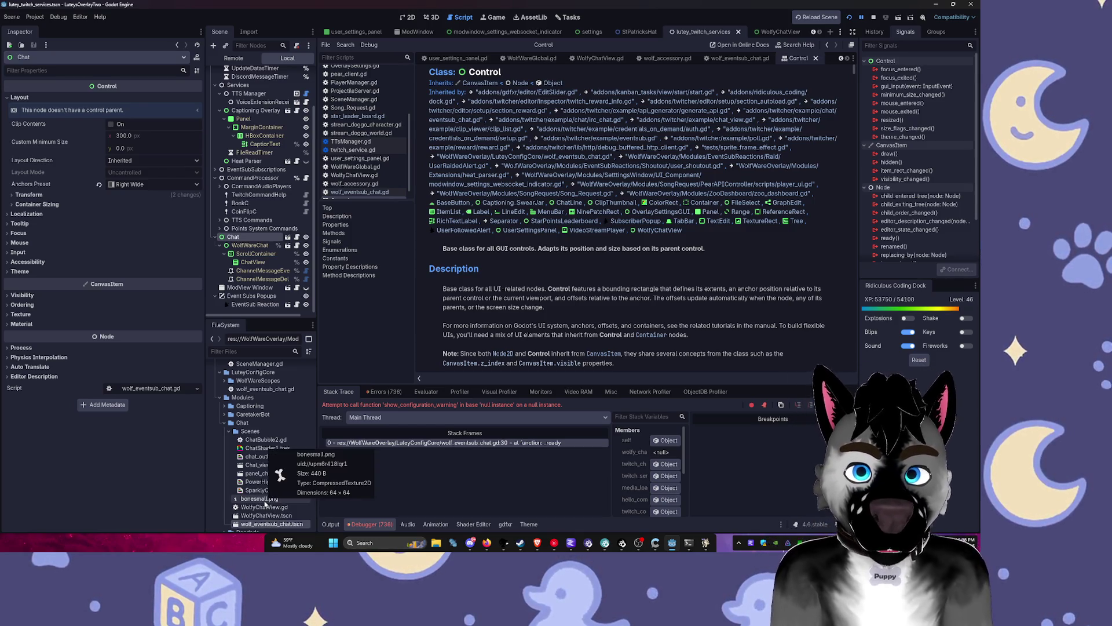
{"action": "left_click", "coordinate": [254, 246]}
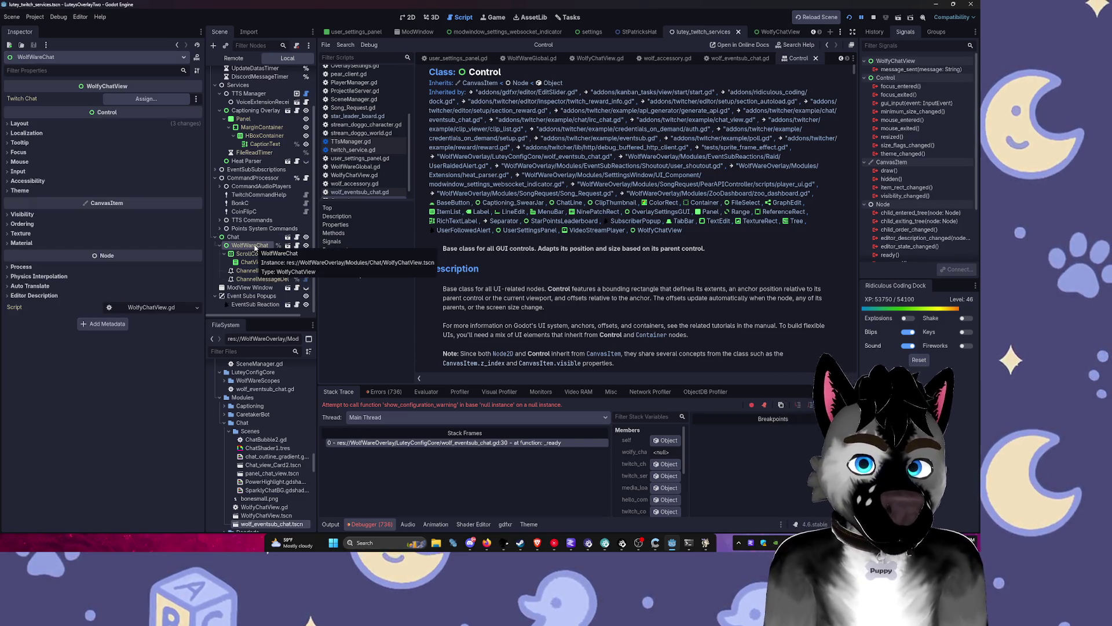
{"action": "right_click", "coordinate": [255, 247]}
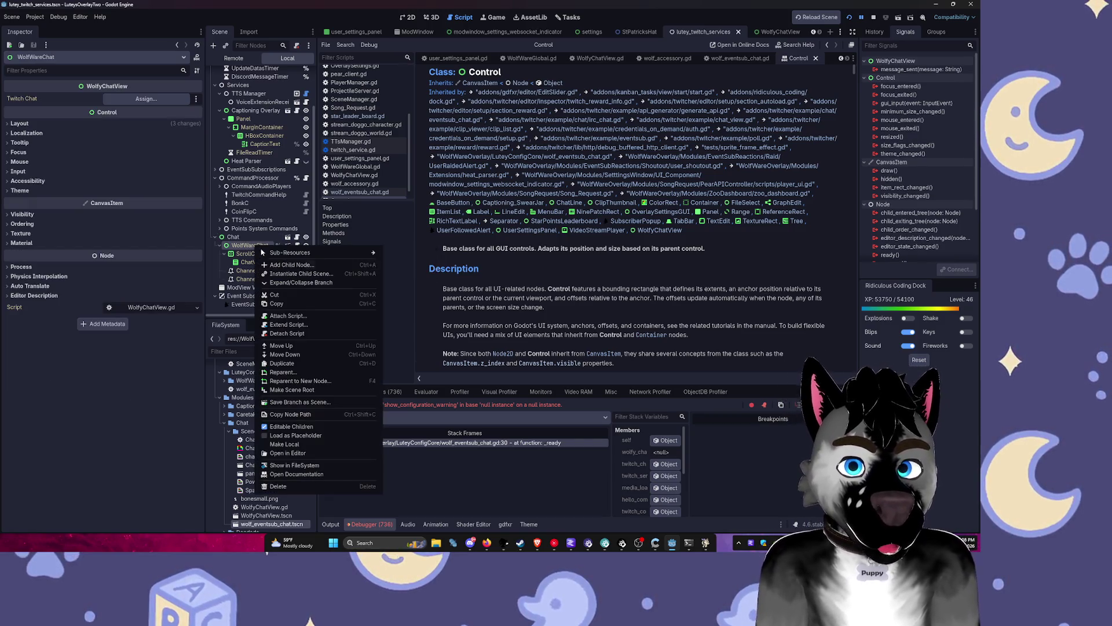
{"action": "left_click", "coordinate": [313, 468]}
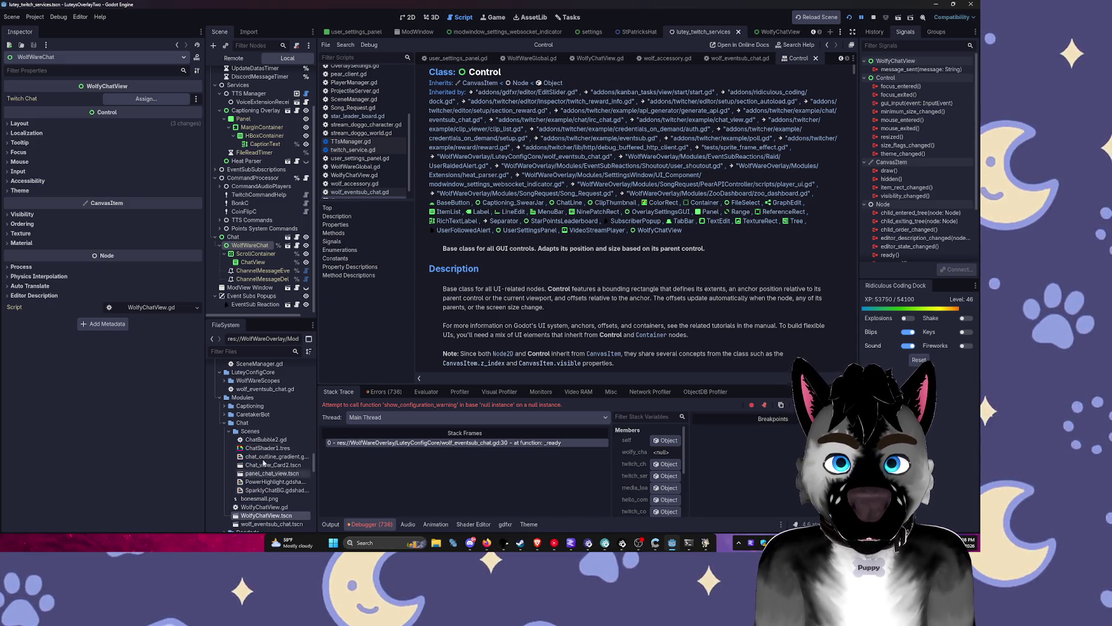
{"action": "left_click", "coordinate": [764, 33]}
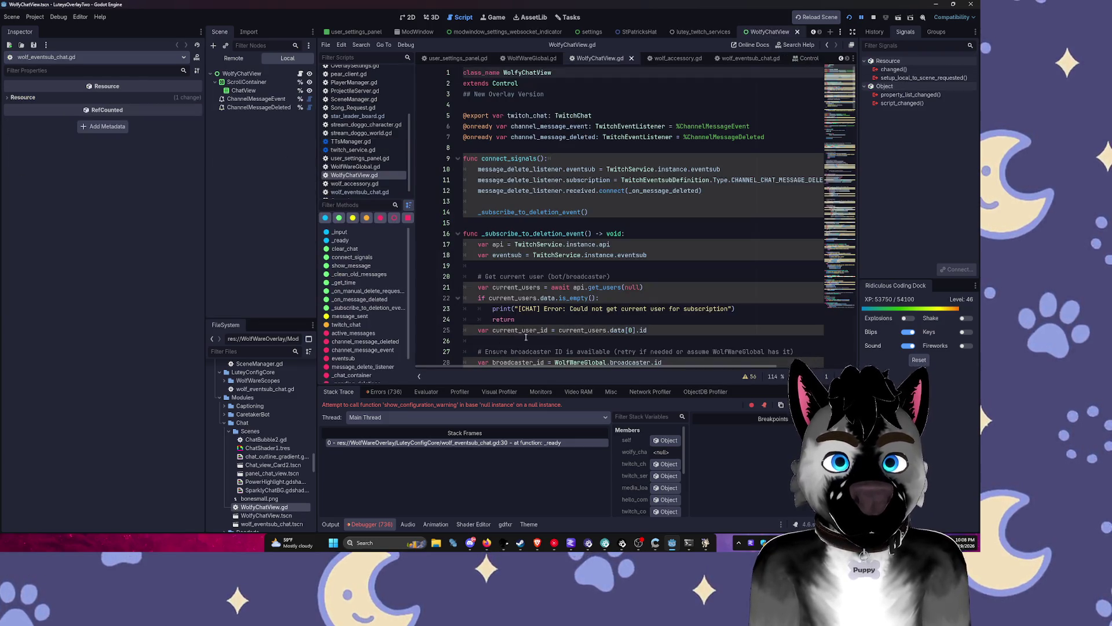
Step: Run the project, close the frozen game window, and return to the WolfyChatView 2D canvas
{"action": "left_click", "coordinate": [849, 18]}
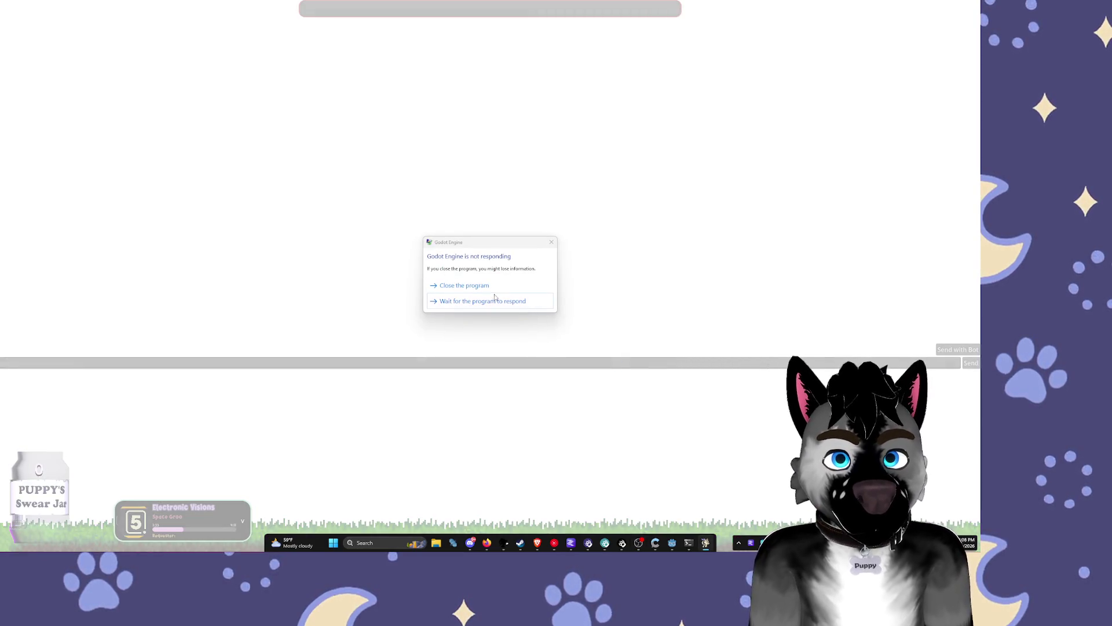
{"action": "left_click", "coordinate": [475, 297]}
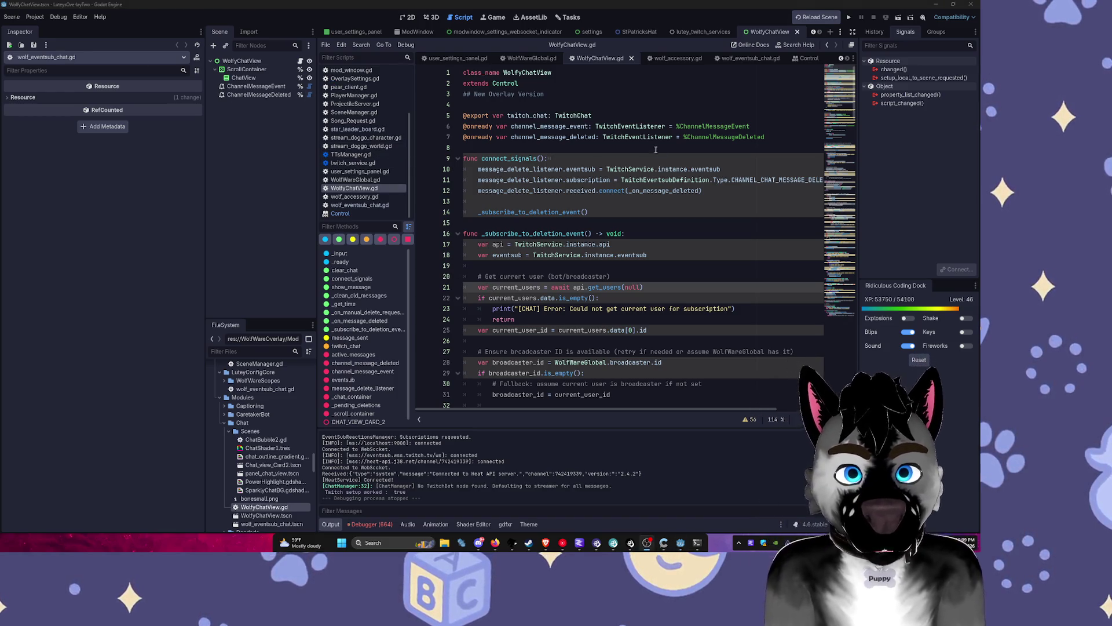
{"action": "left_click", "coordinate": [408, 16]}
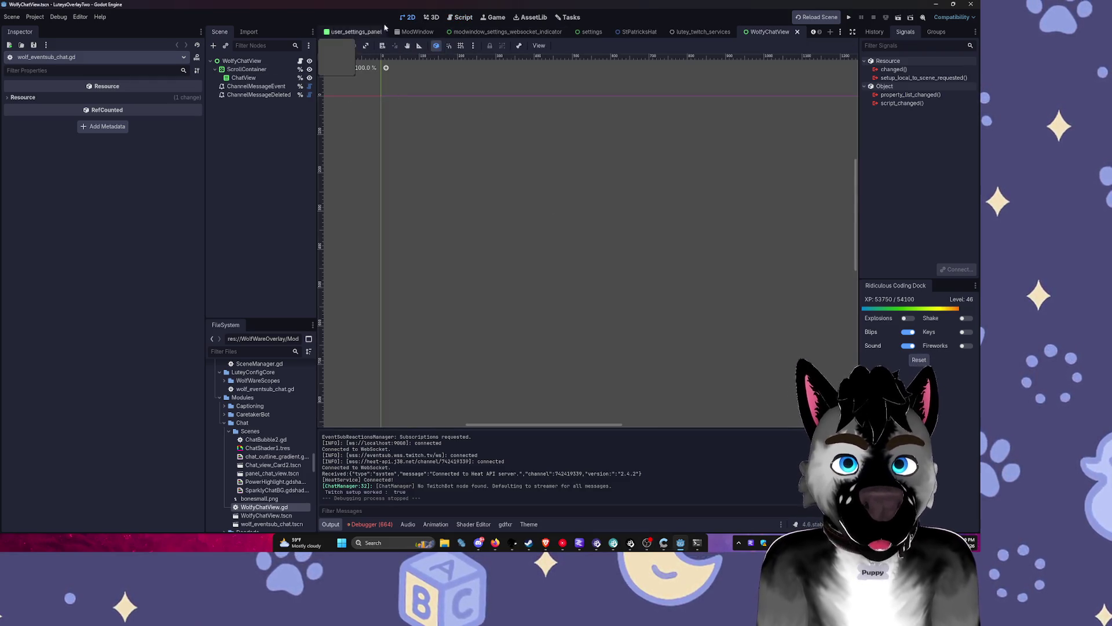
Step: Quick-open lutey_twitch_services.tscn from the user_settings_panel scene
{"action": "left_click", "coordinate": [355, 32]}
{"action": "scroll", "coordinate": [579, 31], "scroll_direction": "up", "scroll_amount": 5}
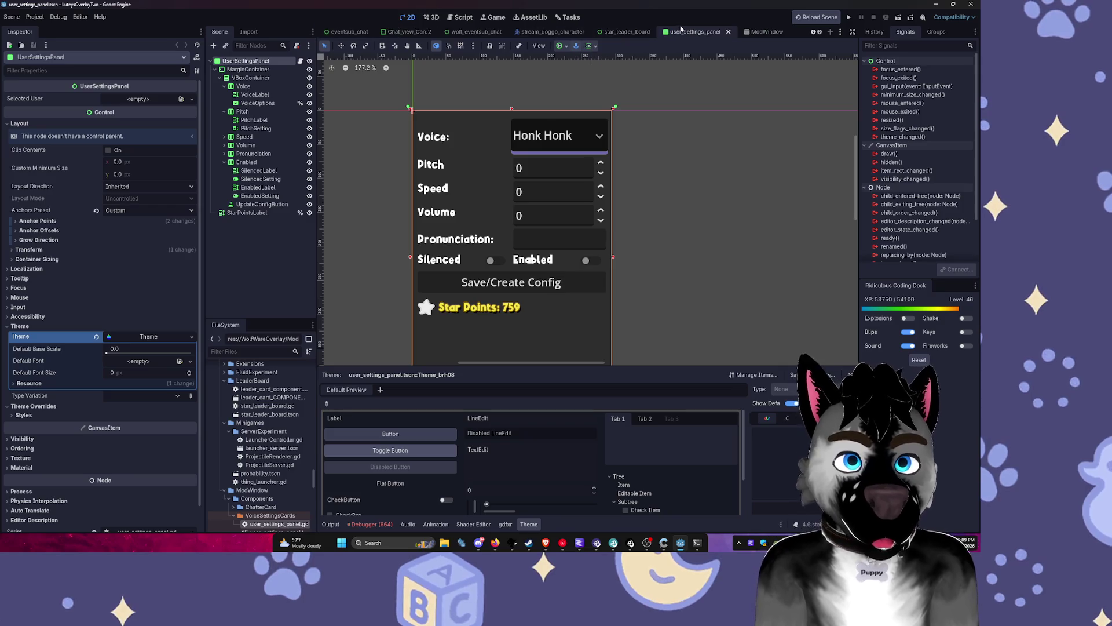
{"action": "key", "text": "ctrl+shift+o"}
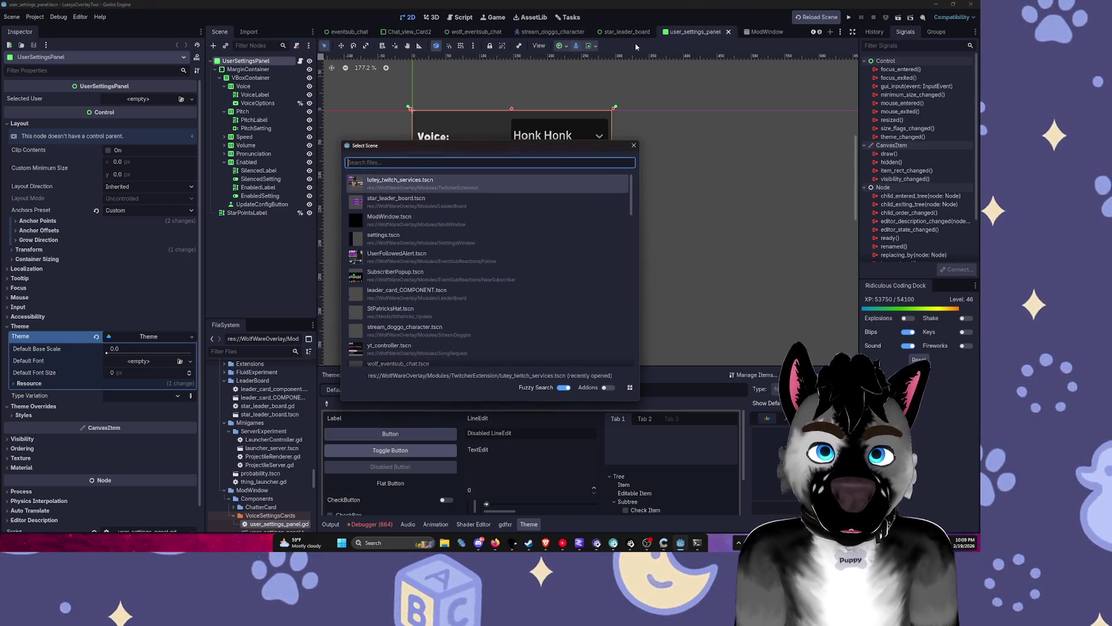
{"action": "key", "text": "Return"}
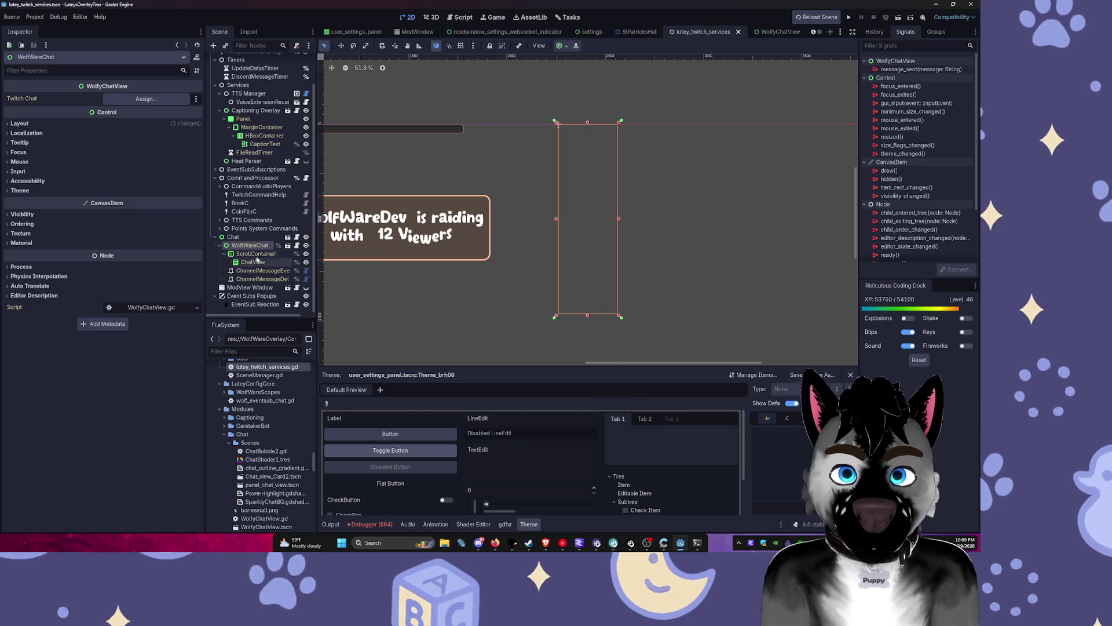
Step: Open the WolfyChatView root node's WolfyChatView.gd script
{"action": "left_click", "coordinate": [287, 246]}
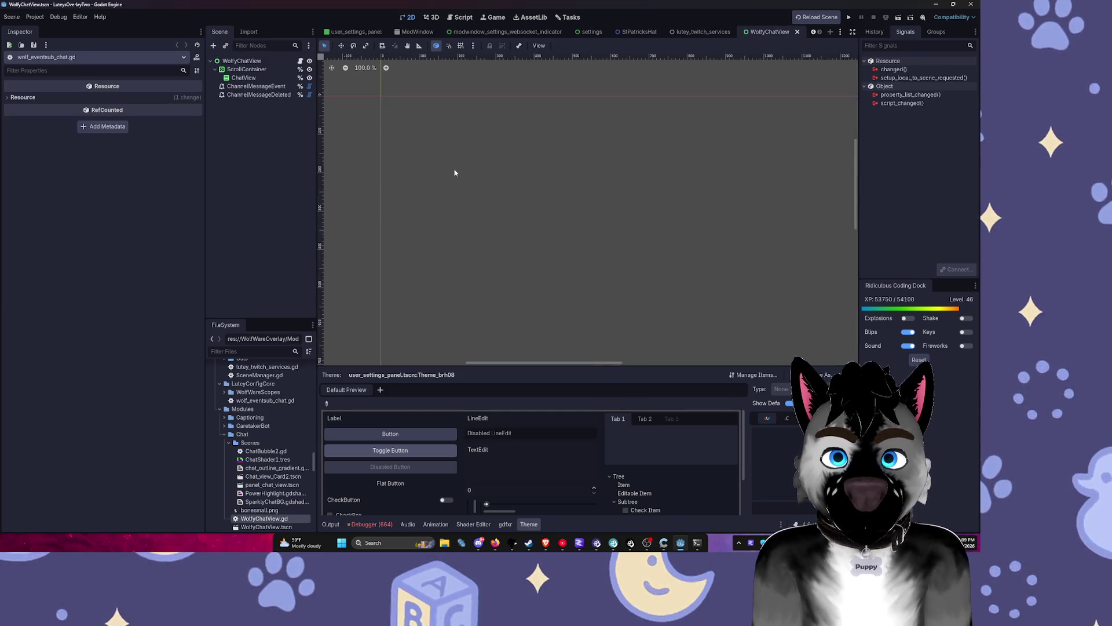
{"action": "left_click", "coordinate": [281, 62]}
{"action": "scroll", "coordinate": [670, 179], "scroll_direction": "down", "scroll_amount": 8}
{"action": "scroll", "coordinate": [618, 171], "scroll_direction": "up", "scroll_amount": 2}
{"action": "scroll", "coordinate": [352, 95], "scroll_direction": "up", "scroll_amount": 4}
{"action": "left_click", "coordinate": [302, 61]}
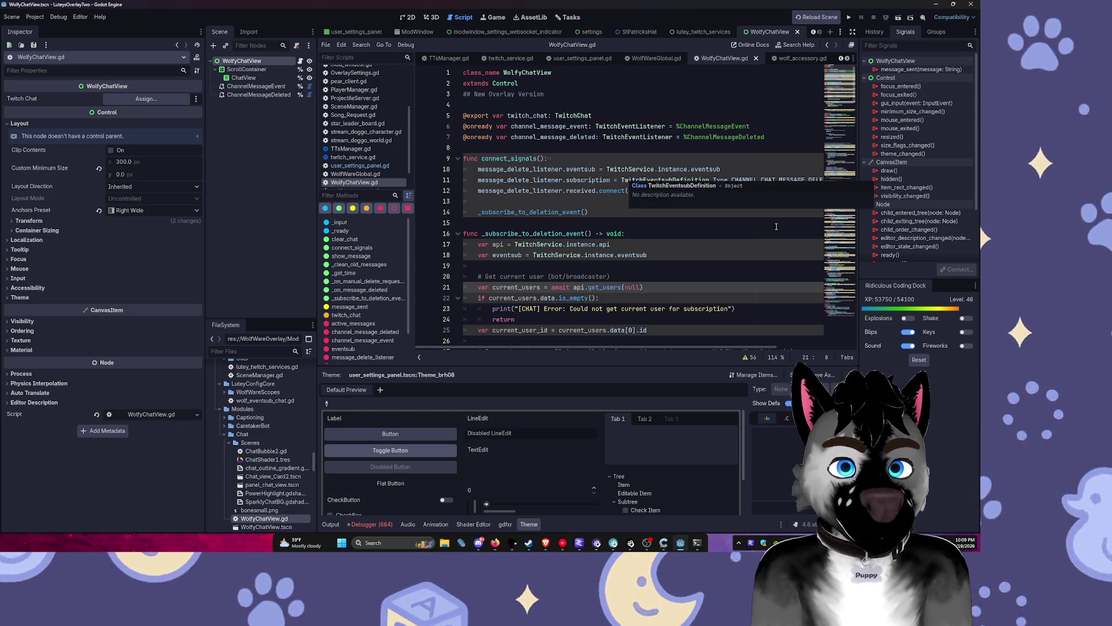
{"action": "scroll", "coordinate": [659, 221], "scroll_direction": "down", "scroll_amount": 10}
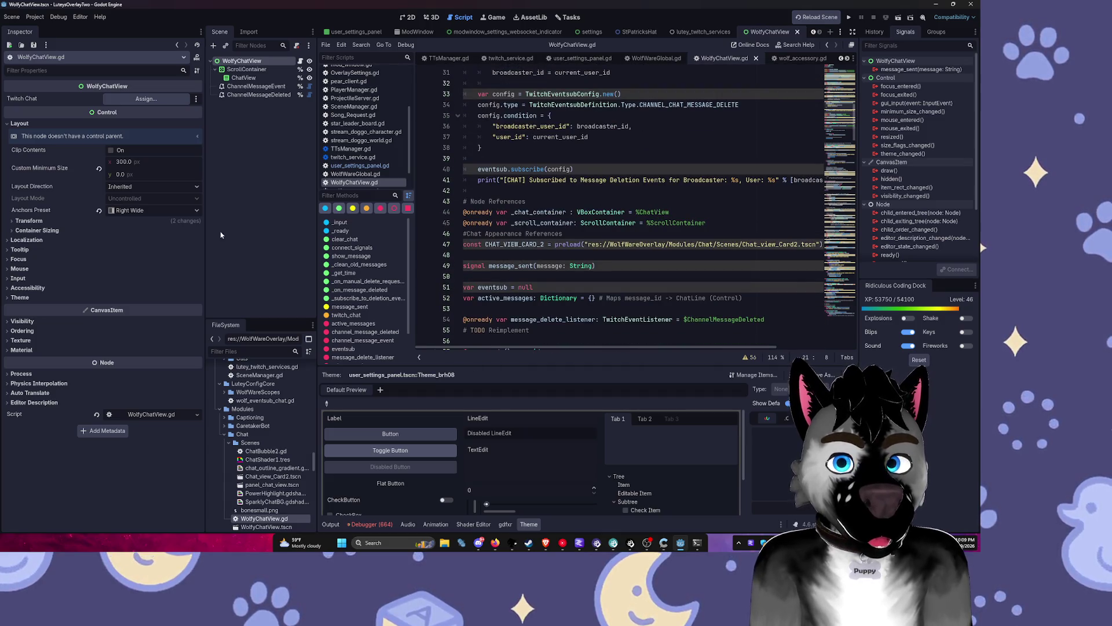
Step: Resize the docks and filter the project files for eventsub_chat
{"action": "left_click_drag", "start_coordinate": [205, 233], "coordinate": [101, 234]}
{"action": "left_click_drag", "start_coordinate": [320, 215], "coordinate": [188, 216]}
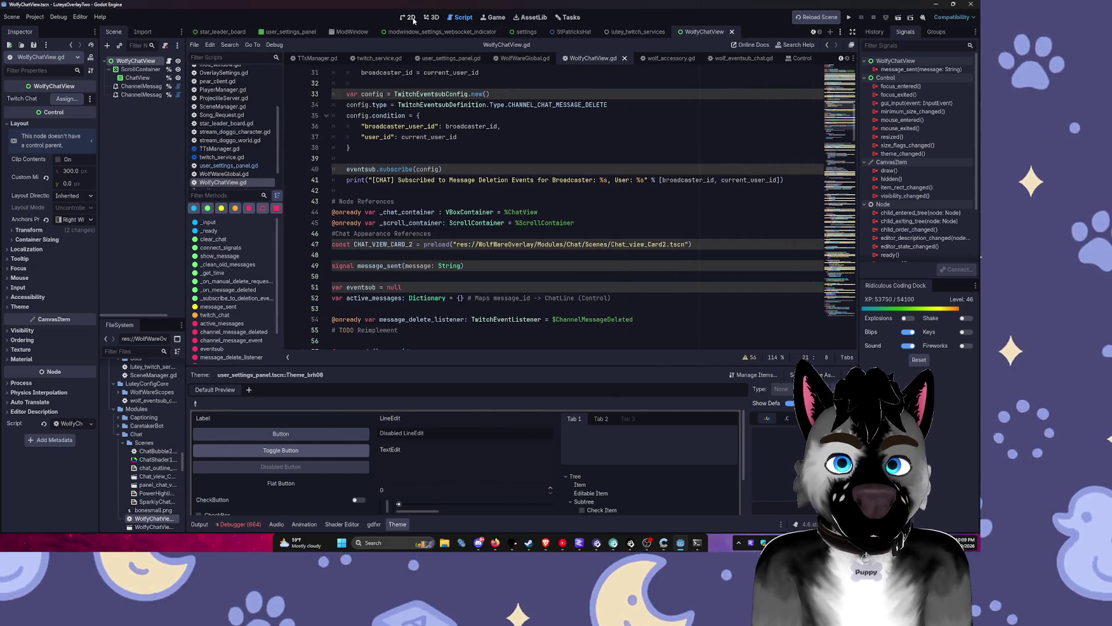
{"action": "left_click_drag", "start_coordinate": [186, 381], "coordinate": [345, 379]}
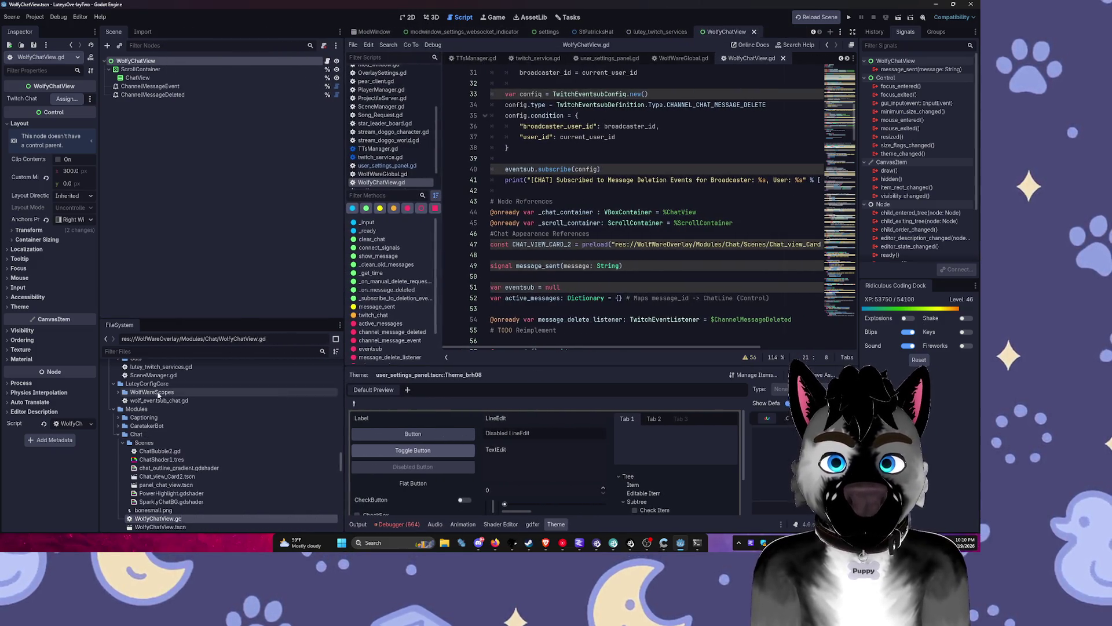
{"action": "left_click", "coordinate": [128, 351]}
{"action": "type", "text": "chat"}
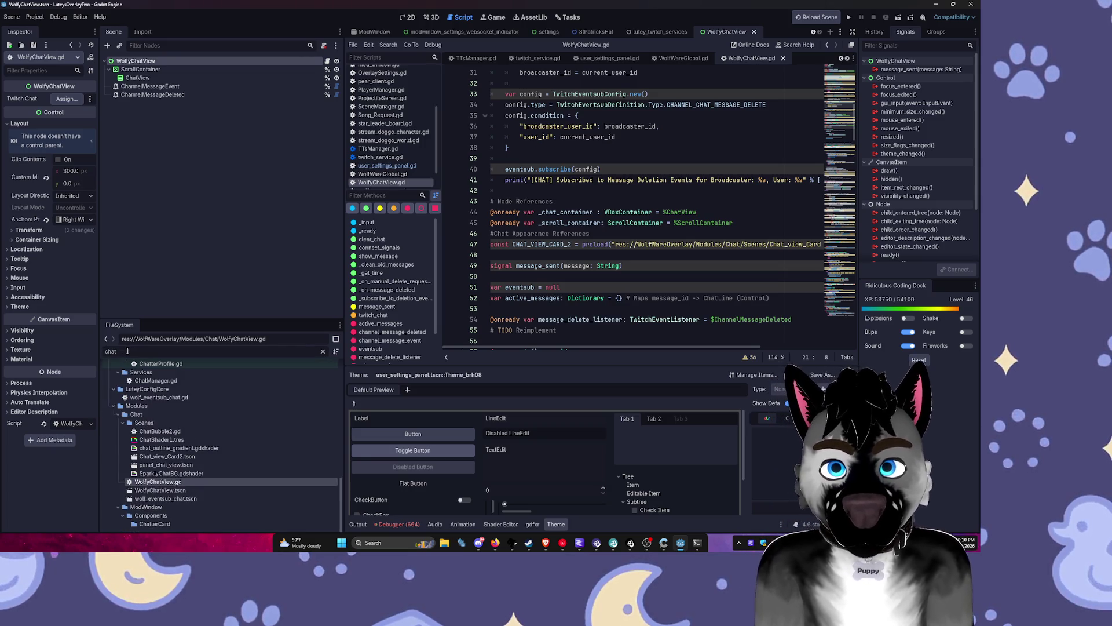
{"action": "type", "text": "event"}
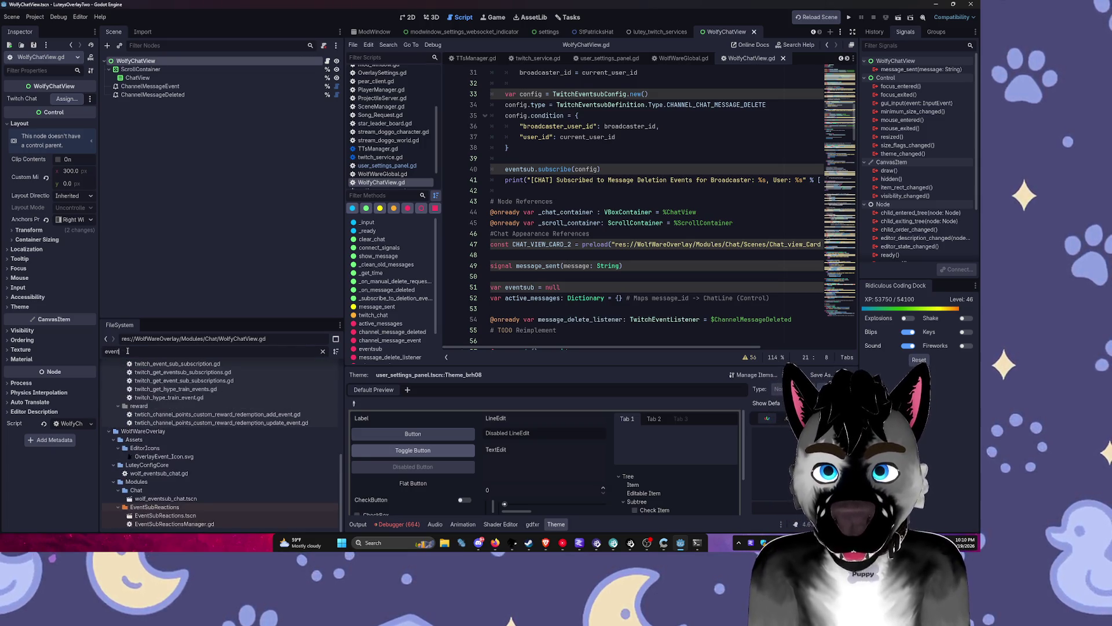
{"action": "type", "text": "sub_chat"}
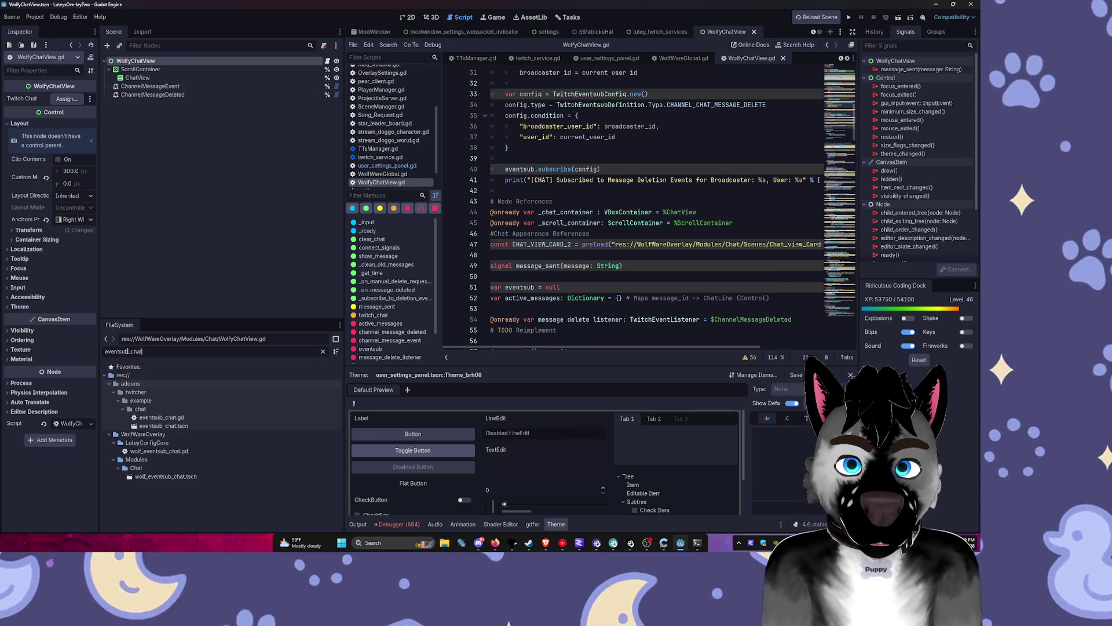
Step: Move wolf_eventsub_chat.gd into the Modules/Chat folder
{"action": "left_click", "coordinate": [124, 426]}
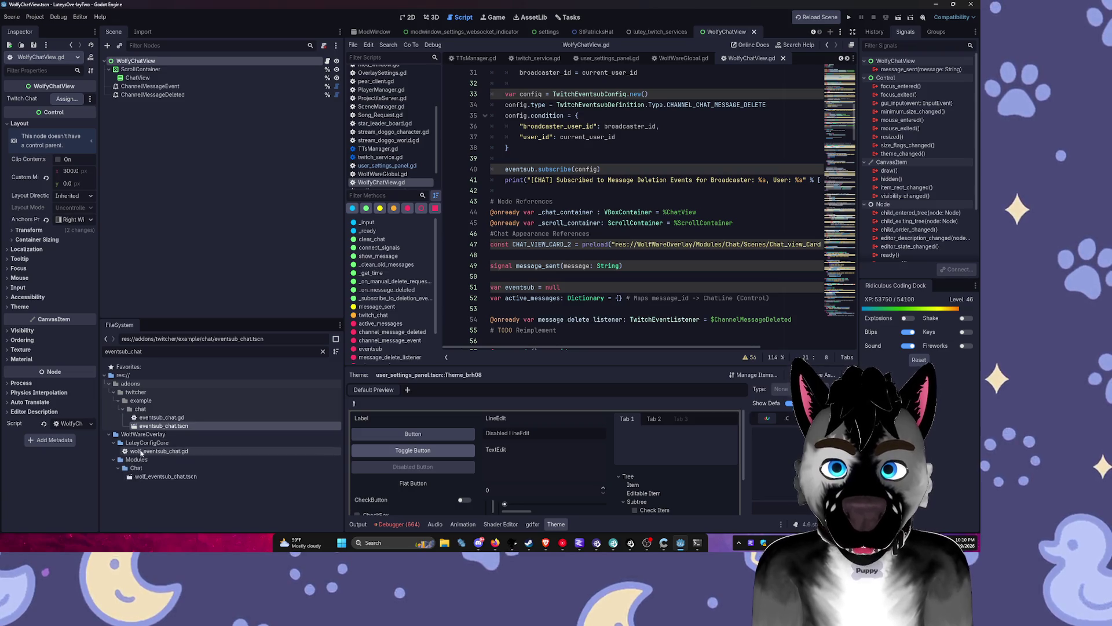
{"action": "left_click_drag", "start_coordinate": [140, 452], "coordinate": [161, 469]}
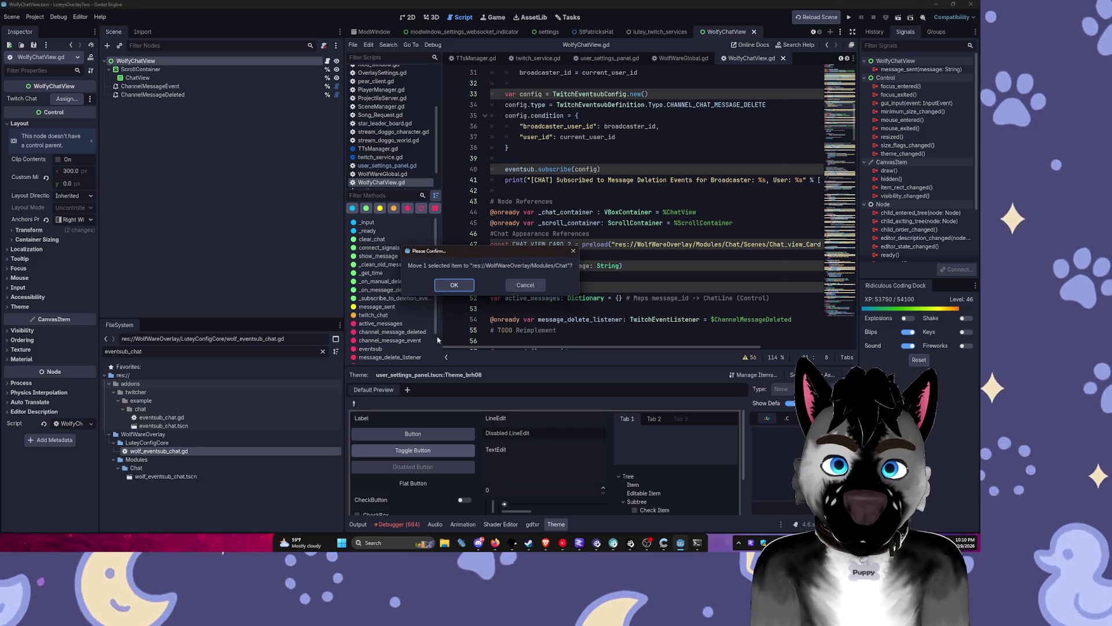
{"action": "left_click", "coordinate": [455, 285]}
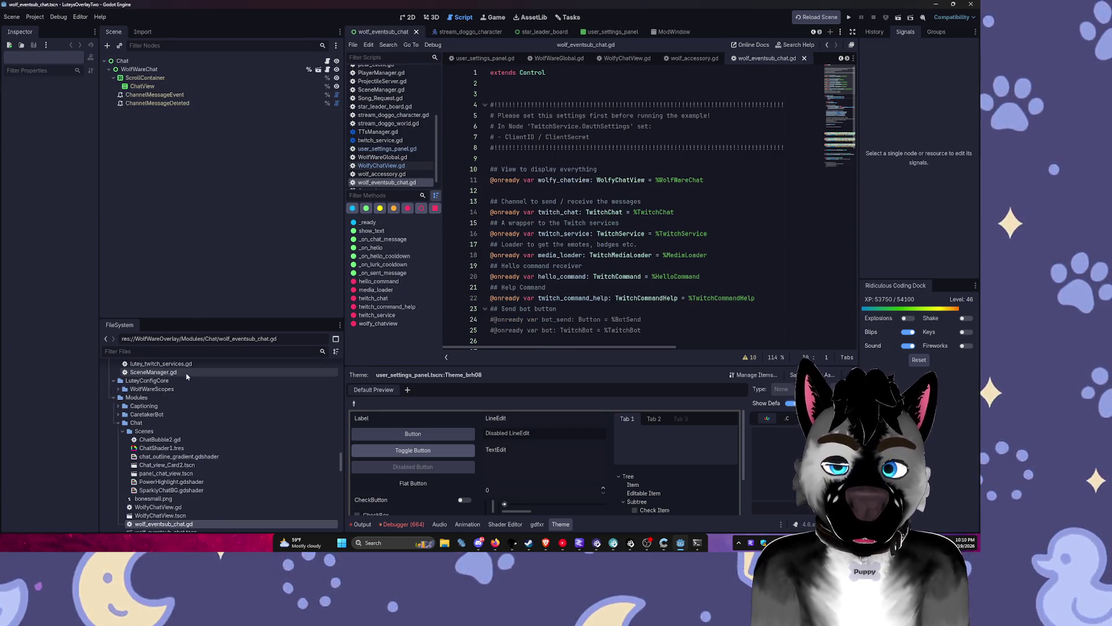
Step: Filter files for eventsub_chat again and start deleting the example chat folder
{"action": "left_click", "coordinate": [146, 350]}
{"action": "type", "text": "eventsub_chat"}
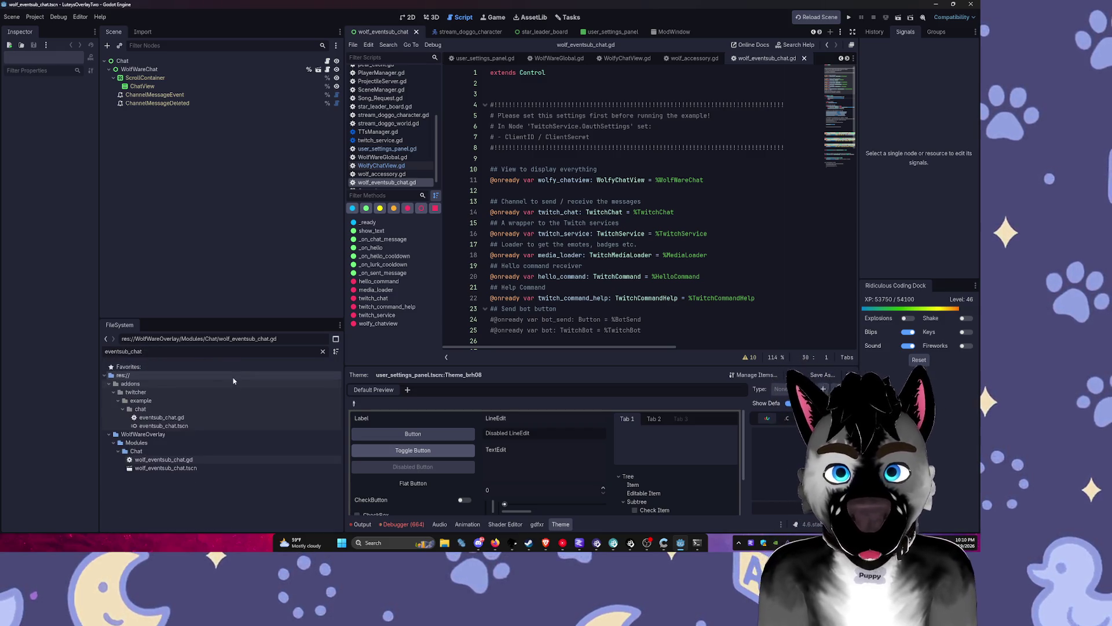
{"action": "right_click", "coordinate": [174, 409]}
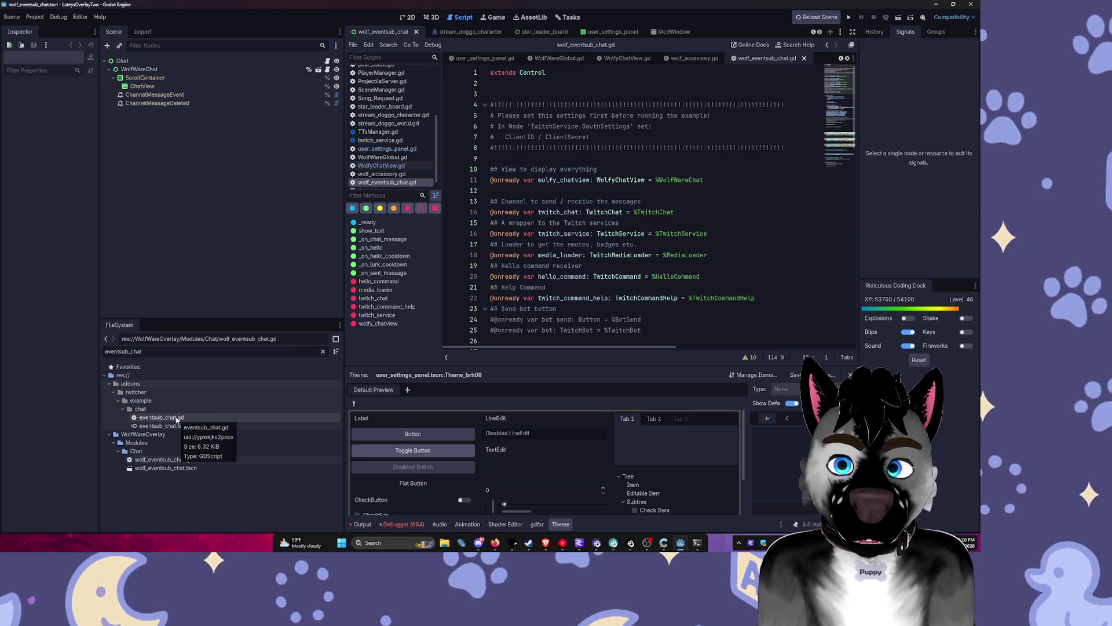
{"action": "key", "text": "Delete"}
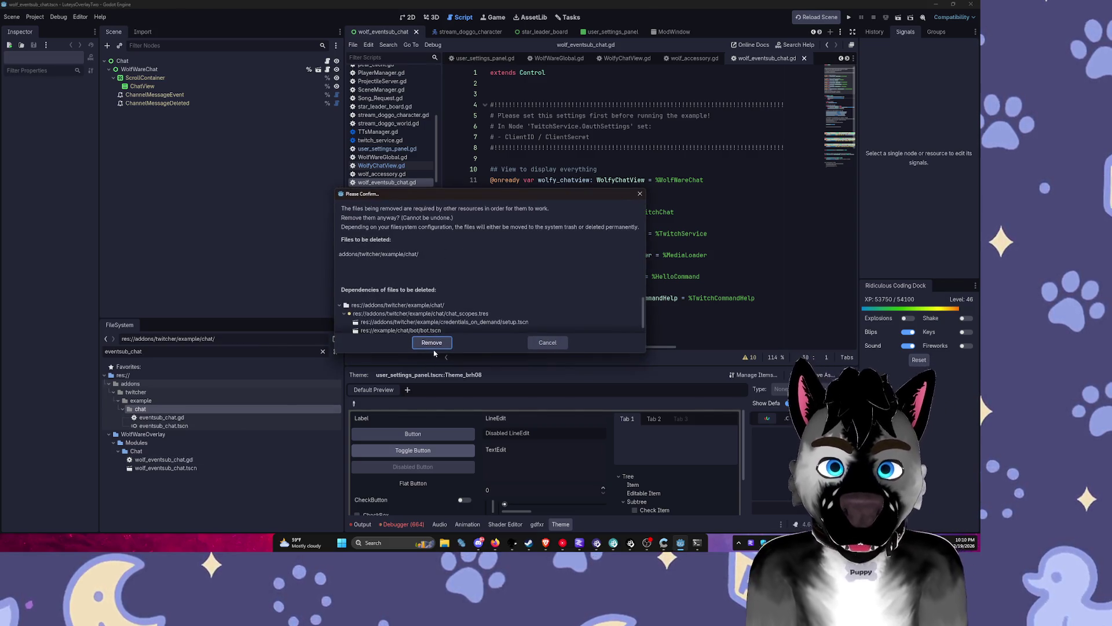
Step: Cancel the folder deletion and open the eventsub_chat.tscn scene and eventsub_chat.gd script
{"action": "left_click", "coordinate": [547, 343]}
{"action": "left_click", "coordinate": [174, 426]}
{"action": "double_click", "coordinate": [191, 427]}
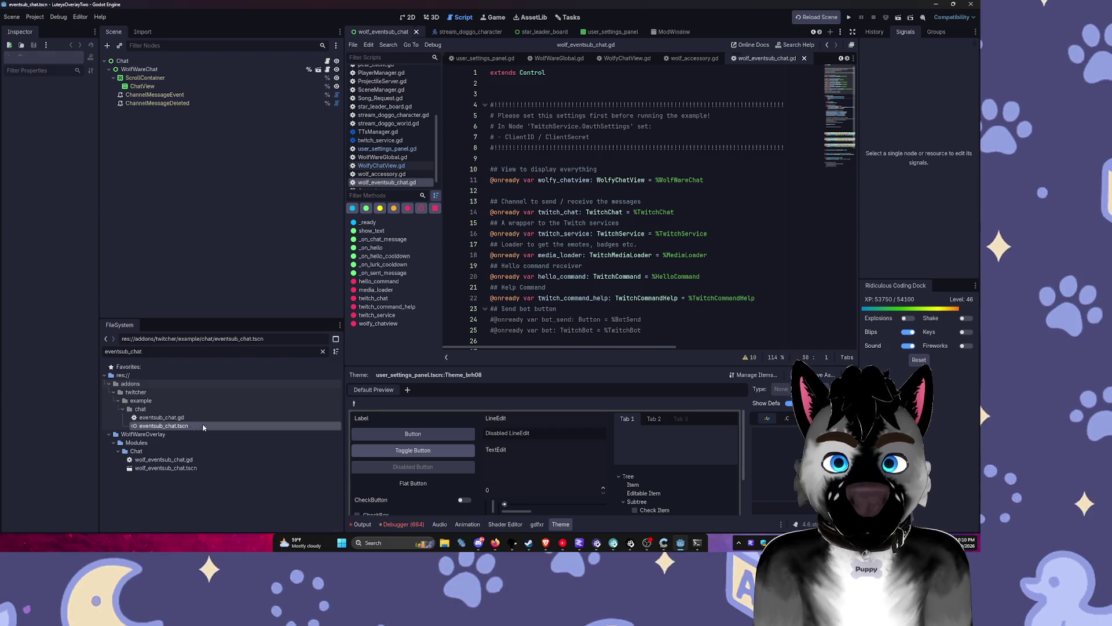
{"action": "left_click", "coordinate": [153, 351]}
{"action": "type", "text": "eventsub"}
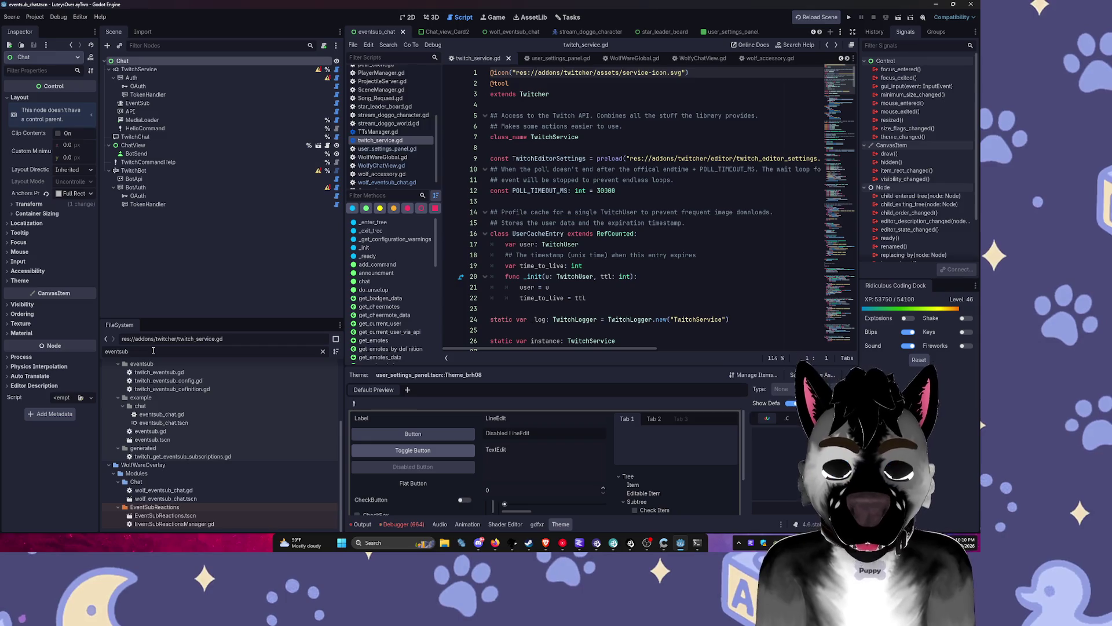
{"action": "type", "text": "_chat"}
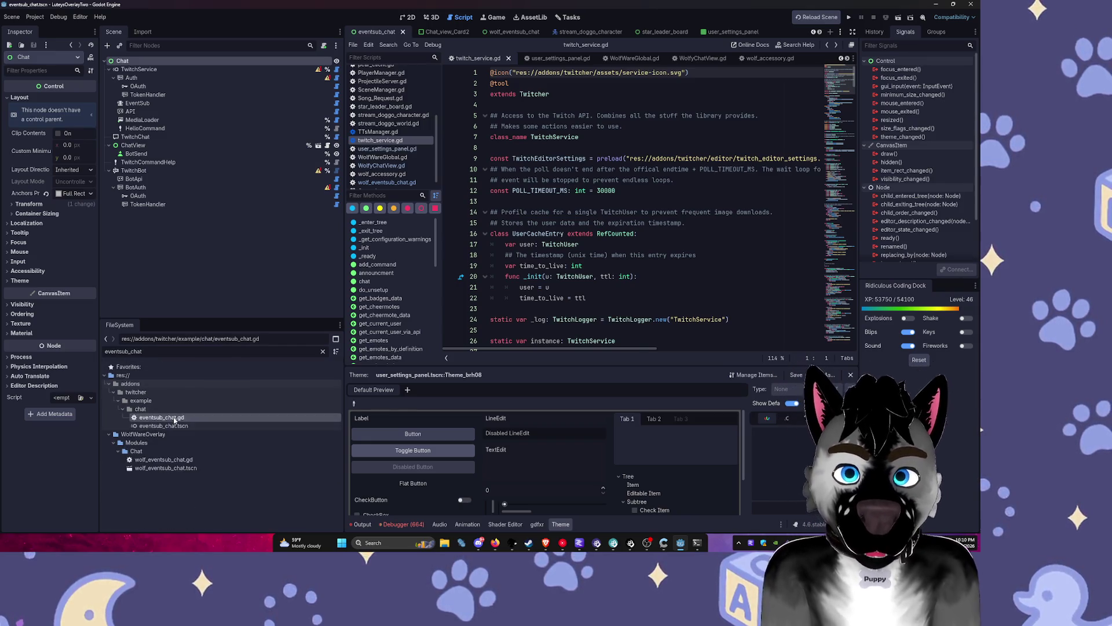
{"action": "double_click", "coordinate": [162, 417]}
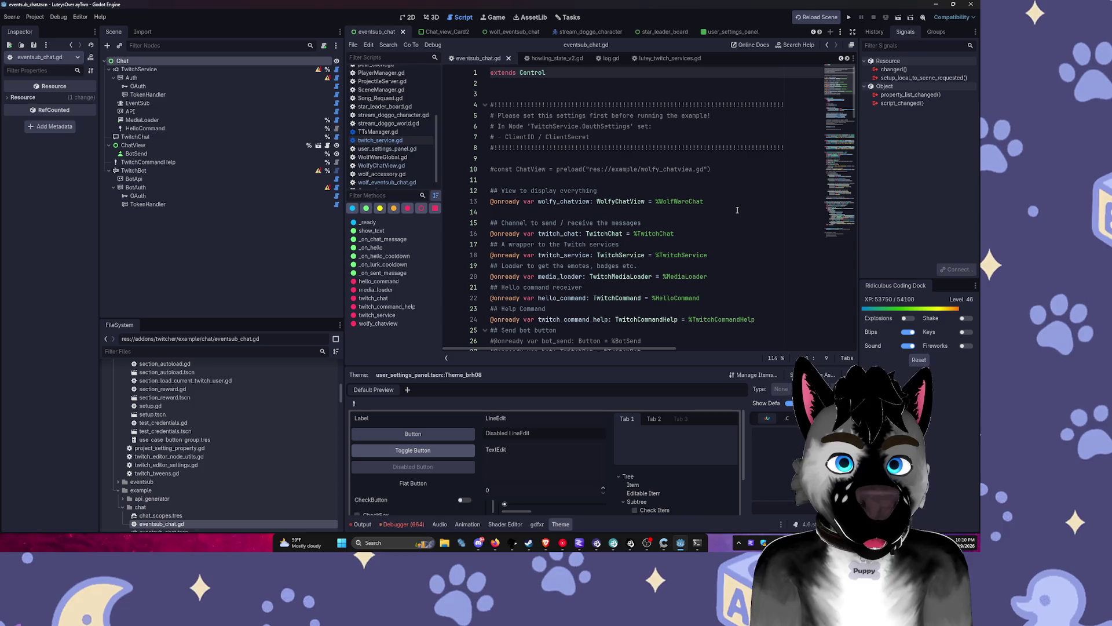
Step: Review the eventsub_chat.gd code, then choose Delete for it in the FileSystem dock
{"action": "left_click_drag", "start_coordinate": [707, 201], "coordinate": [578, 204]}
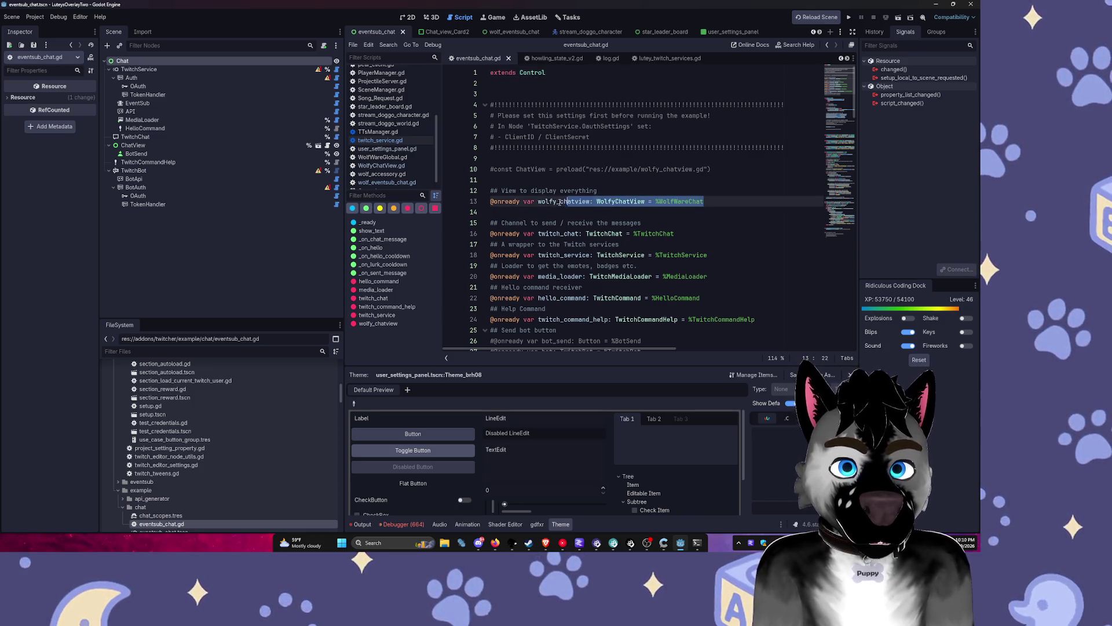
{"action": "left_click_drag", "start_coordinate": [493, 206], "coordinate": [490, 204]}
{"action": "scroll", "coordinate": [731, 235], "scroll_direction": "down", "scroll_amount": 5}
{"action": "scroll", "coordinate": [727, 232], "scroll_direction": "down", "scroll_amount": 16}
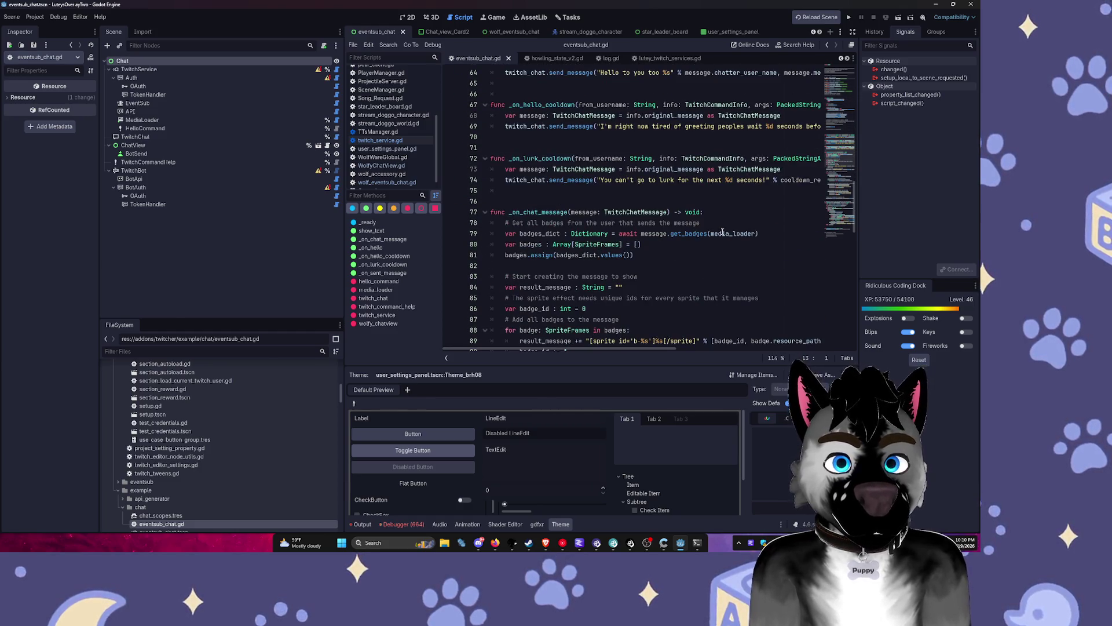
{"action": "scroll", "coordinate": [723, 232], "scroll_direction": "down", "scroll_amount": 15}
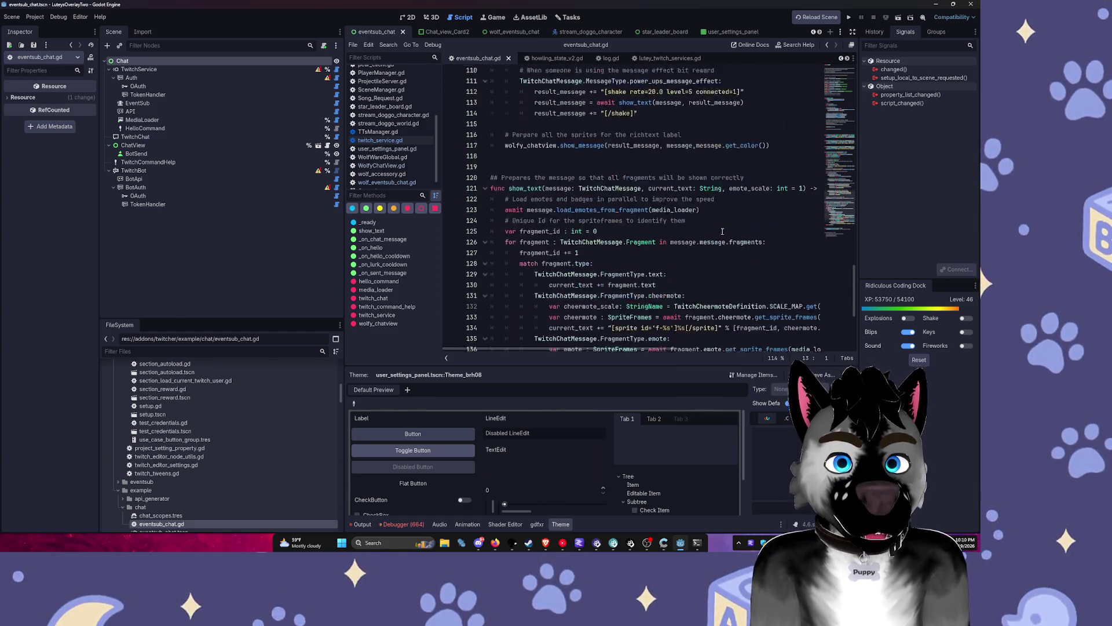
{"action": "scroll", "coordinate": [722, 232], "scroll_direction": "down", "scroll_amount": 5}
{"action": "scroll", "coordinate": [722, 231], "scroll_direction": "up", "scroll_amount": 13}
{"action": "scroll", "coordinate": [723, 231], "scroll_direction": "up", "scroll_amount": 12}
{"action": "scroll", "coordinate": [723, 232], "scroll_direction": "up", "scroll_amount": 15}
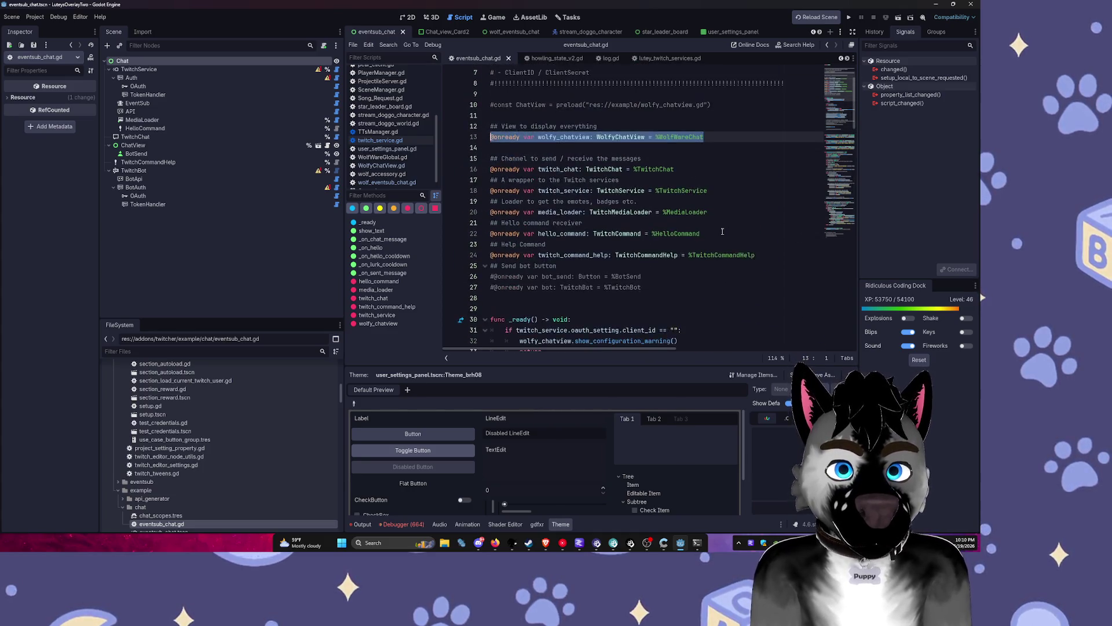
{"action": "scroll", "coordinate": [723, 231], "scroll_direction": "up", "scroll_amount": 2}
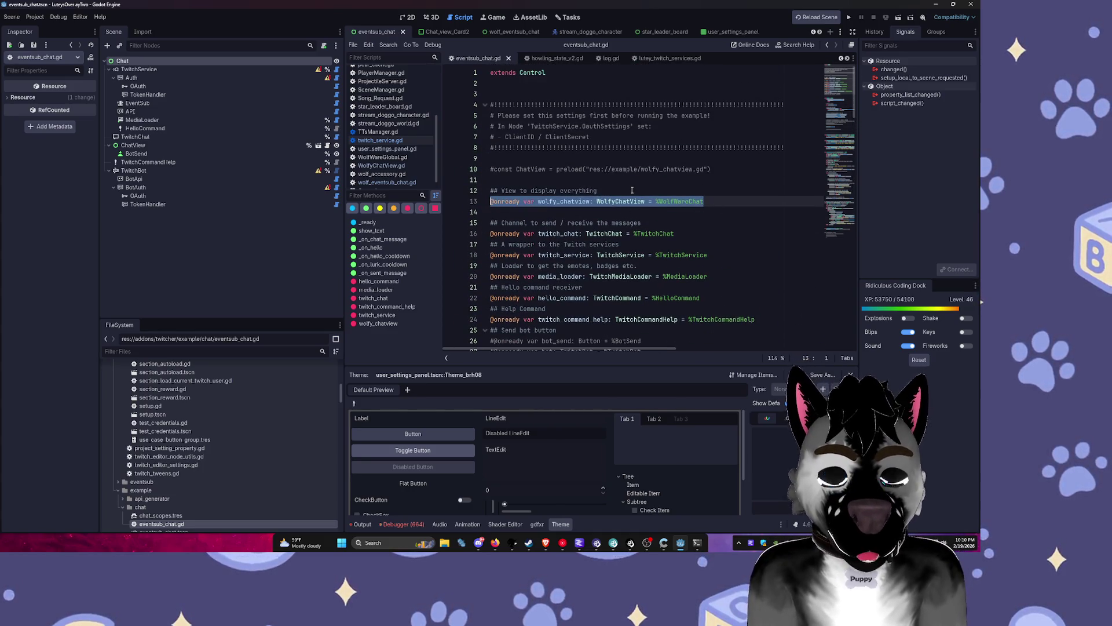
{"action": "right_click", "coordinate": [183, 524]}
{"action": "left_click", "coordinate": [206, 484]}
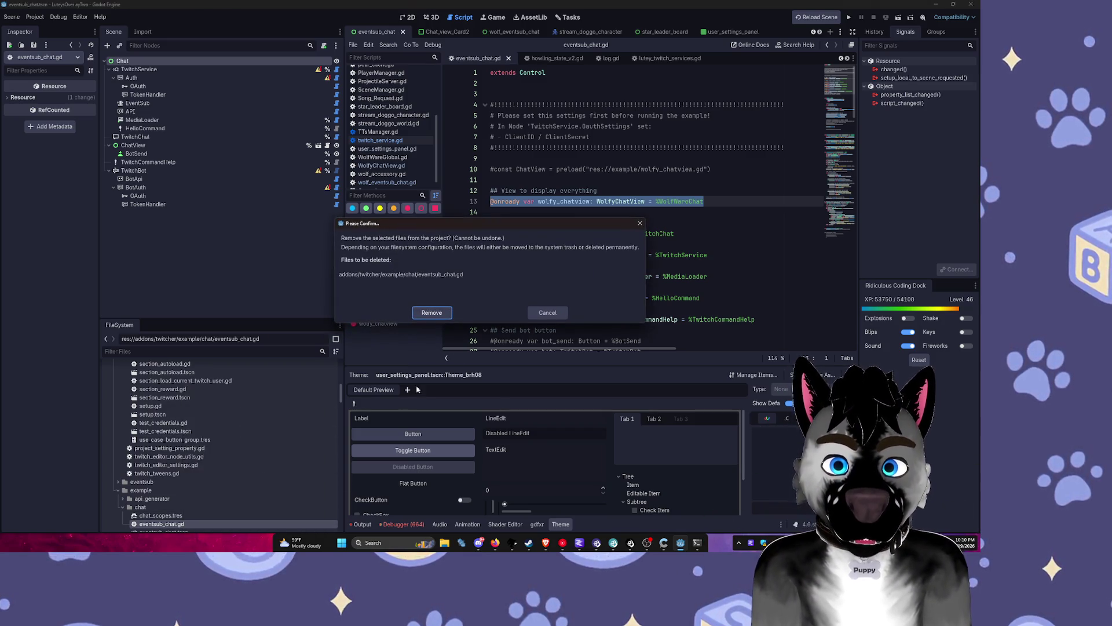
Step: Confirm removing eventsub_chat.gd and filter the project files for 'chat'
{"action": "left_click", "coordinate": [447, 313]}
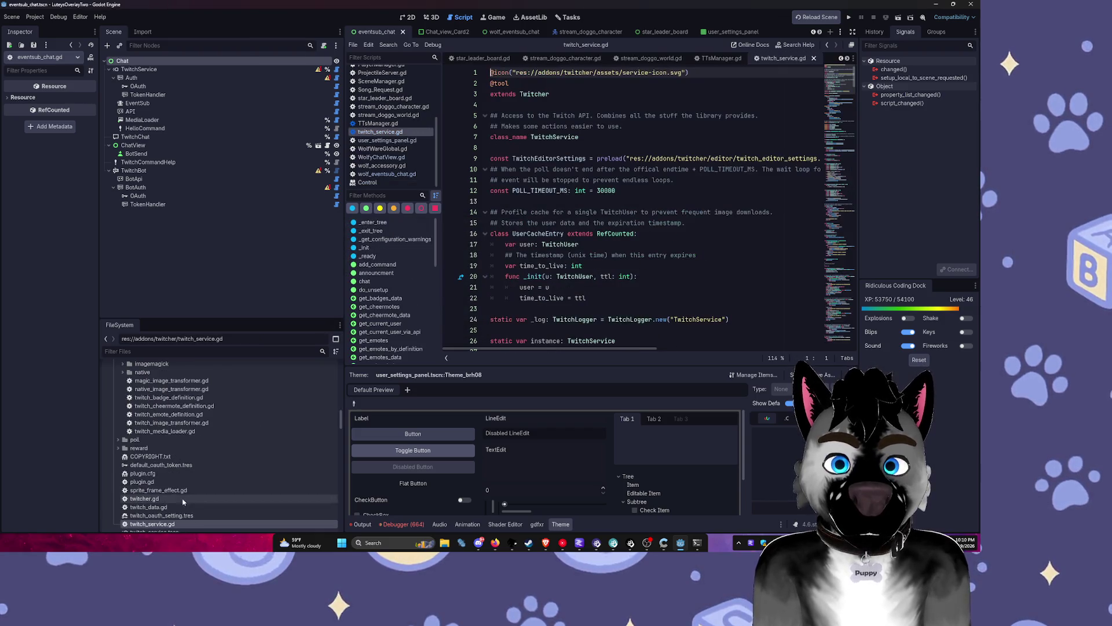
{"action": "scroll", "coordinate": [194, 429], "scroll_direction": "down", "scroll_amount": 3}
{"action": "left_click", "coordinate": [179, 352]}
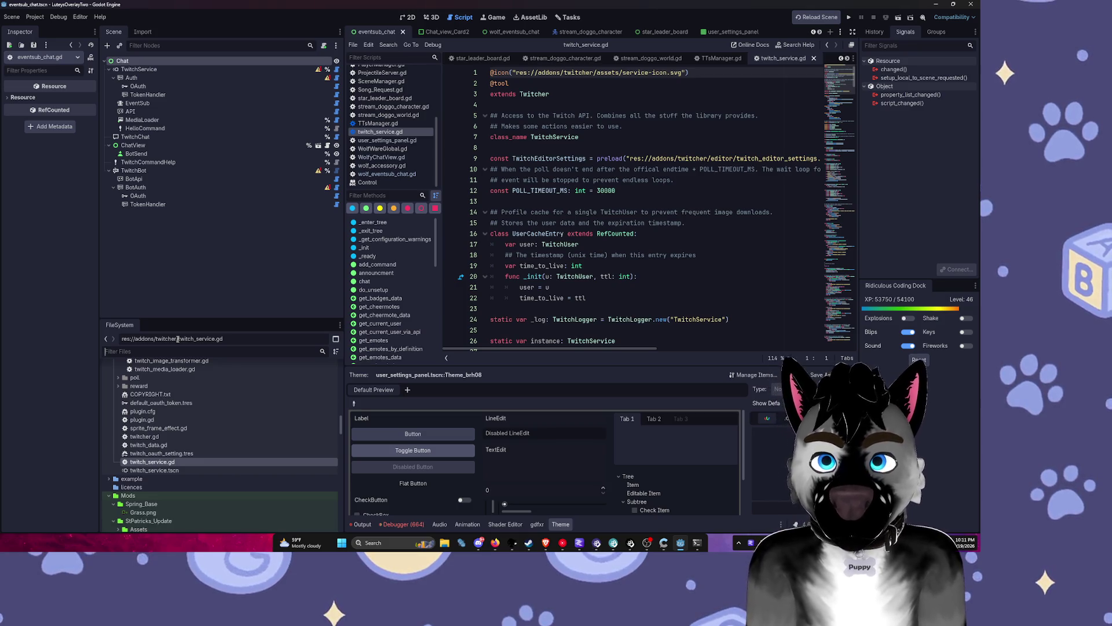
{"action": "type", "text": "chat"}
{"action": "scroll", "coordinate": [177, 395], "scroll_direction": "up", "scroll_amount": 5}
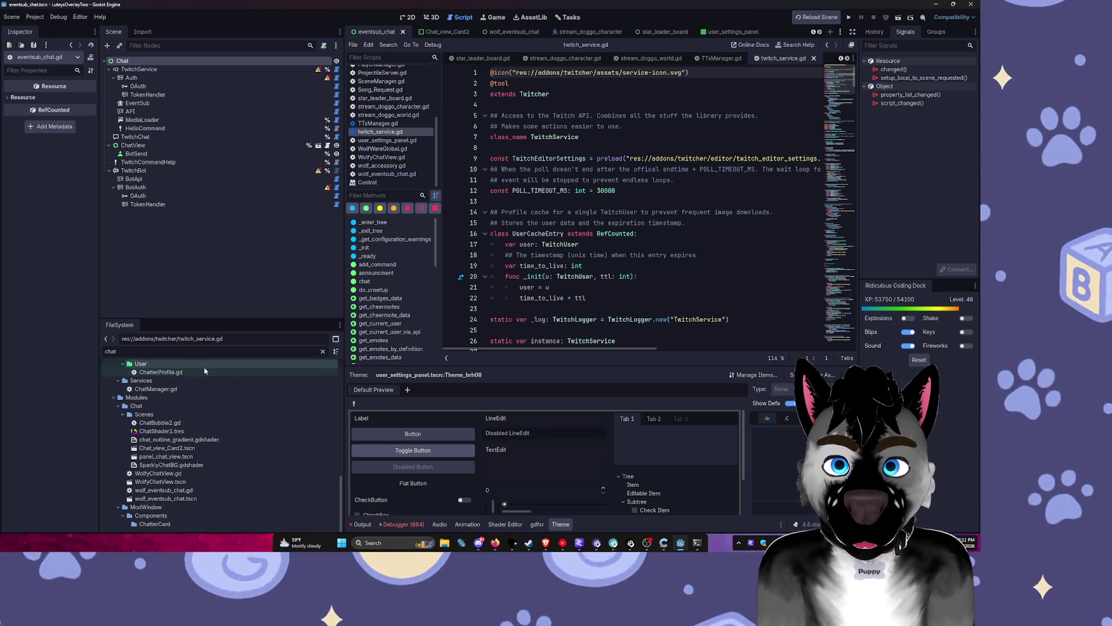
{"action": "scroll", "coordinate": [176, 395], "scroll_direction": "up", "scroll_amount": 10}
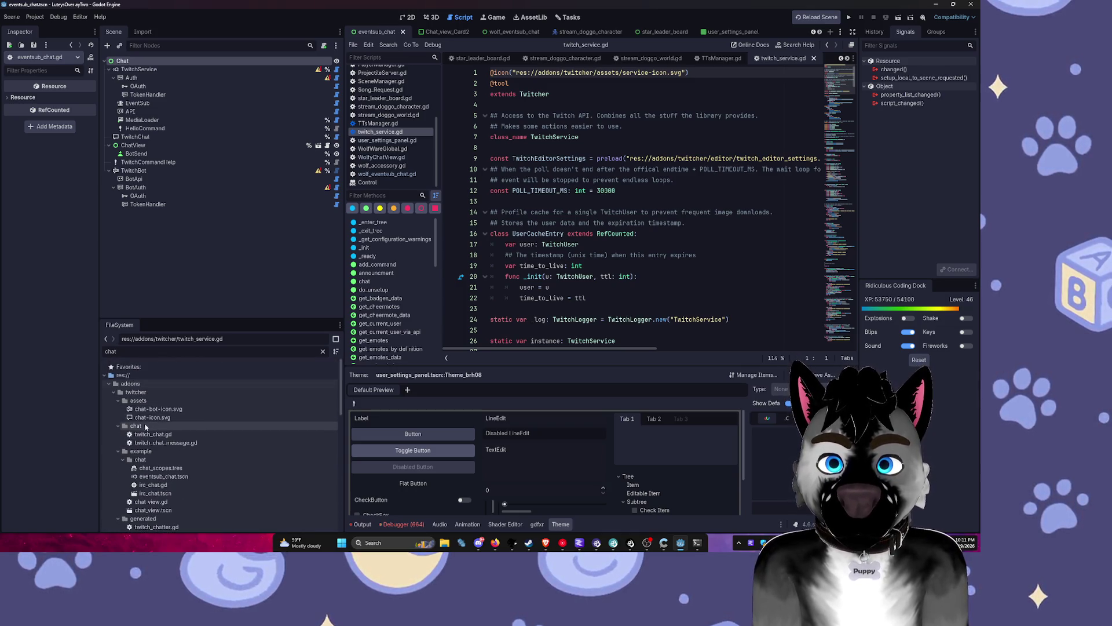
{"action": "left_click", "coordinate": [118, 426]}
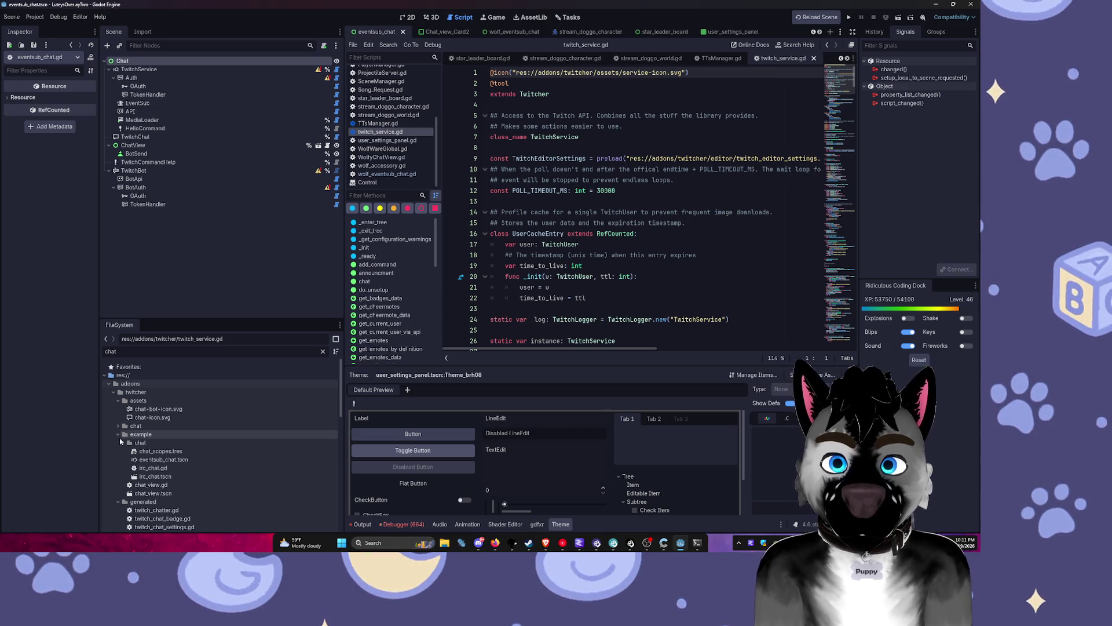
Step: Filter for 'eventsub_cha' and delete eventsub_chat.tscn, confirming Remove
{"action": "key", "text": "ctrl+f"}
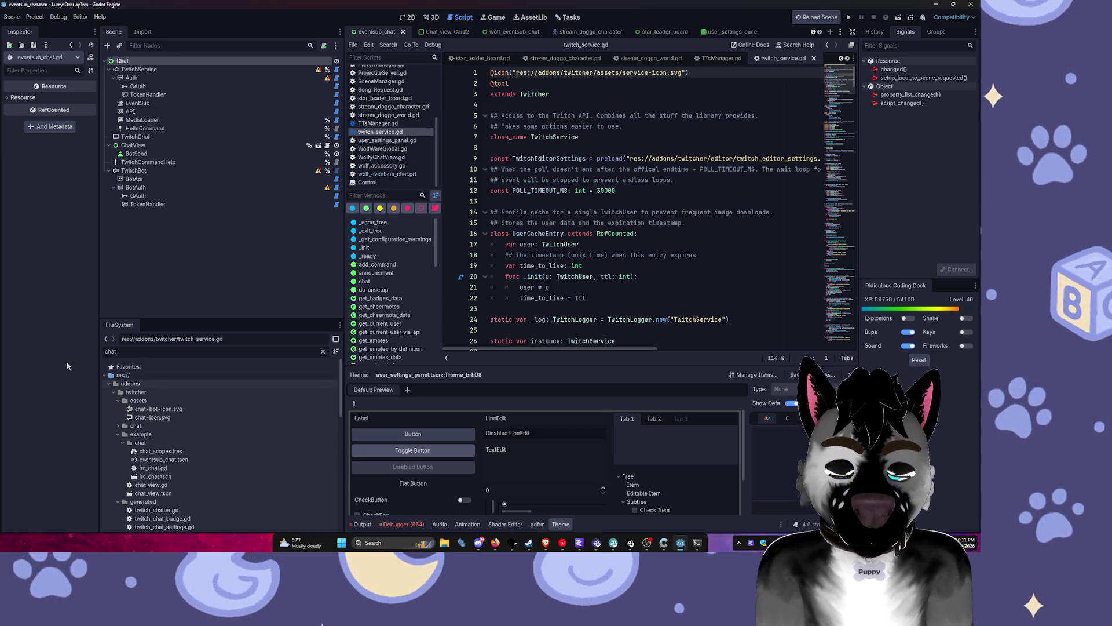
{"action": "type", "text": "eventsub_cha"}
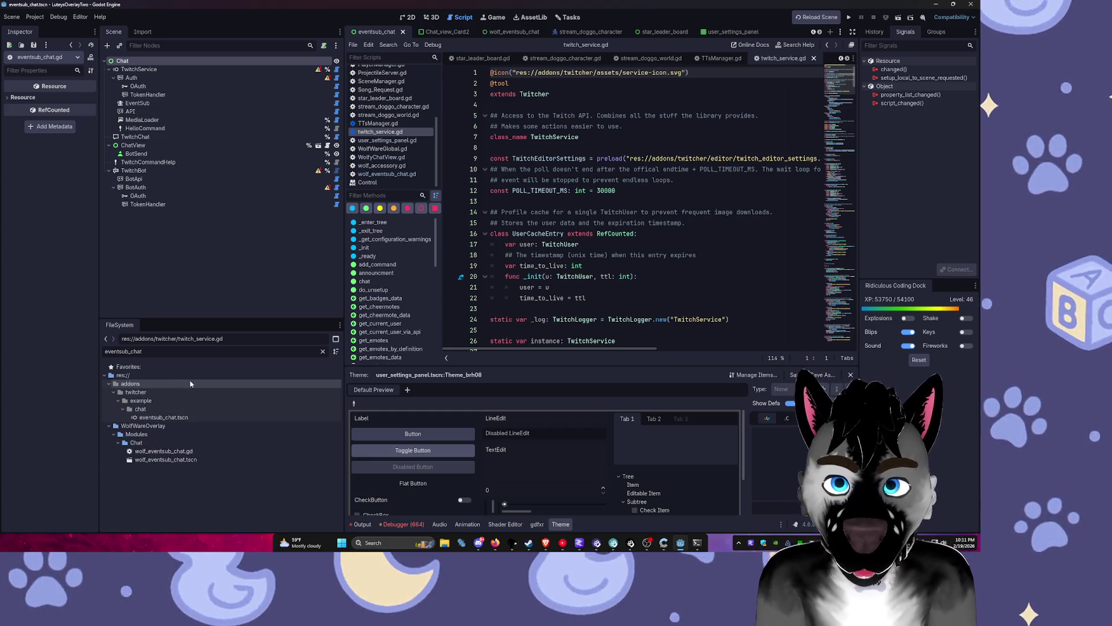
{"action": "left_click", "coordinate": [178, 420]}
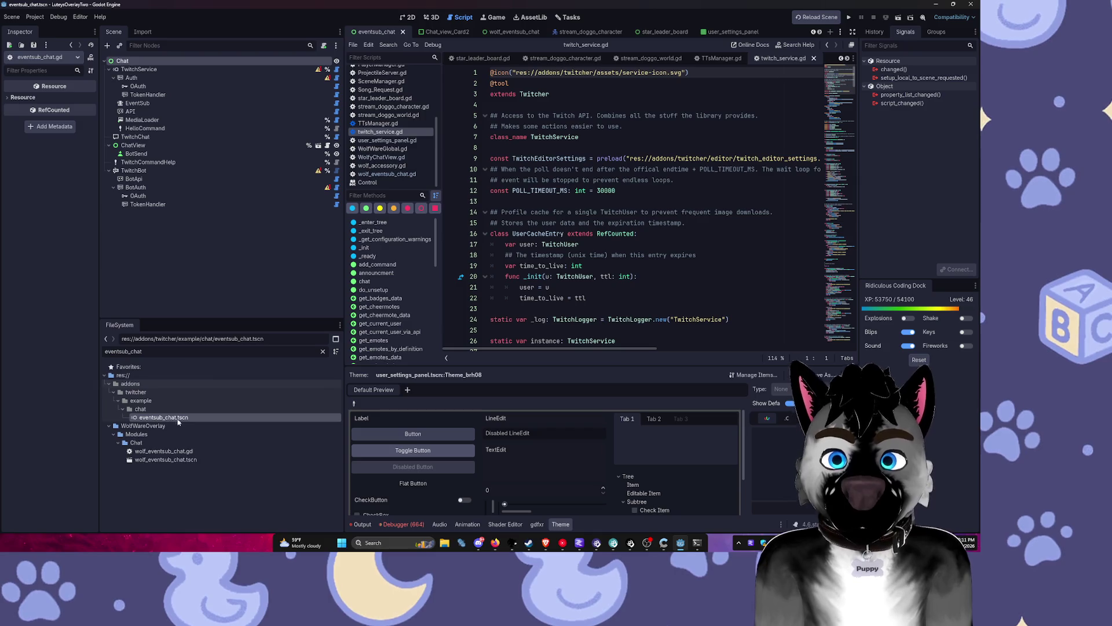
{"action": "right_click", "coordinate": [184, 419]}
{"action": "key", "text": "Escape"}
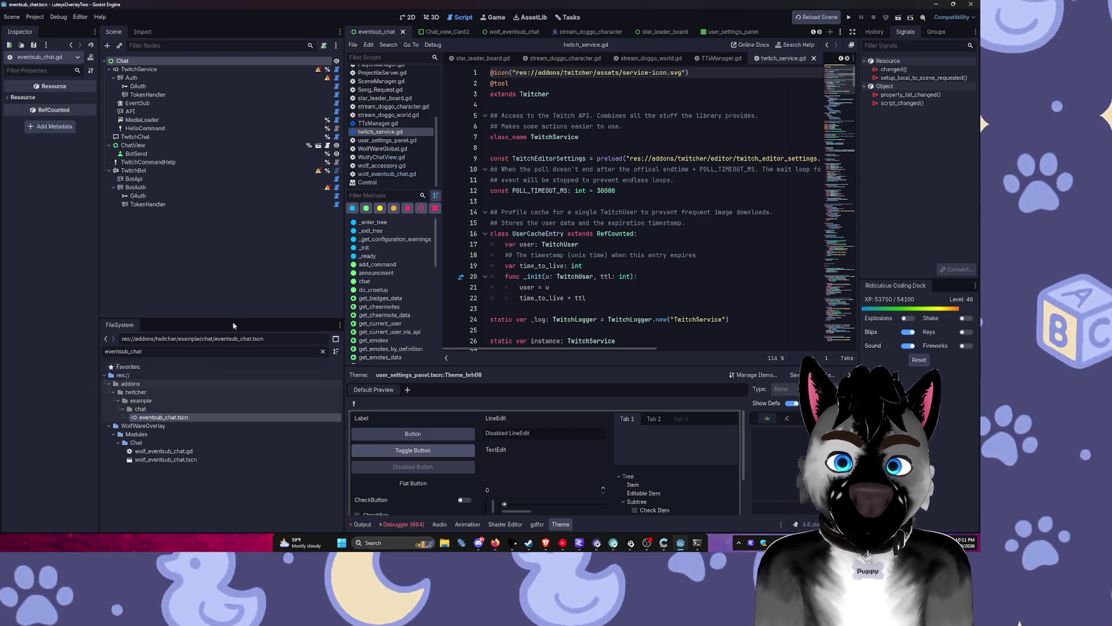
{"action": "left_click", "coordinate": [408, 18]}
{"action": "right_click", "coordinate": [148, 417]}
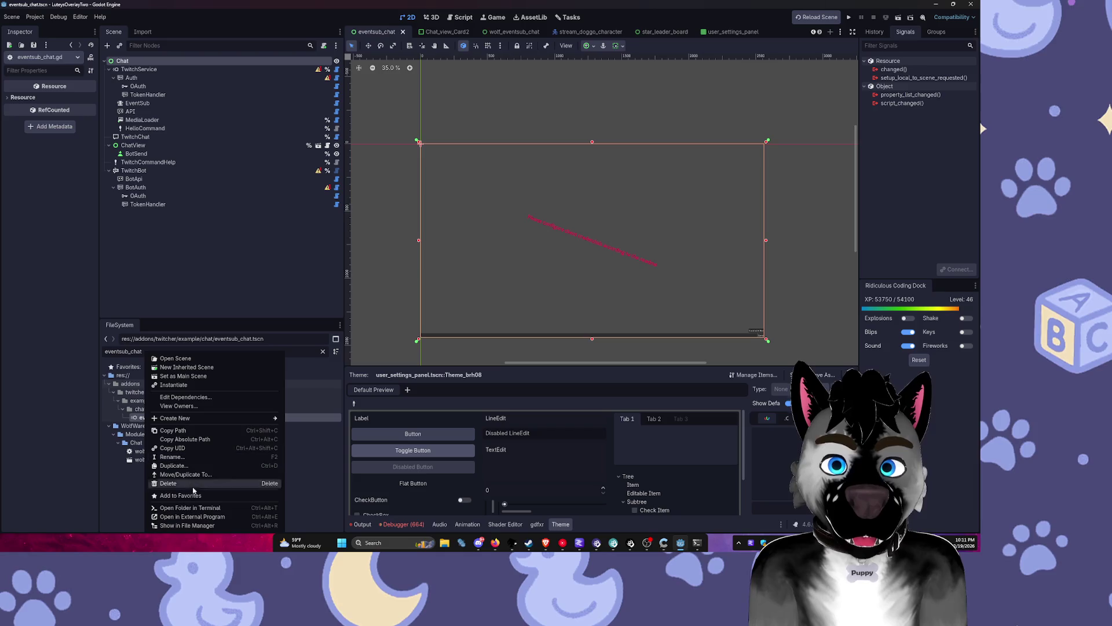
{"action": "left_click", "coordinate": [174, 484]}
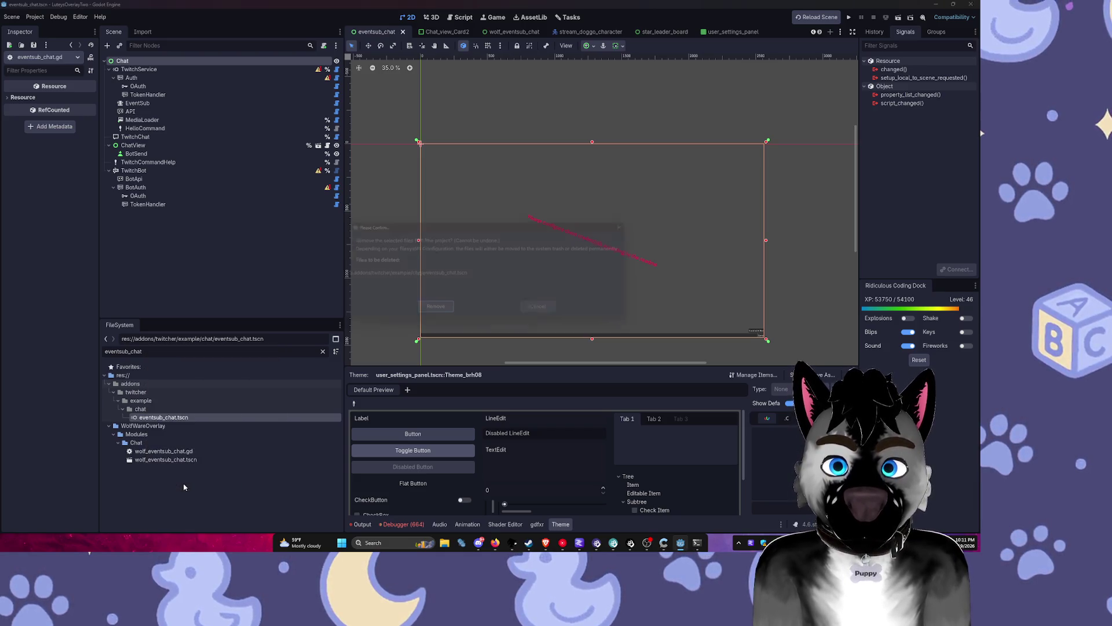
{"action": "left_click", "coordinate": [431, 312]}
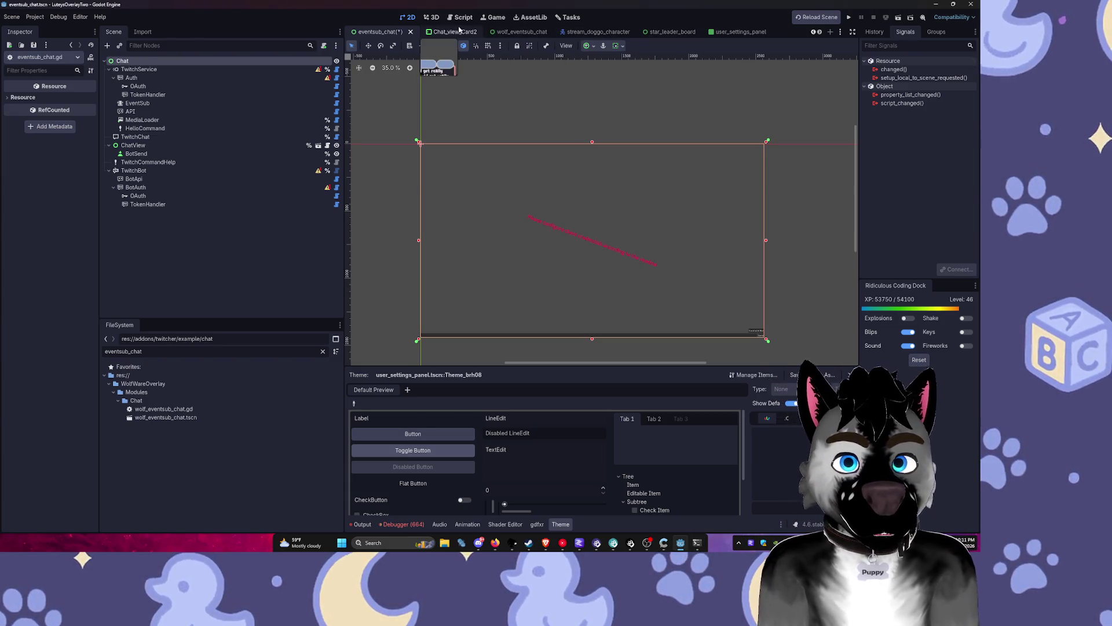
Step: Close the eventsub_chat scene tab, discarding its unsaved changes
{"action": "left_click", "coordinate": [452, 32]}
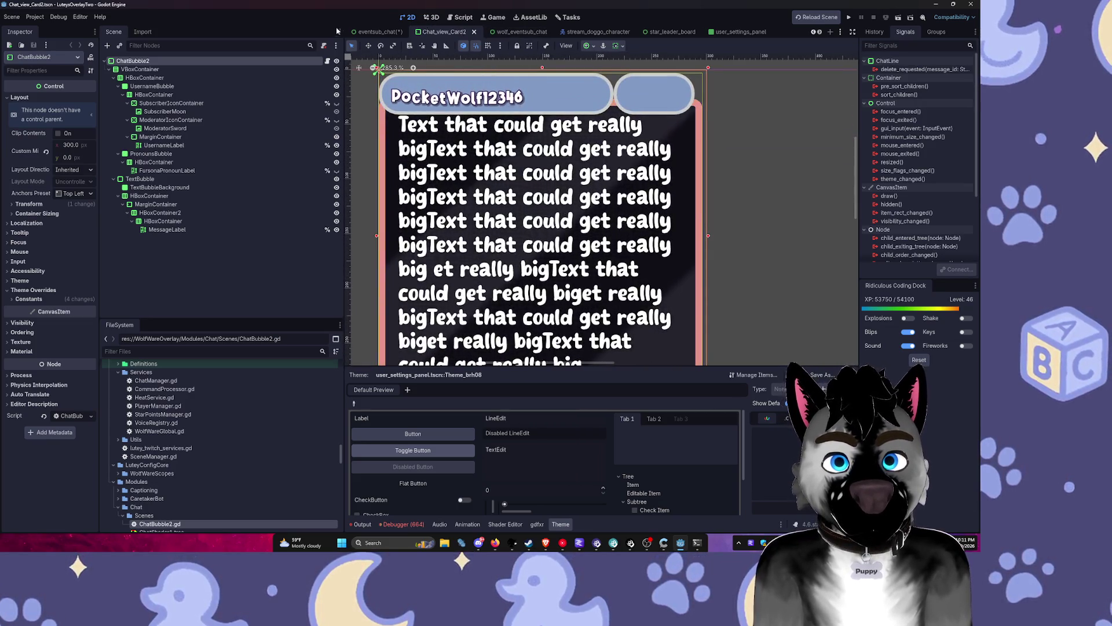
{"action": "left_click", "coordinate": [379, 32]}
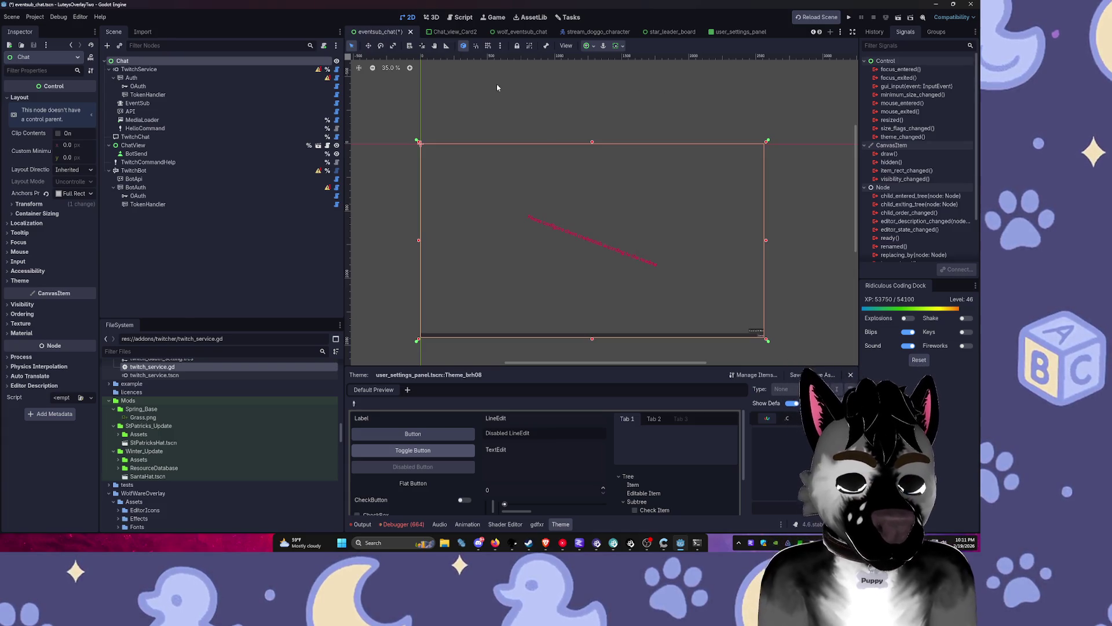
{"action": "left_click", "coordinate": [411, 31]}
{"action": "left_click", "coordinate": [558, 297]}
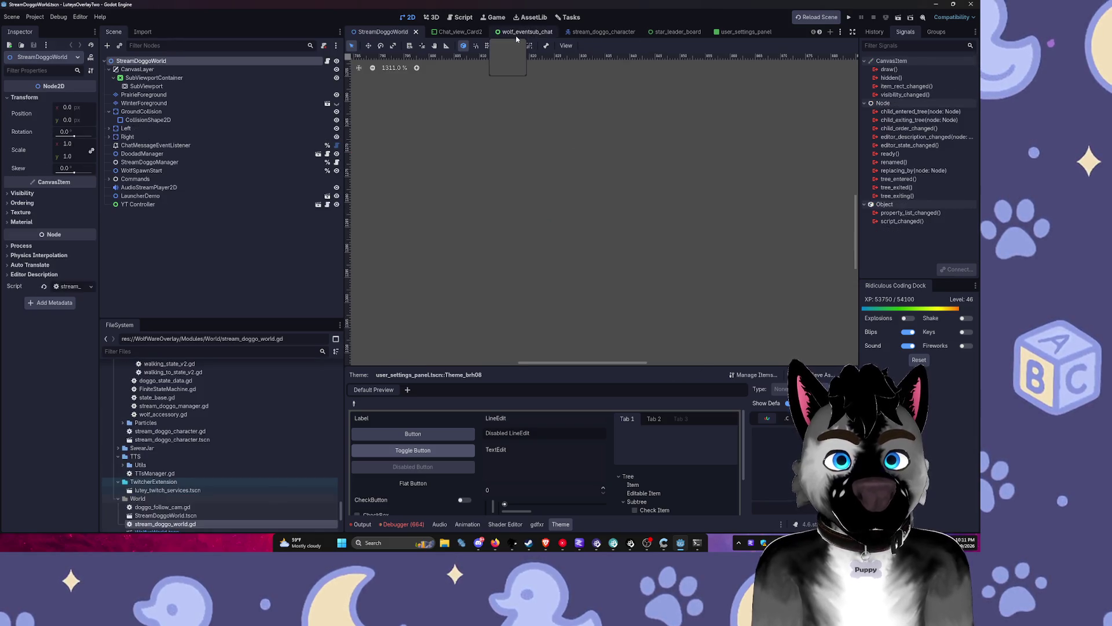
Step: Check the Chat root node in wolf_eventsub_chat, then switch to WolfyChatView
{"action": "left_click", "coordinate": [517, 36]}
{"action": "left_click", "coordinate": [310, 62]}
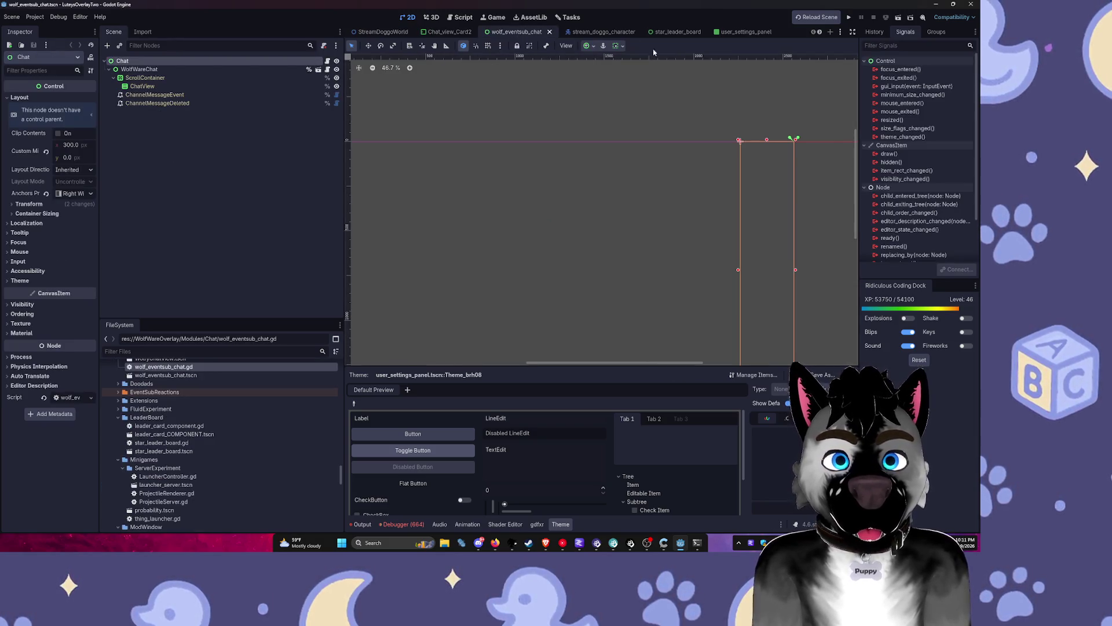
{"action": "scroll", "coordinate": [671, 36], "scroll_direction": "down", "scroll_amount": 3}
{"action": "scroll", "coordinate": [675, 36], "scroll_direction": "down", "scroll_amount": 3}
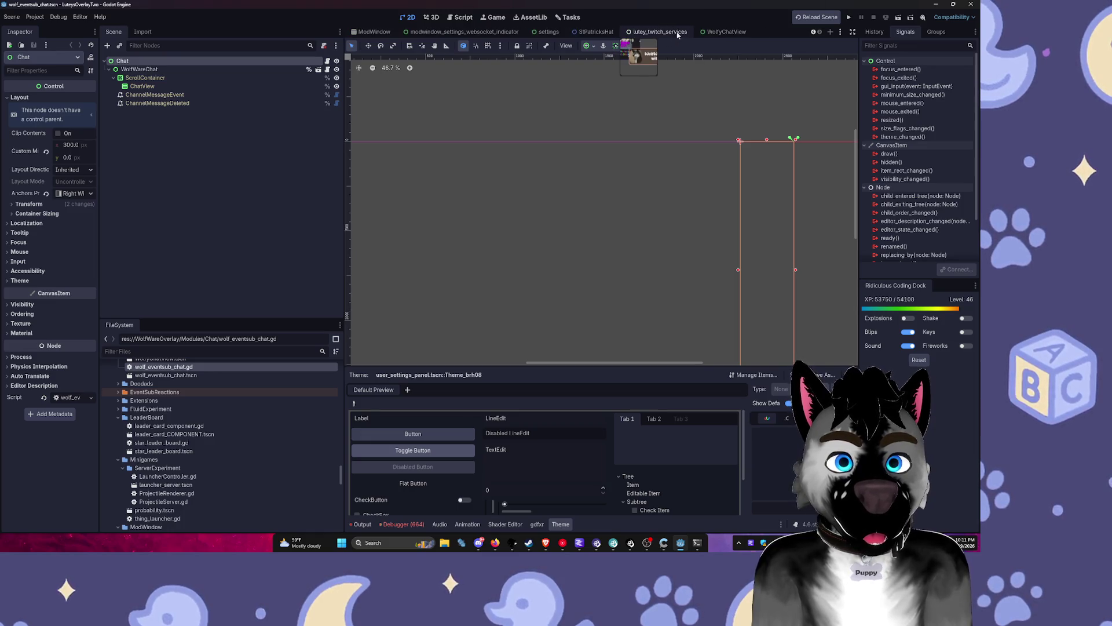
{"action": "left_click", "coordinate": [717, 36]}
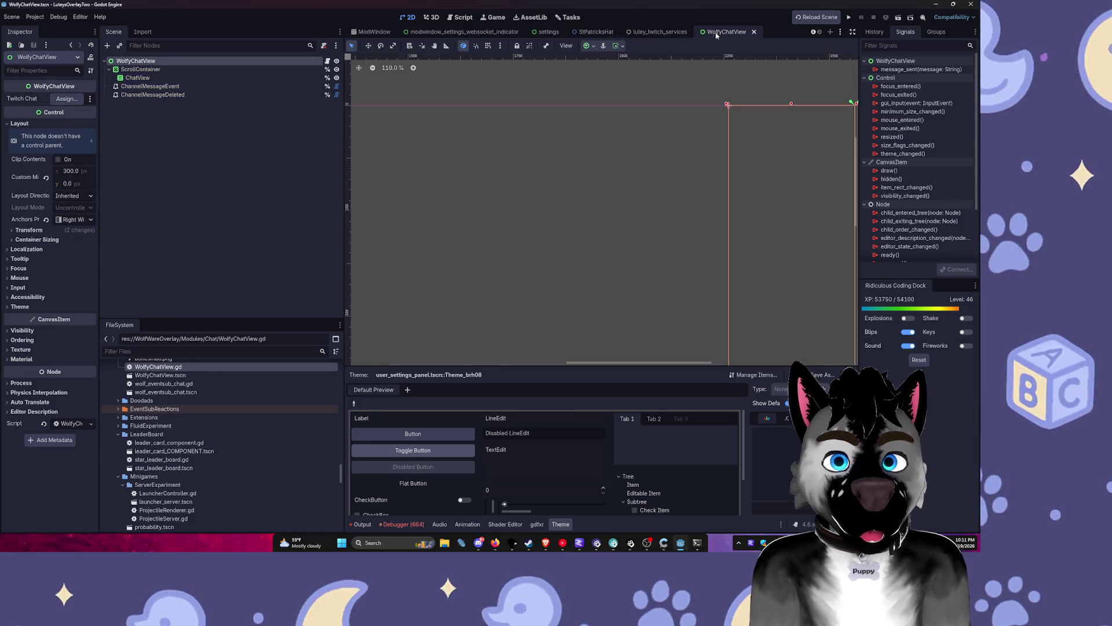
{"action": "scroll", "coordinate": [587, 31], "scroll_direction": "up", "scroll_amount": 3}
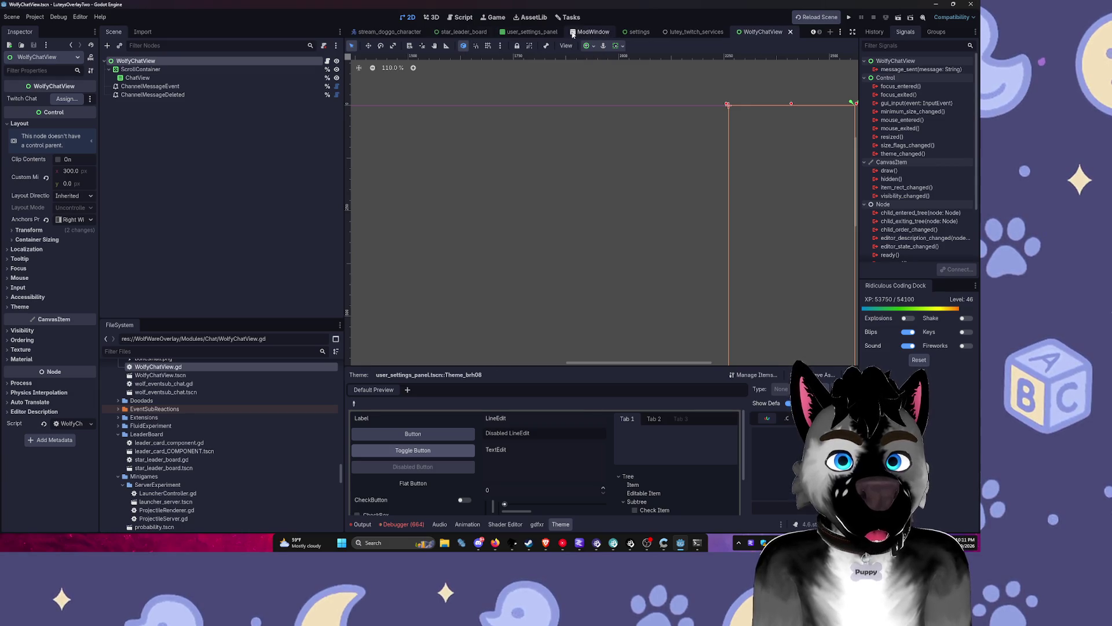
Step: Close four extra scene tabs, including star_leader_board and user_settings_panel, then run the project with F5
{"action": "middle_click", "coordinate": [463, 32]}
{"action": "middle_click", "coordinate": [464, 32]}
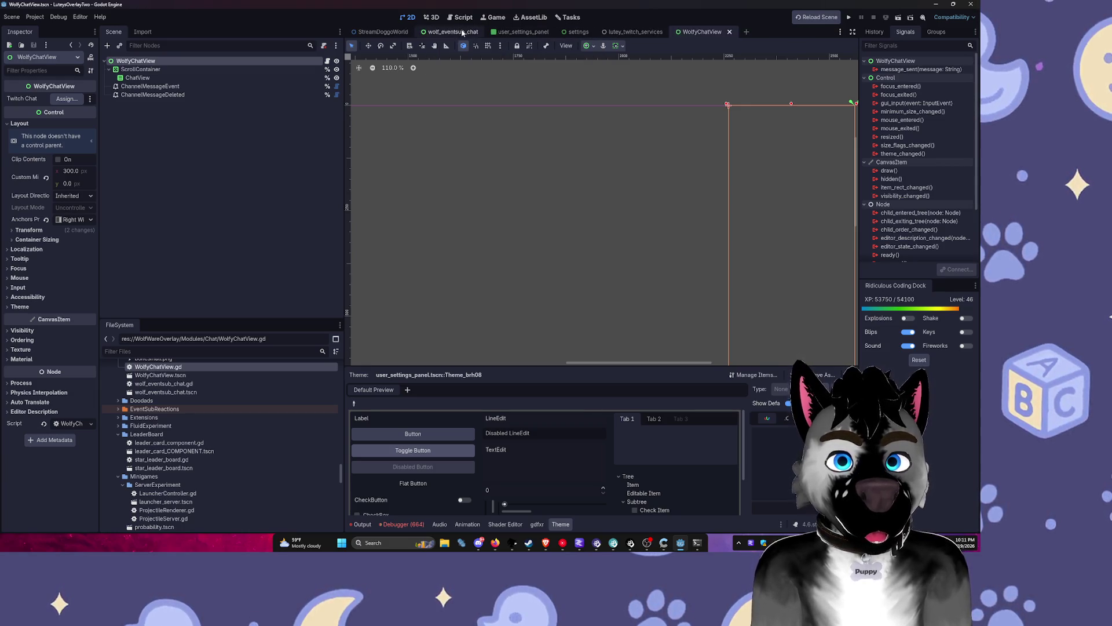
{"action": "middle_click", "coordinate": [463, 32]}
{"action": "middle_click", "coordinate": [463, 32]}
{"action": "key", "text": "ctrl+shift+o"}
{"action": "key", "text": "Escape"}
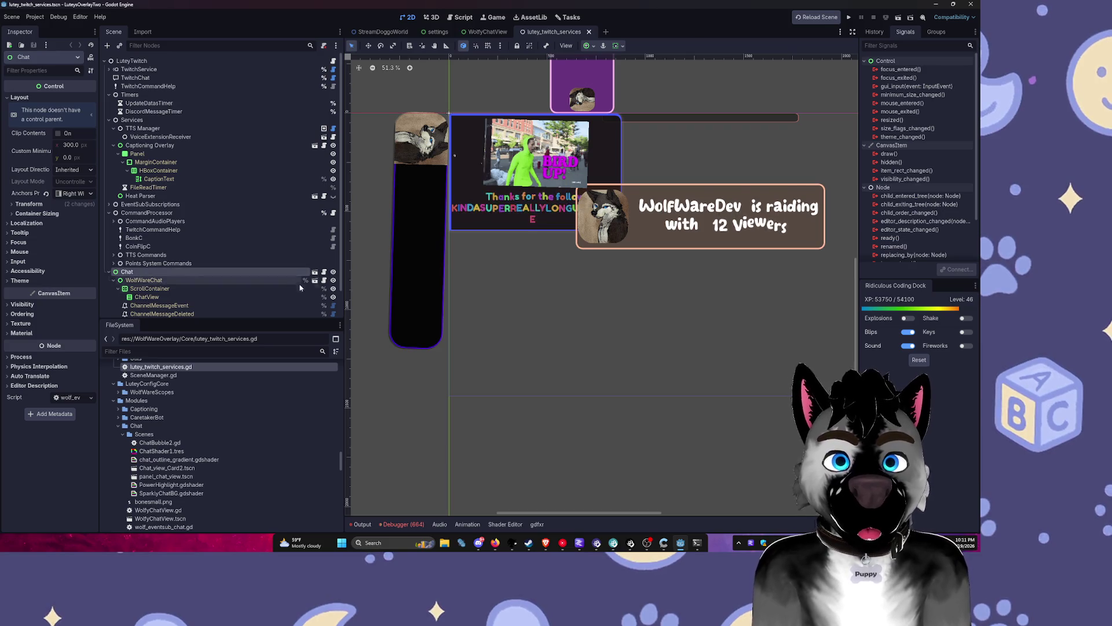
{"action": "key", "text": "F5"}
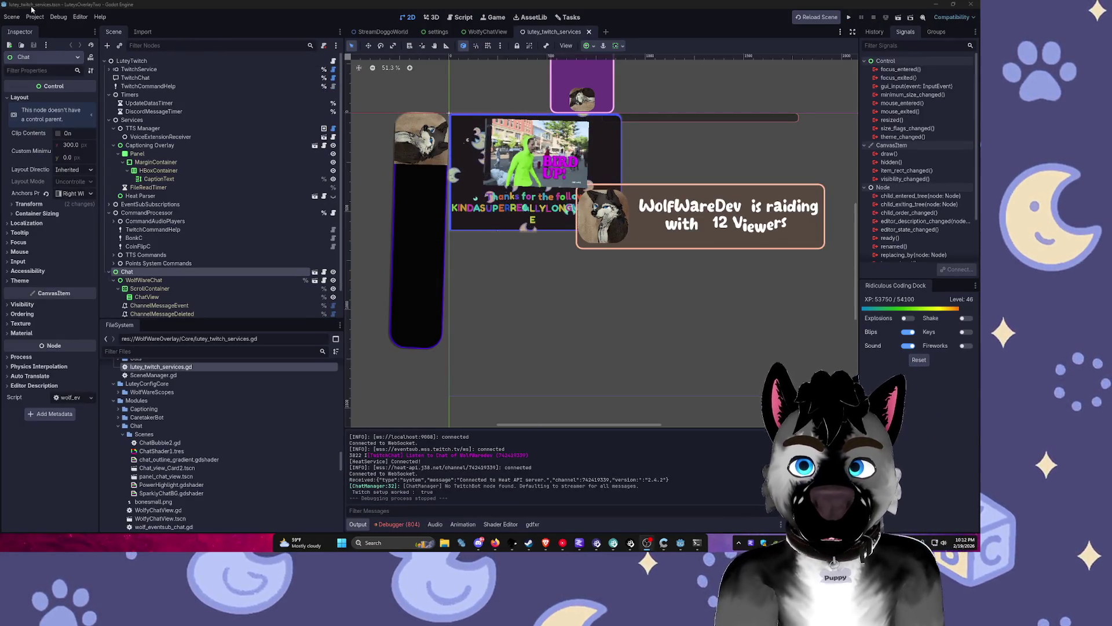
Step: Open Project Settings from the Project menu to view the Autoload globals
{"action": "left_click", "coordinate": [34, 16]}
{"action": "left_click", "coordinate": [52, 27]}
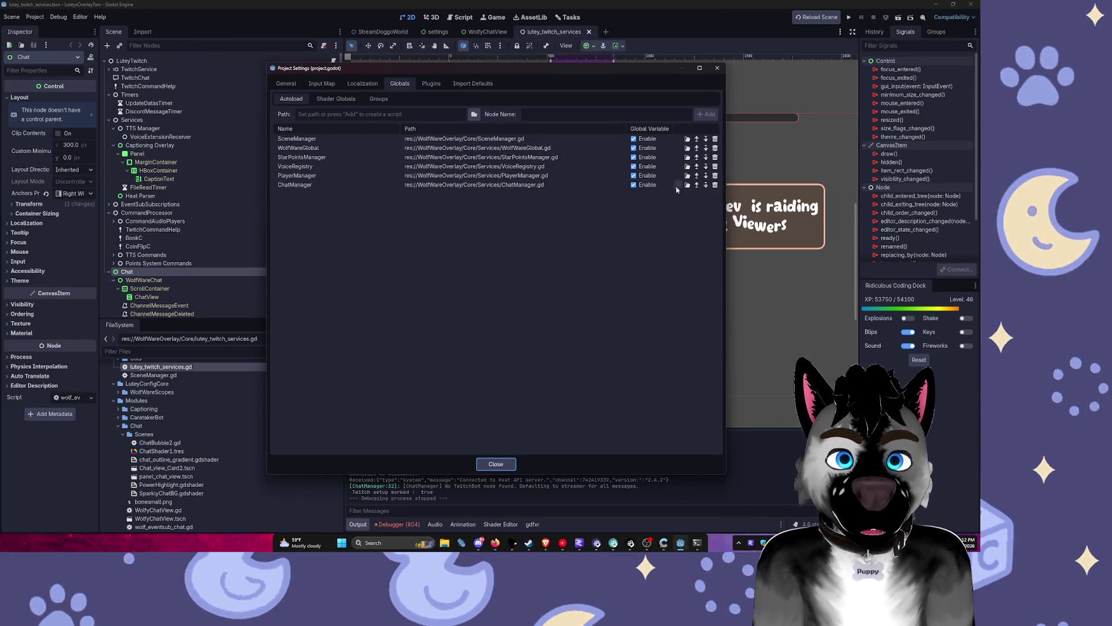
Step: Open the ChatManager autoload script and inspect its await process_frame and TwitchService.instance lines
{"action": "left_click", "coordinate": [675, 187]}
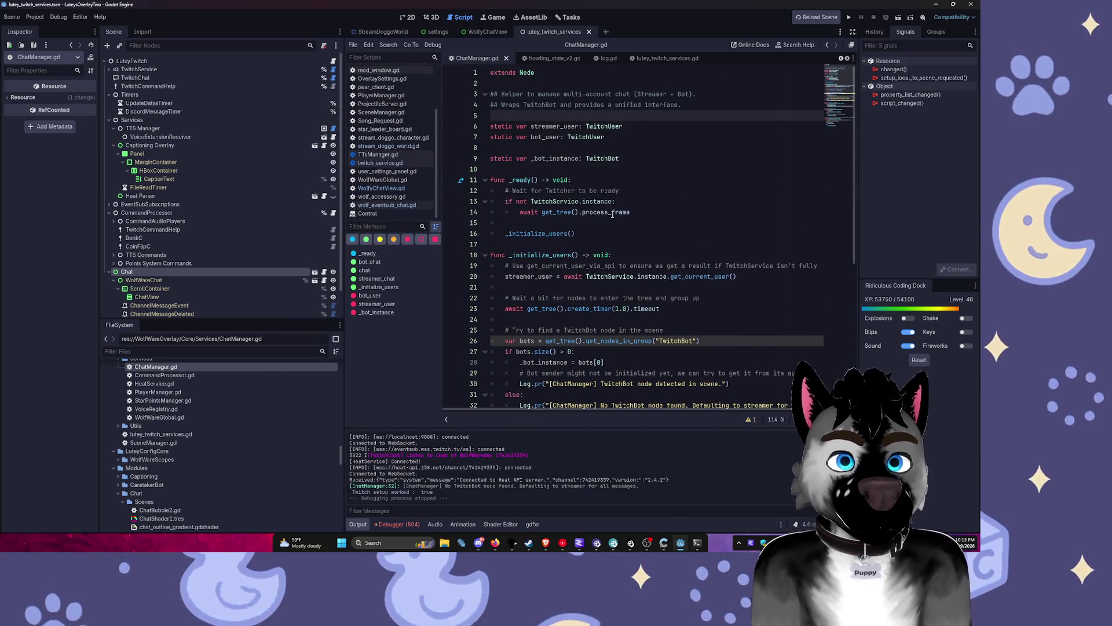
{"action": "left_click_drag", "start_coordinate": [520, 212], "coordinate": [631, 213]}
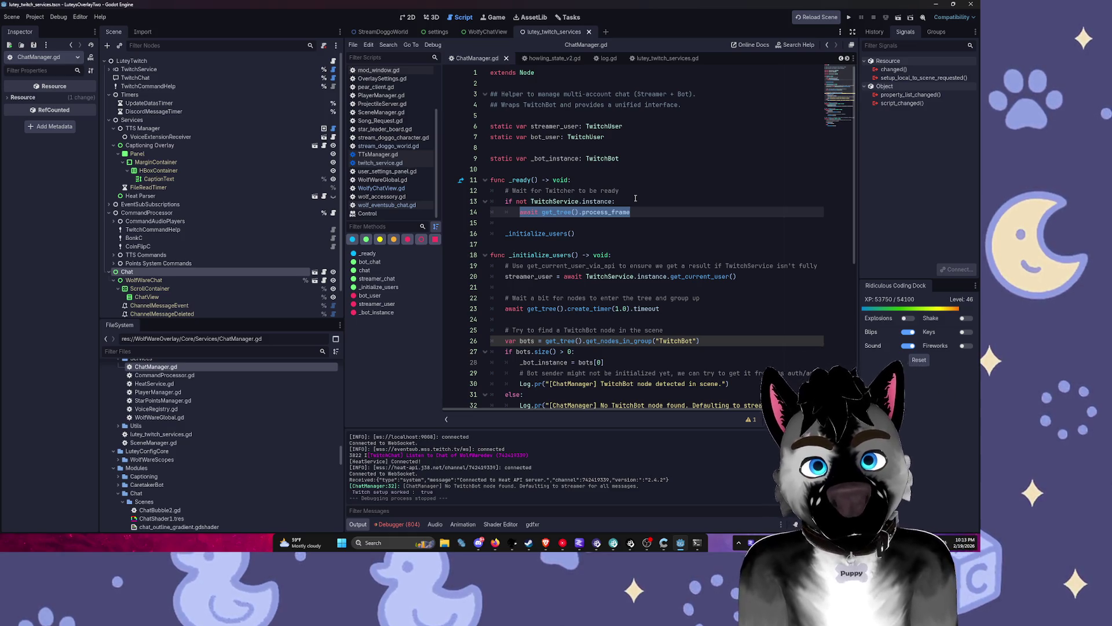
{"action": "left_click", "coordinate": [636, 198]}
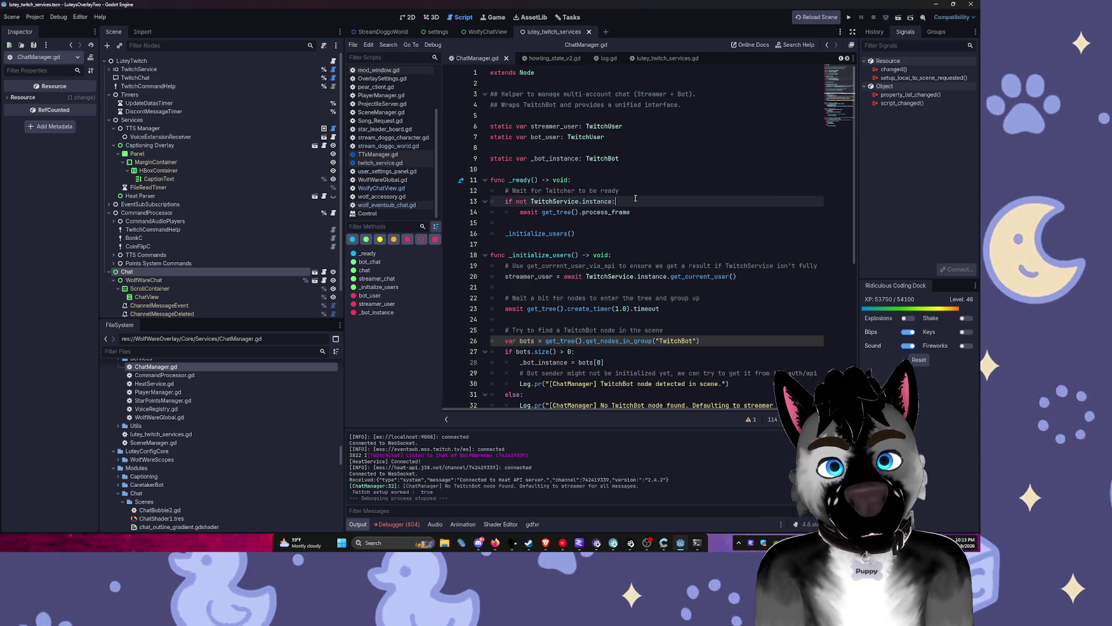
{"action": "key", "text": "Down"}
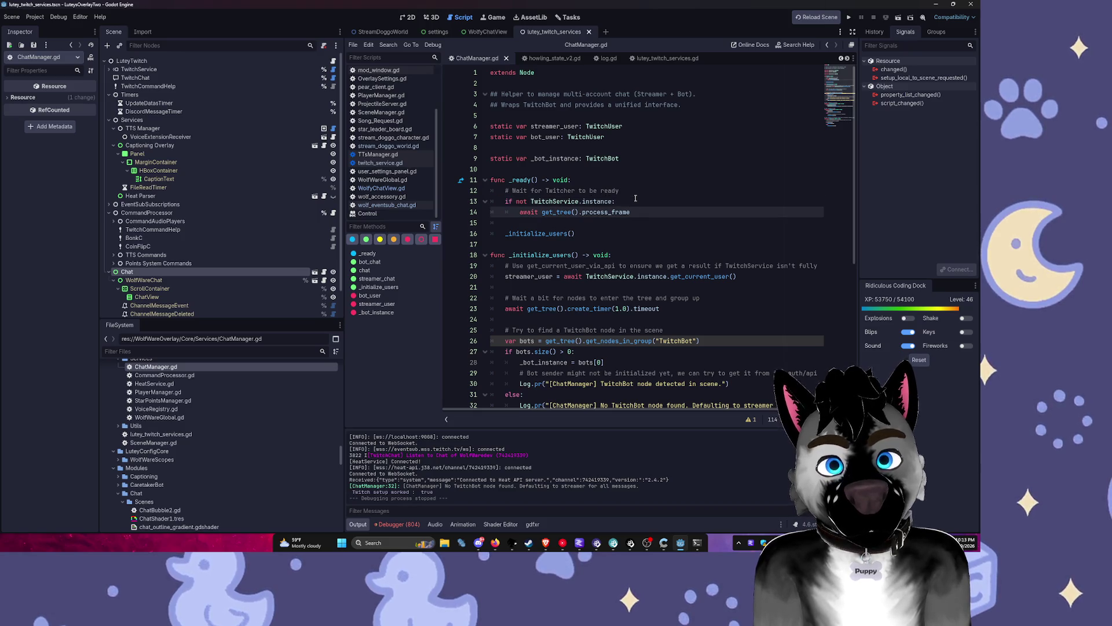
{"action": "key", "text": "Up"}
{"action": "key", "text": "Up"}
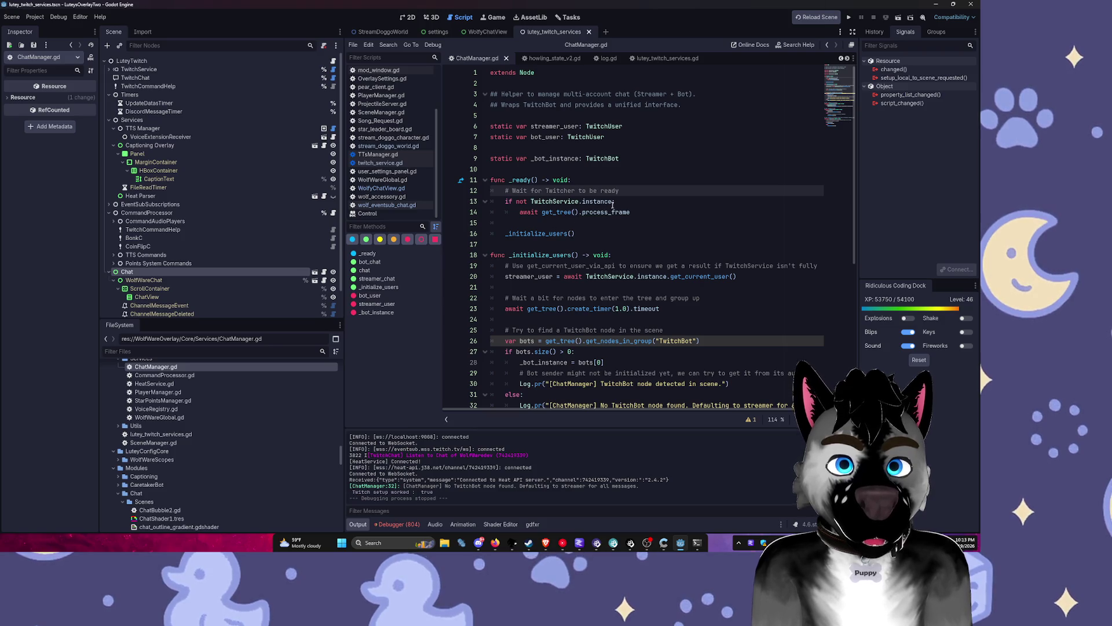
{"action": "left_click", "coordinate": [614, 201]}
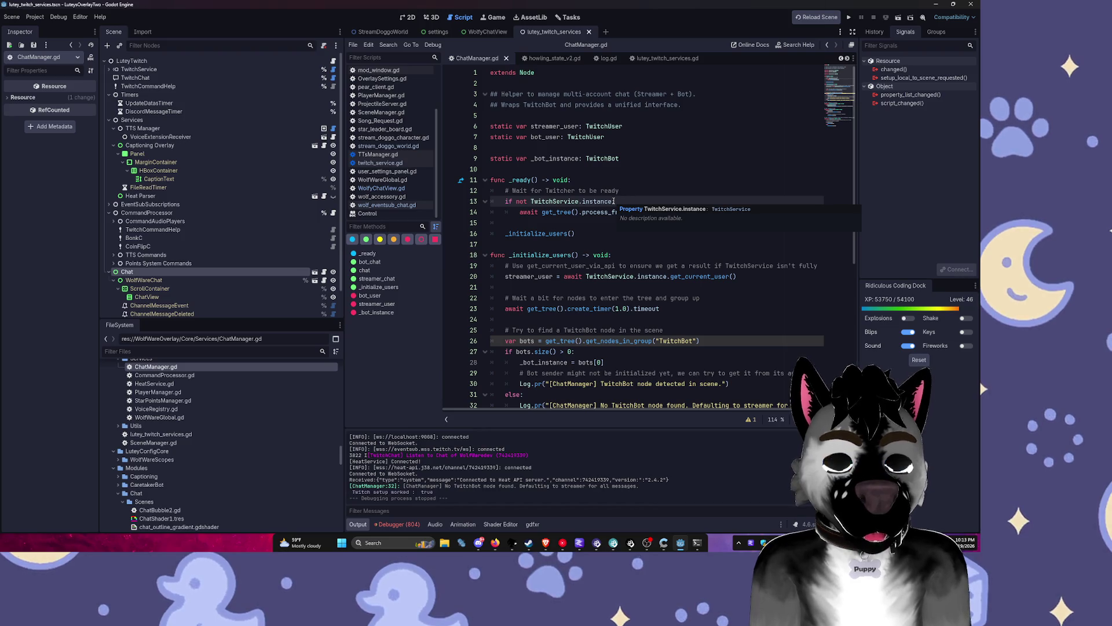
Step: Scroll through the rest of ChatManager.gd, then switch back to WolfyChatView.gd
{"action": "scroll", "coordinate": [663, 184], "scroll_direction": "down", "scroll_amount": 2}
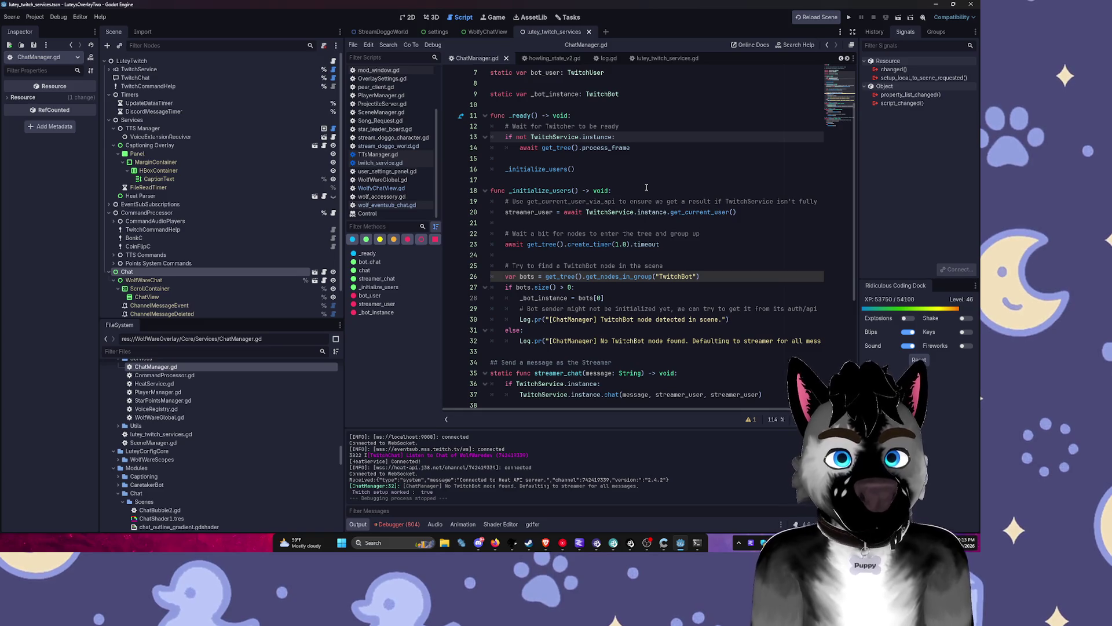
{"action": "scroll", "coordinate": [617, 209], "scroll_direction": "down", "scroll_amount": 4}
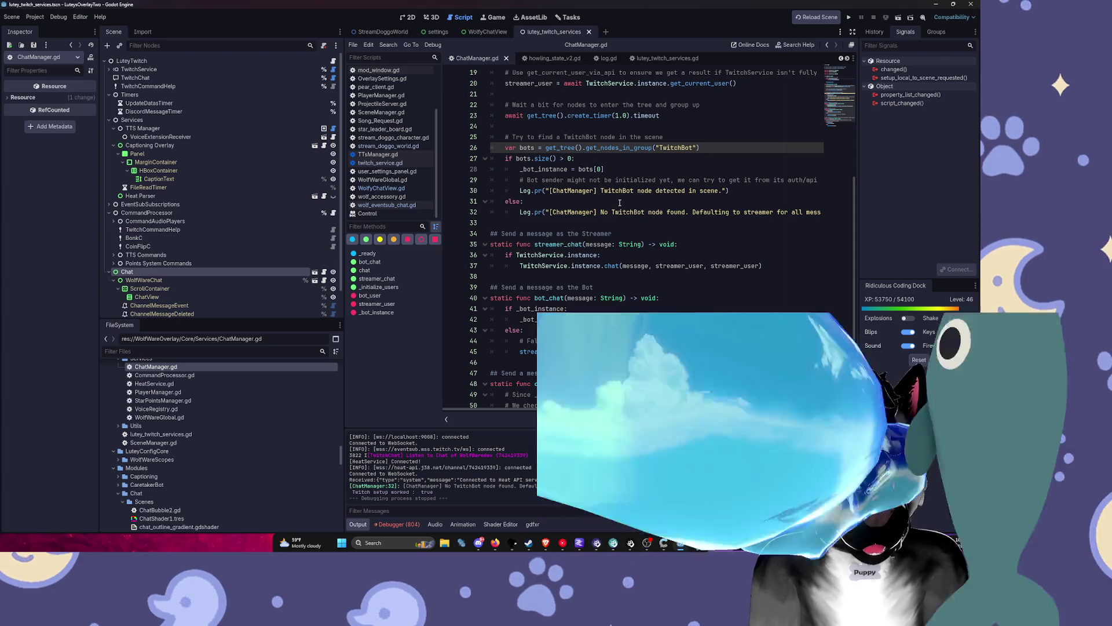
{"action": "scroll", "coordinate": [619, 204], "scroll_direction": "down", "scroll_amount": 2}
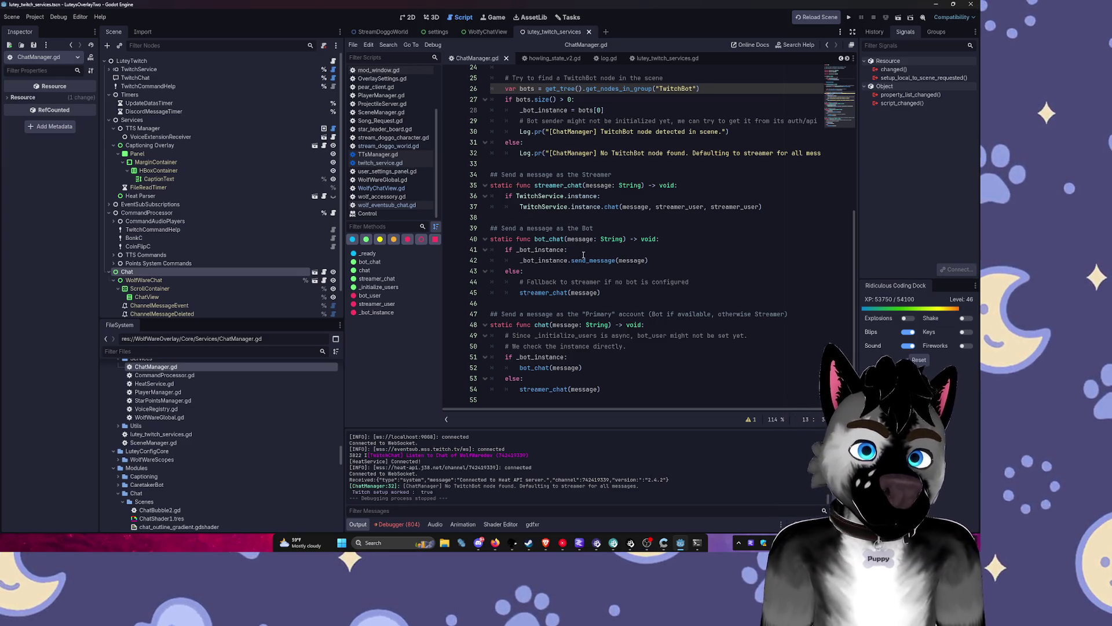
{"action": "key", "text": "alt+Left"}
{"action": "key", "text": "alt+Left"}
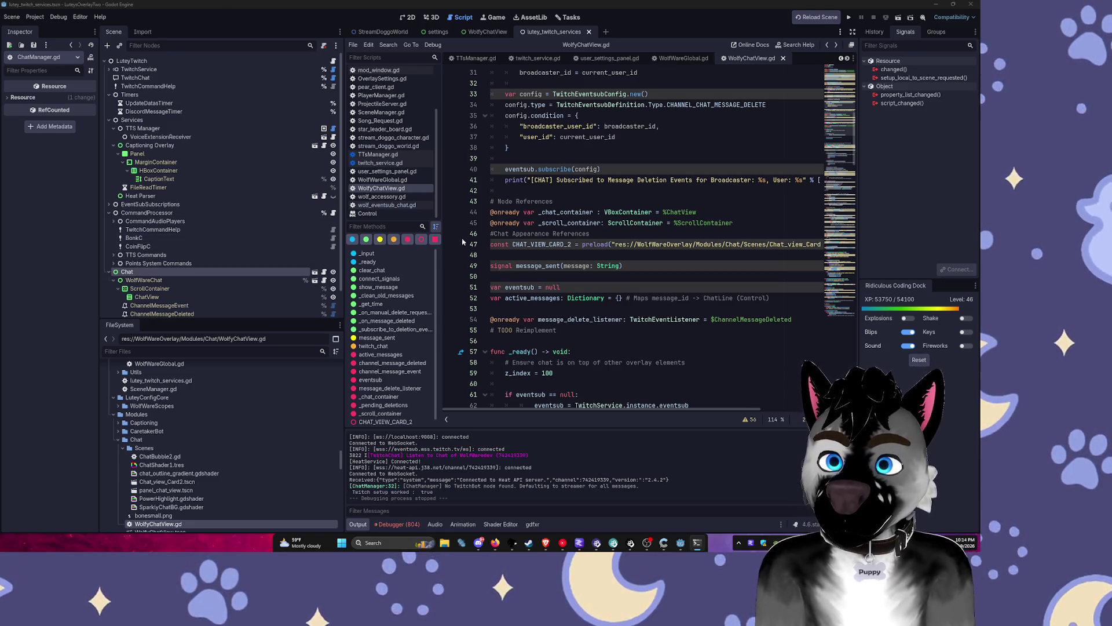
Step: After scrolling WolfyChatView.gd past line 58, launch Fork by searching 'fork' in Windows
{"action": "left_click", "coordinate": [542, 362]}
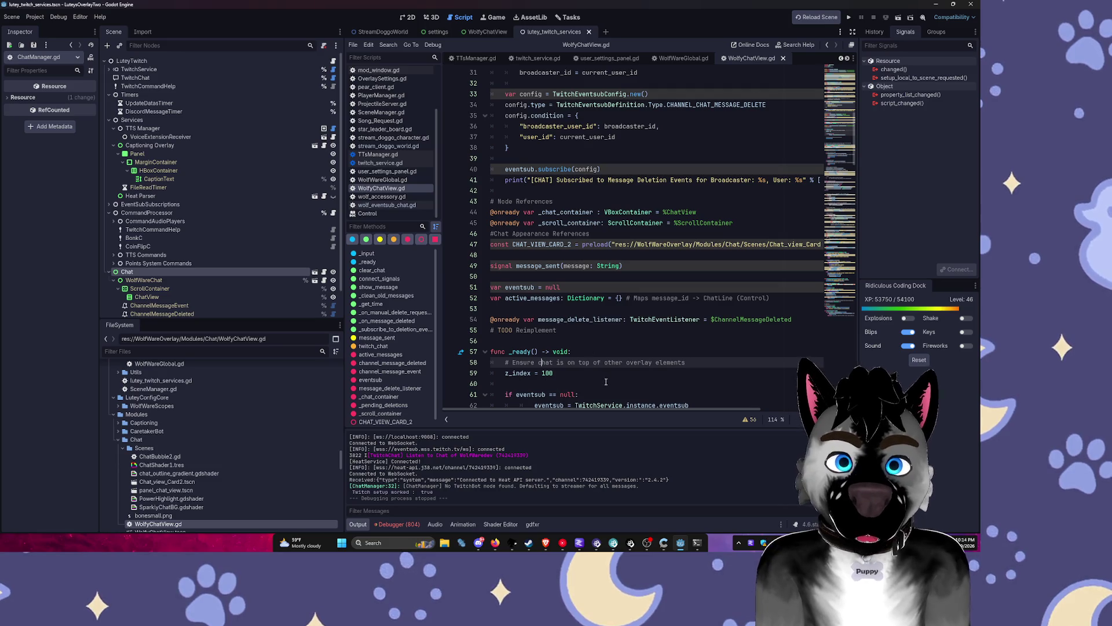
{"action": "scroll", "coordinate": [611, 355], "scroll_direction": "down", "scroll_amount": 4}
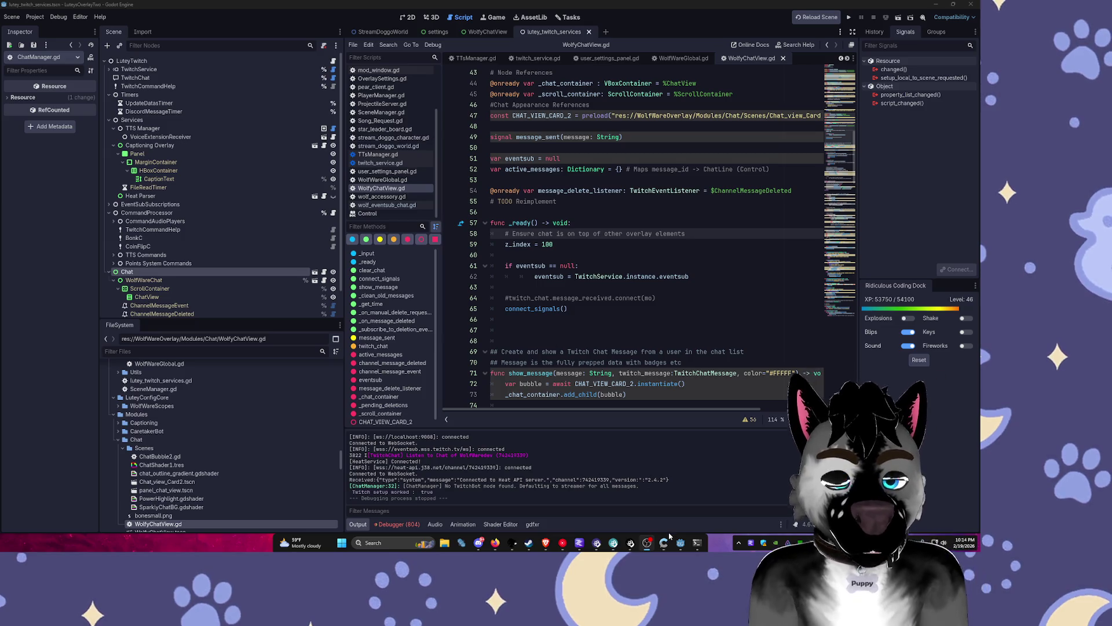
{"action": "key", "text": "super"}
{"action": "type", "text": "fork"}
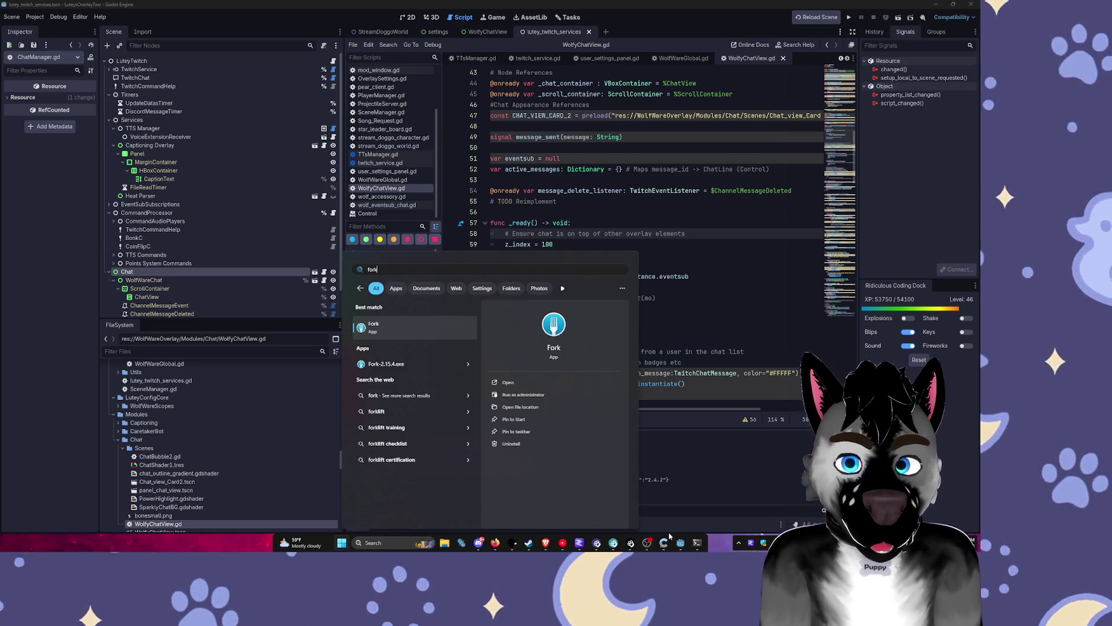
{"action": "key", "text": "Return"}
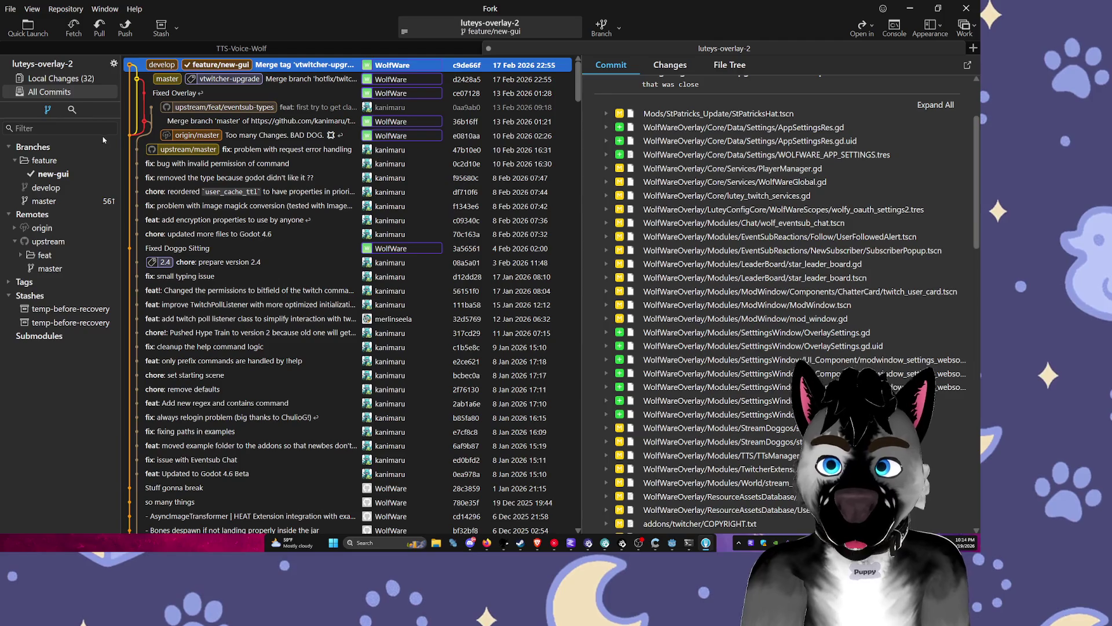
Step: Show Local Changes and review both wolf_eventsub_chat.gd diffs under Services
{"action": "left_click", "coordinate": [72, 79]}
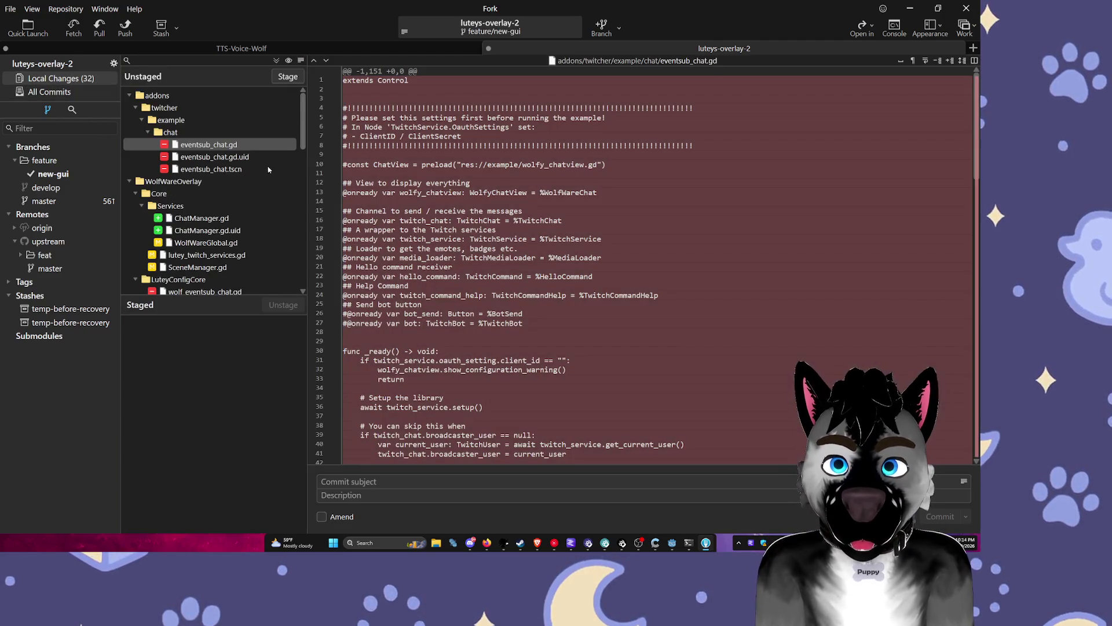
{"action": "left_click", "coordinate": [147, 132]}
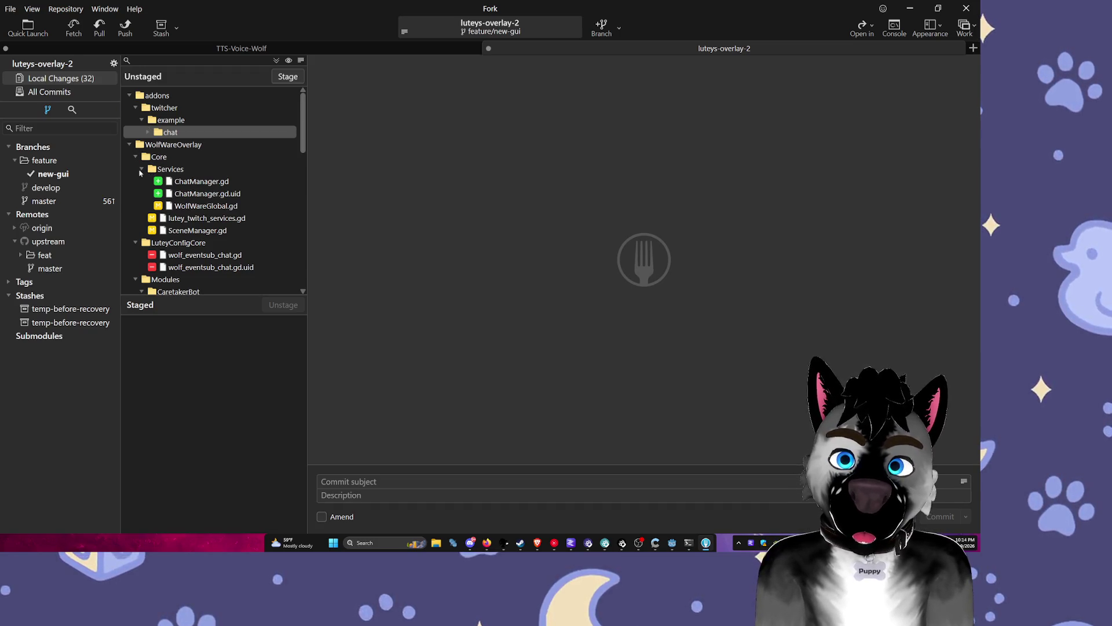
{"action": "left_click", "coordinate": [145, 169]}
{"action": "left_click", "coordinate": [174, 256]}
{"action": "scroll", "coordinate": [220, 272], "scroll_direction": "down", "scroll_amount": 2}
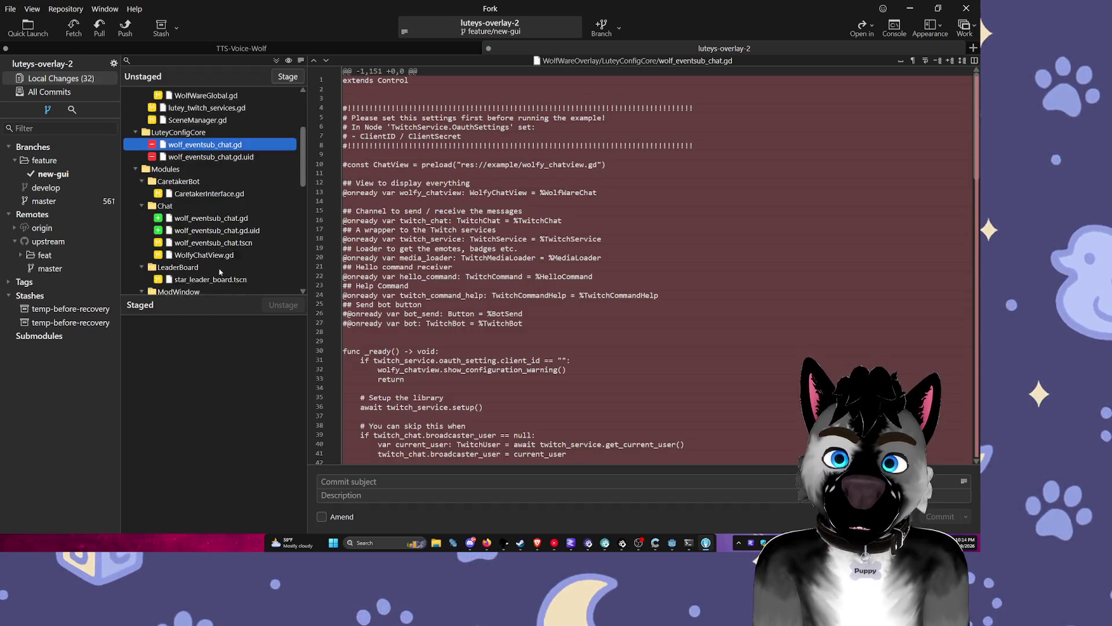
{"action": "scroll", "coordinate": [220, 272], "scroll_direction": "down", "scroll_amount": 1}
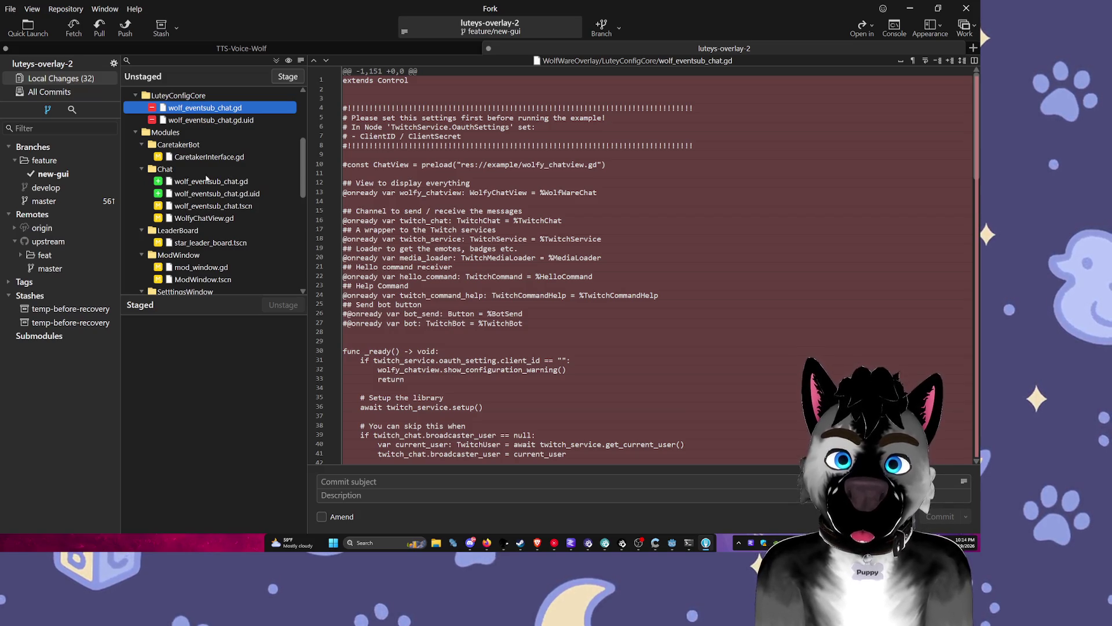
{"action": "left_click", "coordinate": [210, 181]}
{"action": "scroll", "coordinate": [617, 239], "scroll_direction": "down", "scroll_amount": 7}
{"action": "scroll", "coordinate": [617, 238], "scroll_direction": "down", "scroll_amount": 20}
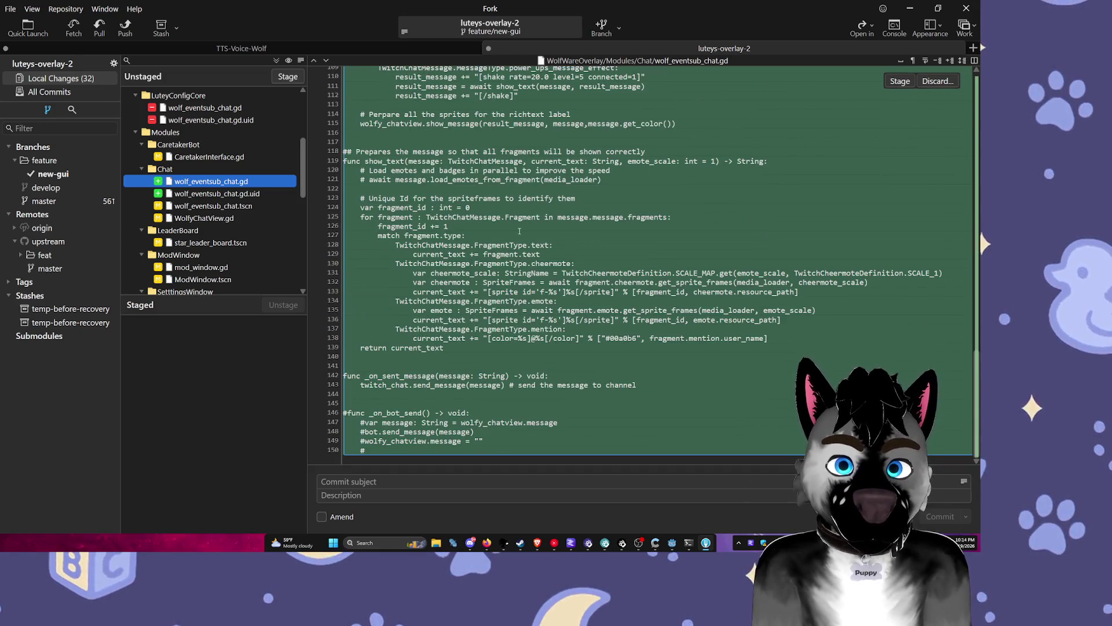
Step: Review the wolf_eventsub_chat.gd.uid, deleted settings_control_WINDOW.tscn and yt_controller.tscn diffs, then return to Godot
{"action": "left_click", "coordinate": [283, 193]}
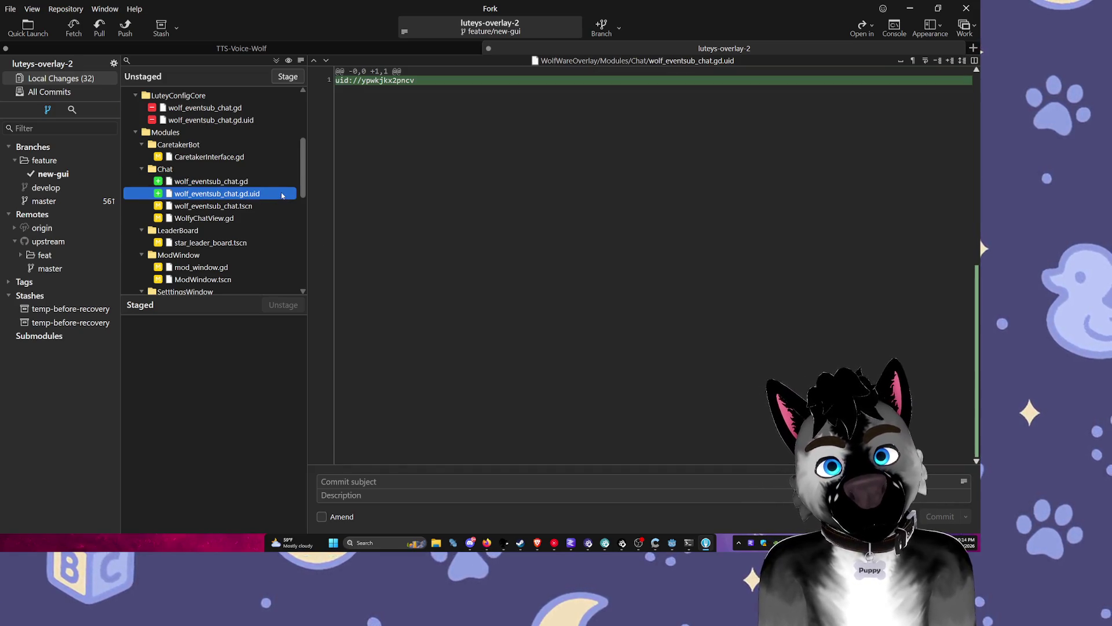
{"action": "scroll", "coordinate": [233, 193], "scroll_direction": "down", "scroll_amount": 10}
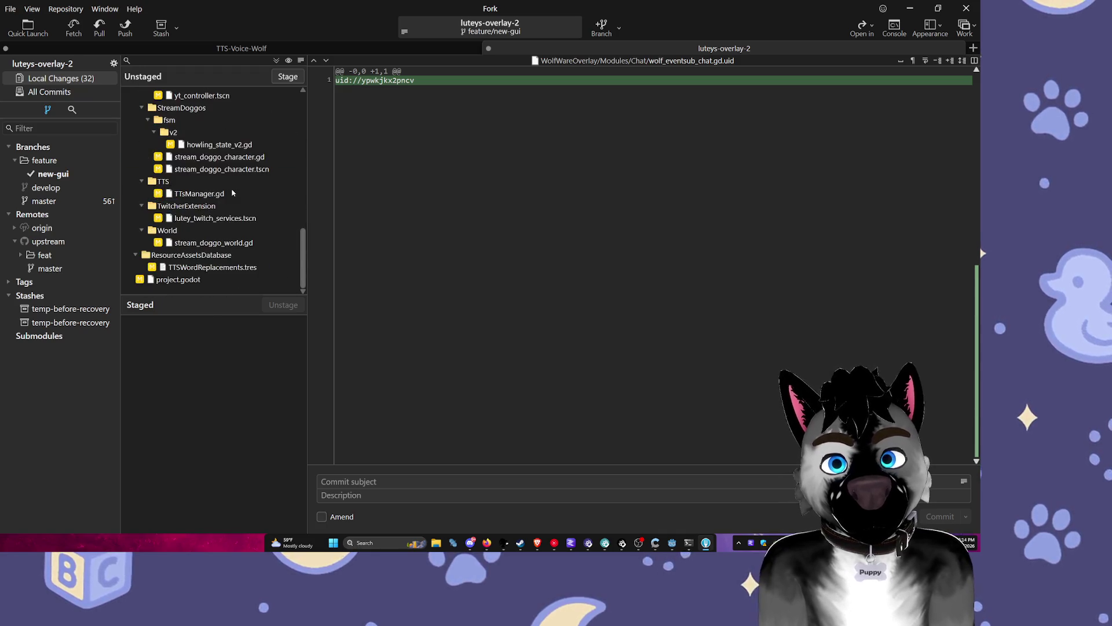
{"action": "scroll", "coordinate": [232, 193], "scroll_direction": "up", "scroll_amount": 3}
{"action": "left_click", "coordinate": [221, 183]}
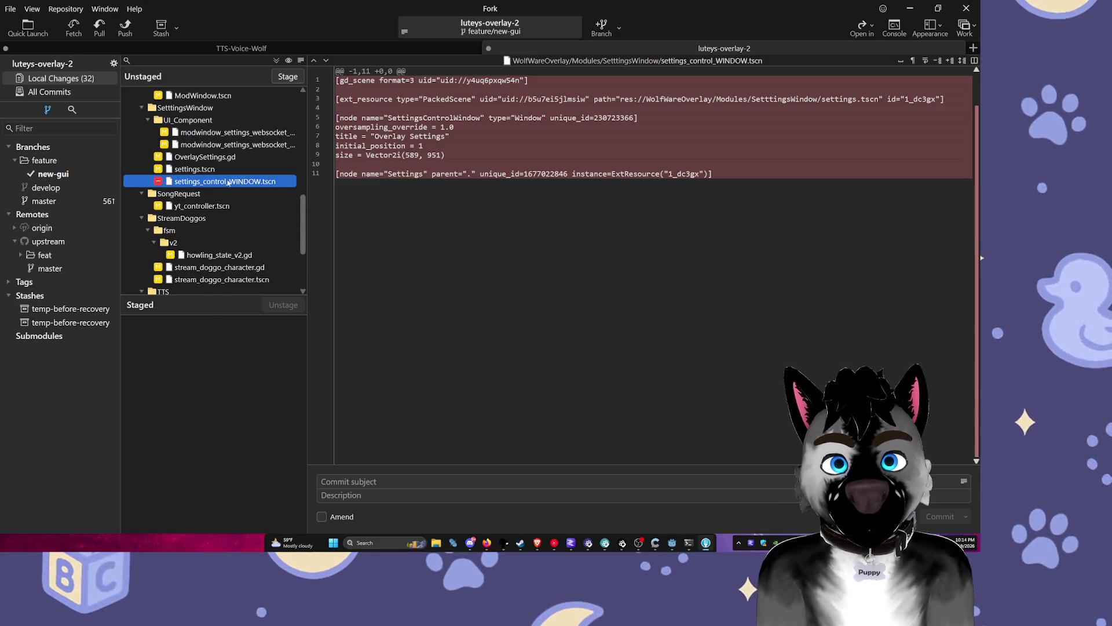
{"action": "left_click", "coordinate": [190, 205]}
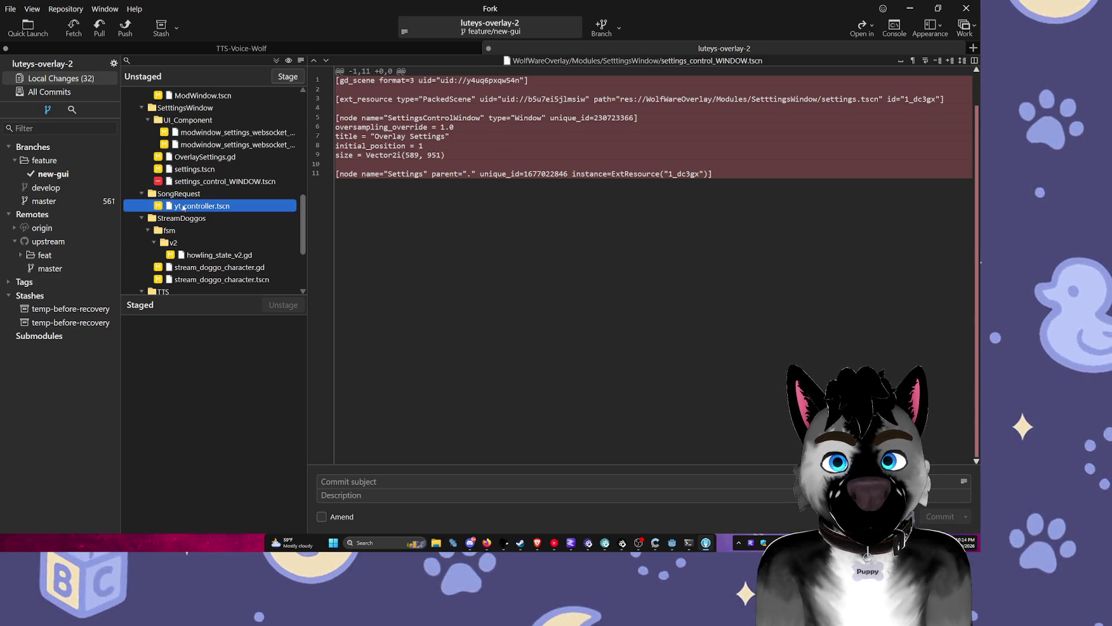
{"action": "mouse_move", "coordinate": [387, 190]}
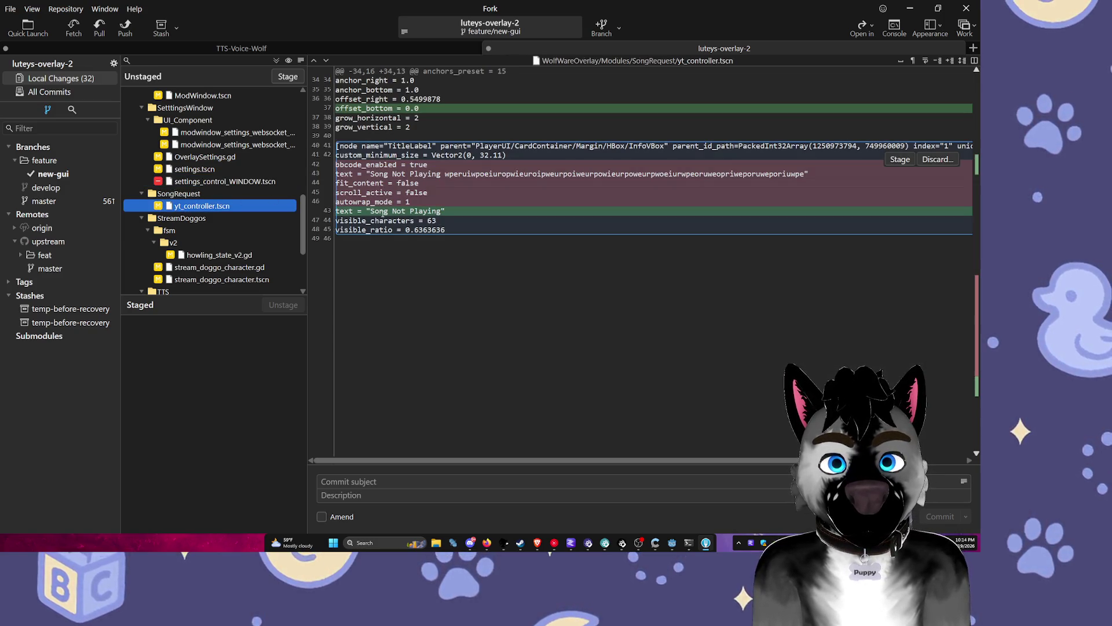
{"action": "key", "text": "alt+Tab"}
Step: Check the 2D canvas, then open wolf_eventsub_chat.gd from the script list
{"action": "left_click", "coordinate": [559, 254]}
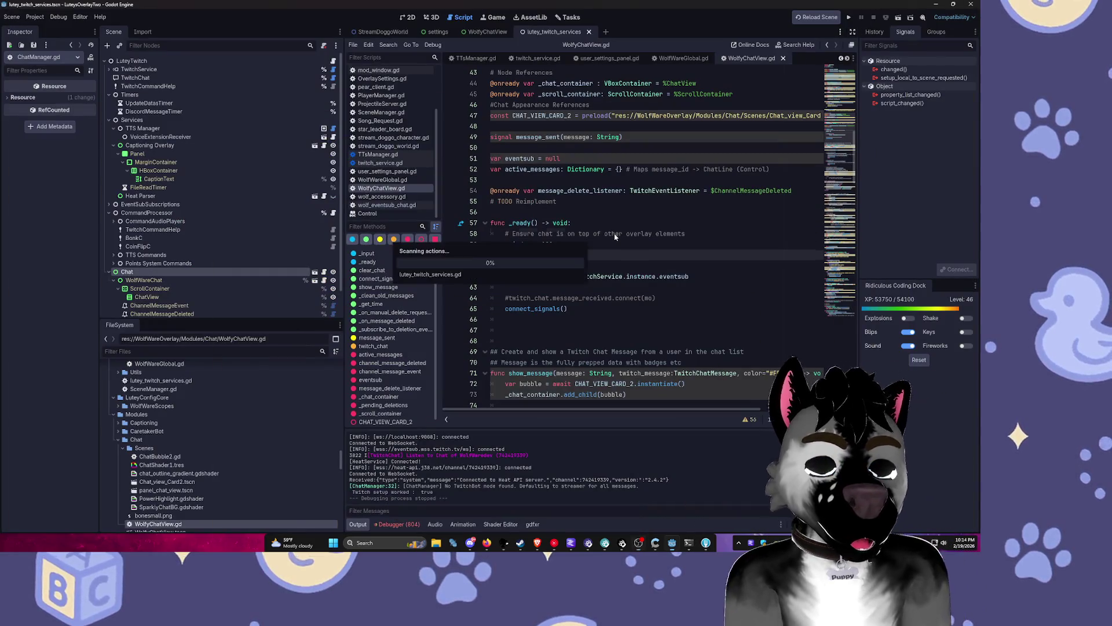
{"action": "left_click", "coordinate": [411, 19]}
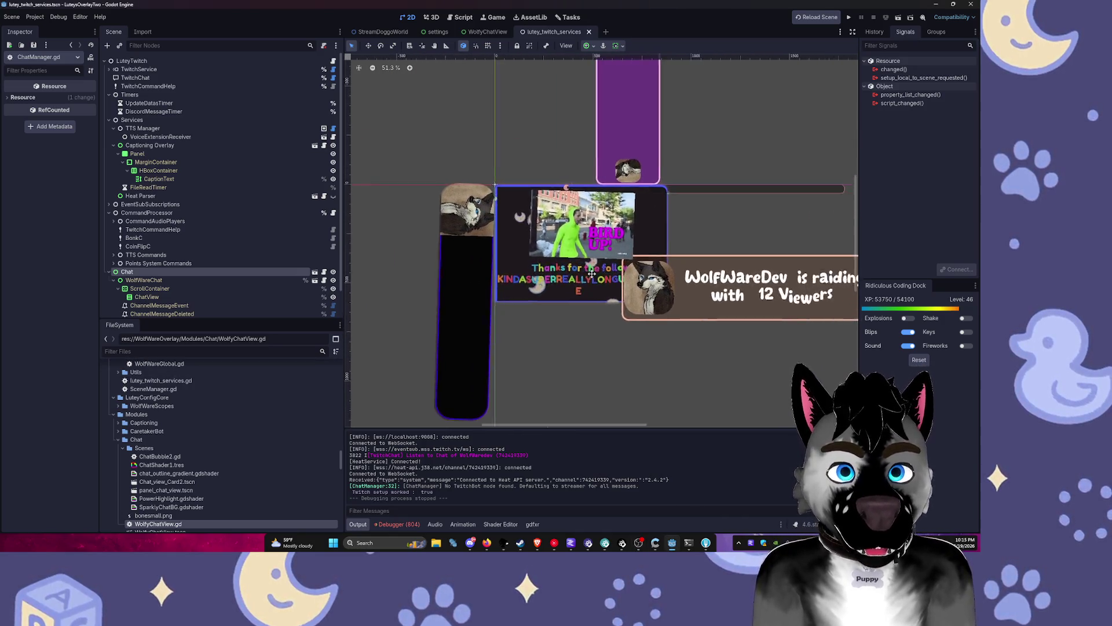
{"action": "left_click", "coordinate": [467, 17]}
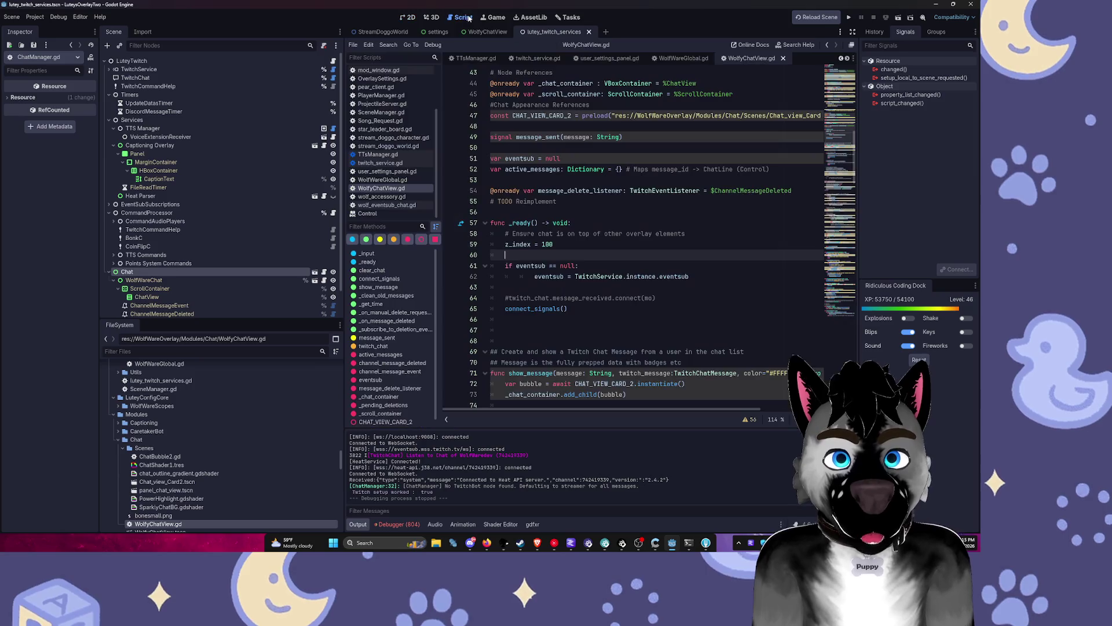
{"action": "scroll", "coordinate": [602, 269], "scroll_direction": "down", "scroll_amount": 8}
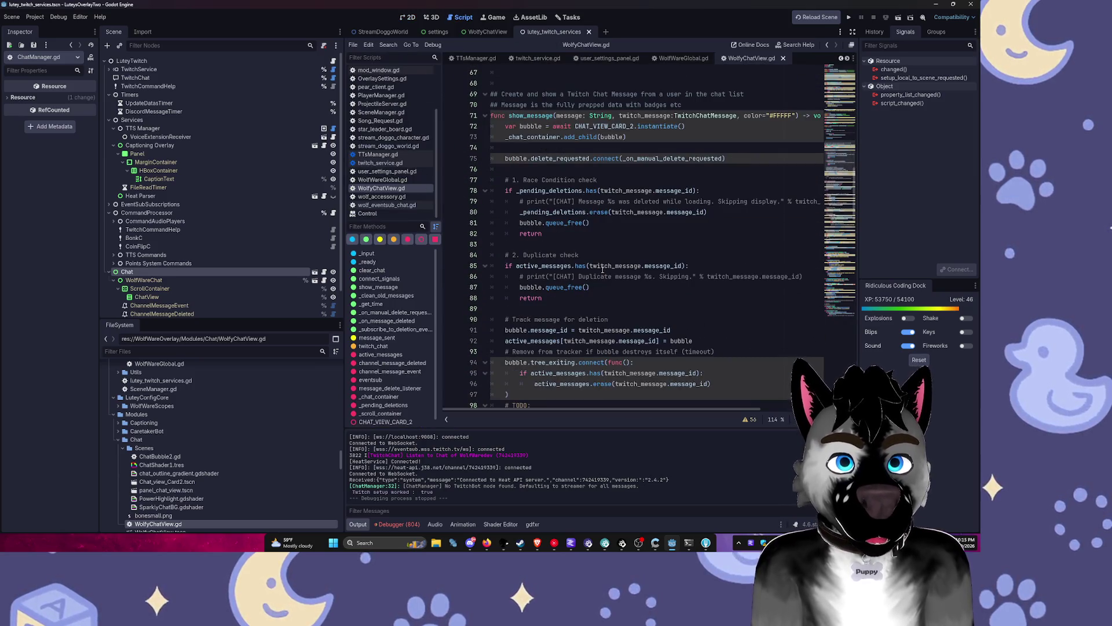
{"action": "left_click", "coordinate": [387, 205]}
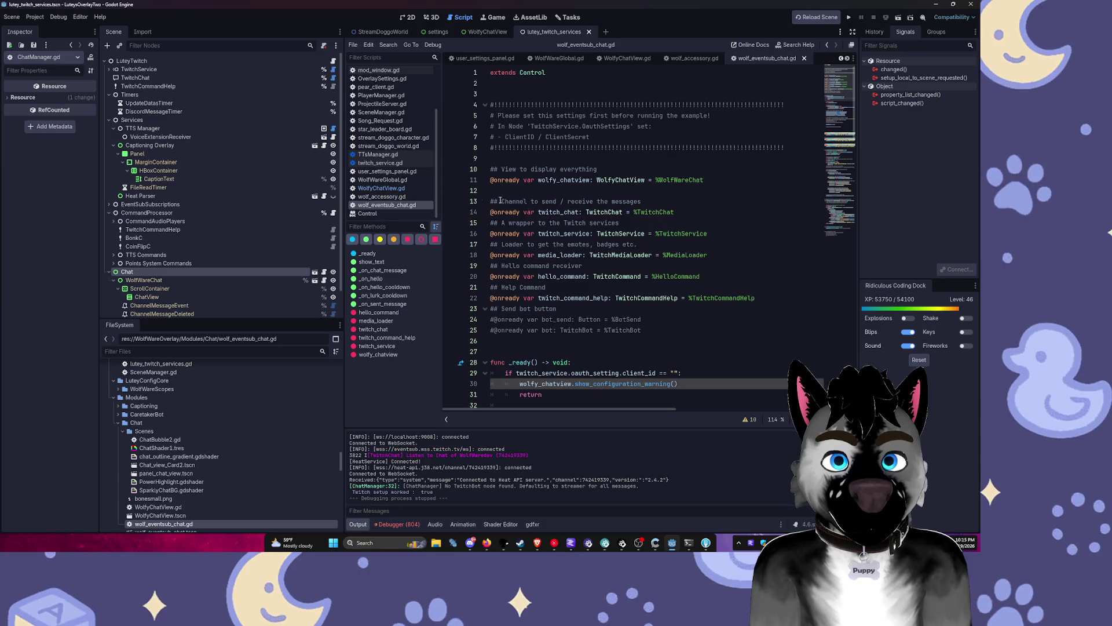
Step: Open Project Settings on the Autoload list
{"action": "scroll", "coordinate": [488, 200], "scroll_direction": "down", "scroll_amount": 16}
{"action": "left_click", "coordinate": [36, 18]}
{"action": "left_click", "coordinate": [45, 27]}
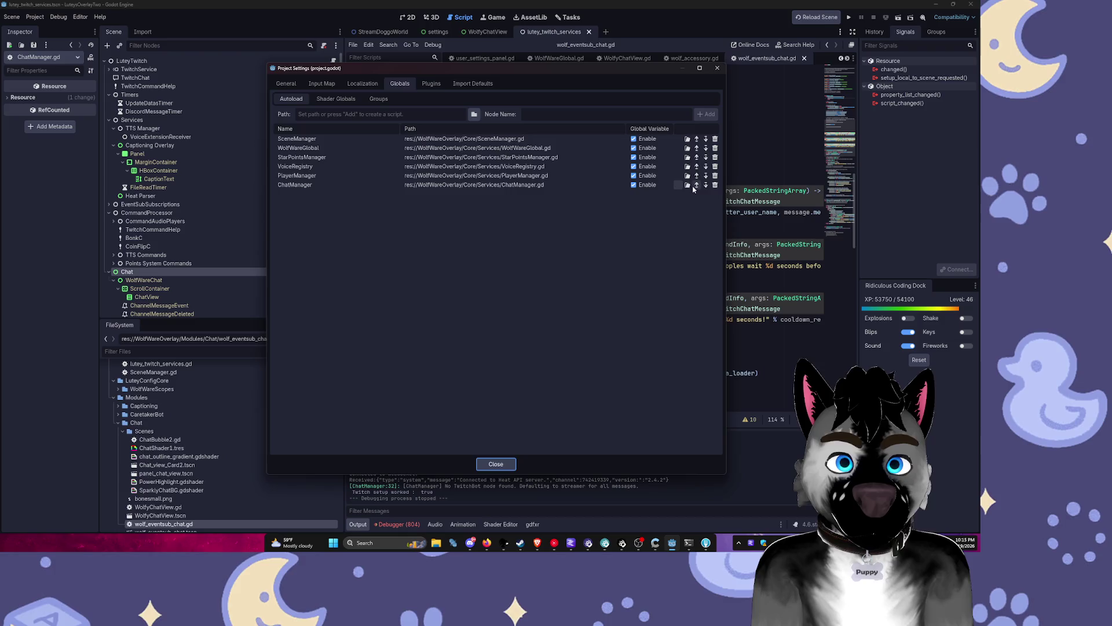
Step: Open ChatManager's script from the Autoload list and scroll through it
{"action": "left_click", "coordinate": [688, 184]}
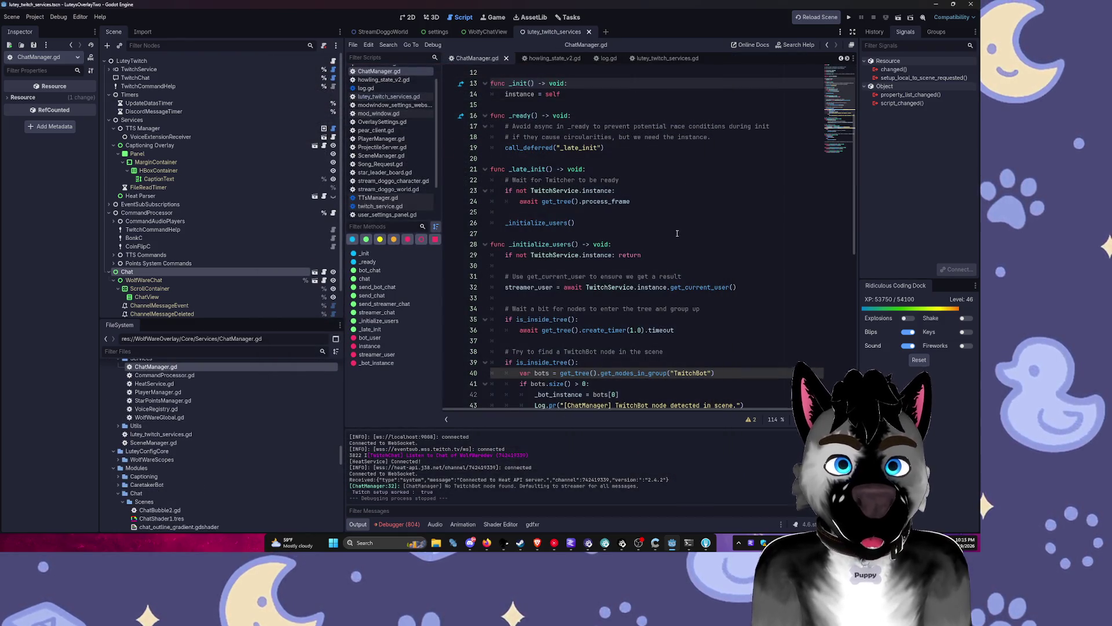
{"action": "scroll", "coordinate": [677, 233], "scroll_direction": "up", "scroll_amount": 4}
{"action": "scroll", "coordinate": [676, 233], "scroll_direction": "down", "scroll_amount": 3}
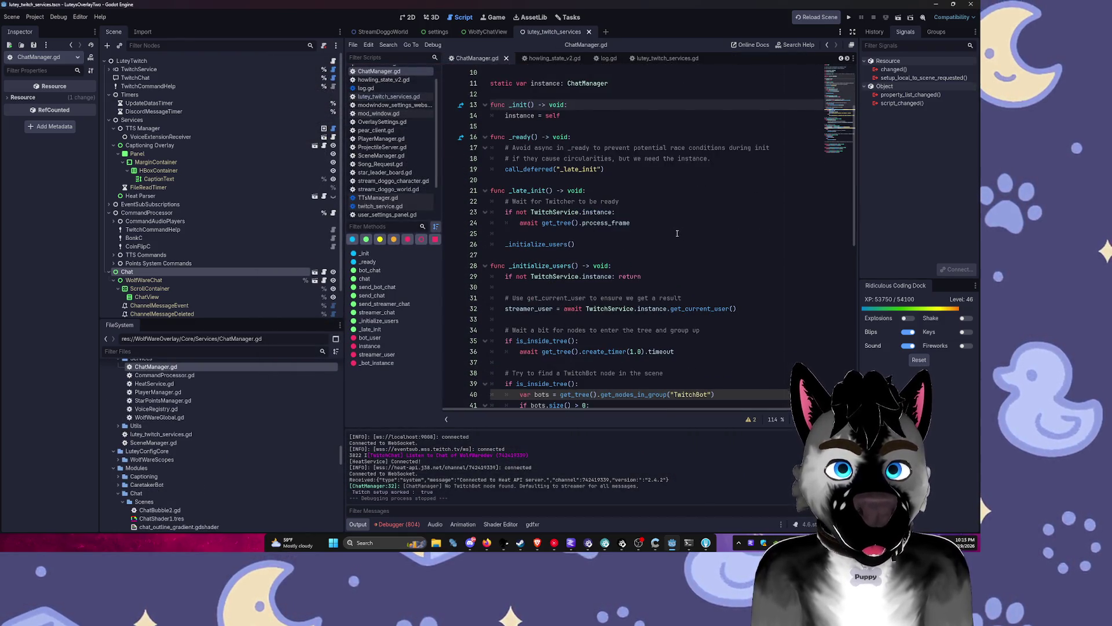
{"action": "scroll", "coordinate": [677, 233], "scroll_direction": "down", "scroll_amount": 12}
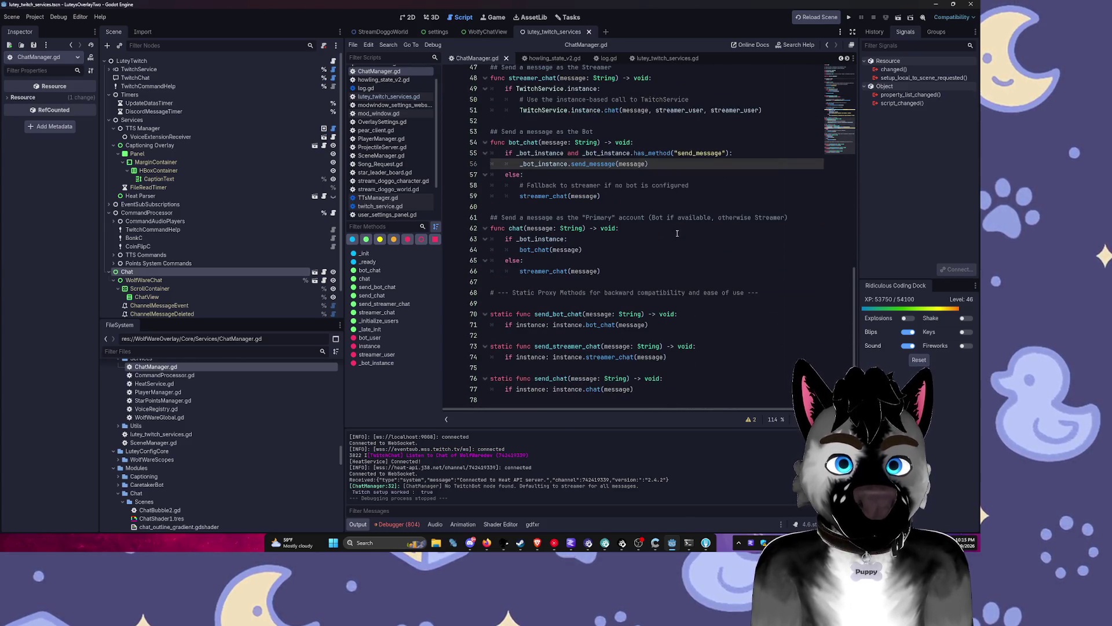
{"action": "scroll", "coordinate": [676, 233], "scroll_direction": "up", "scroll_amount": 3}
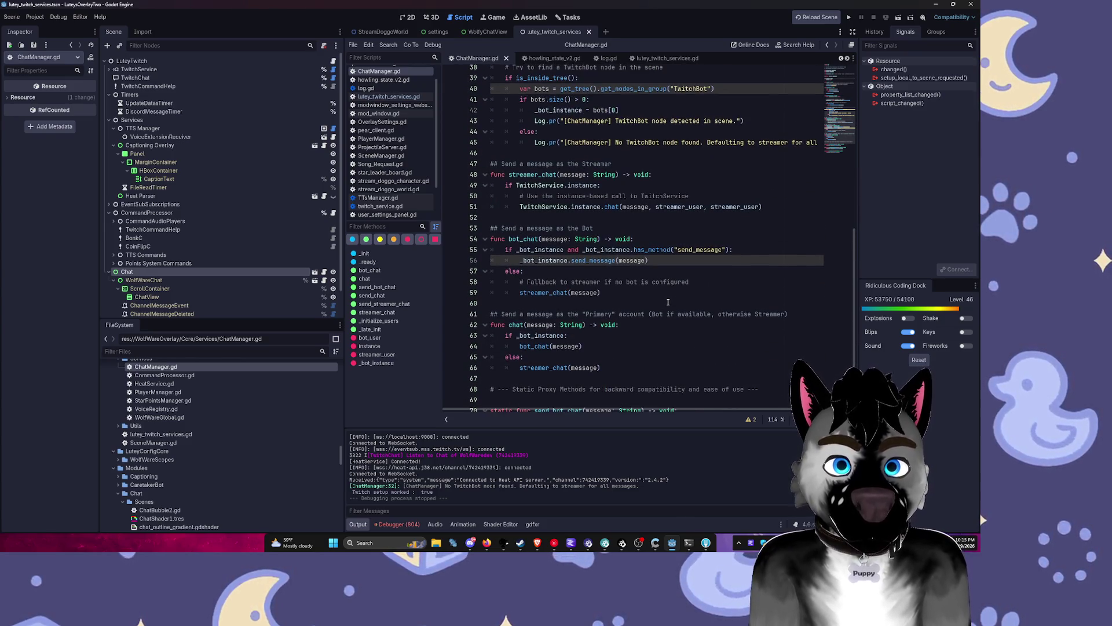
{"action": "scroll", "coordinate": [669, 300], "scroll_direction": "up", "scroll_amount": 1}
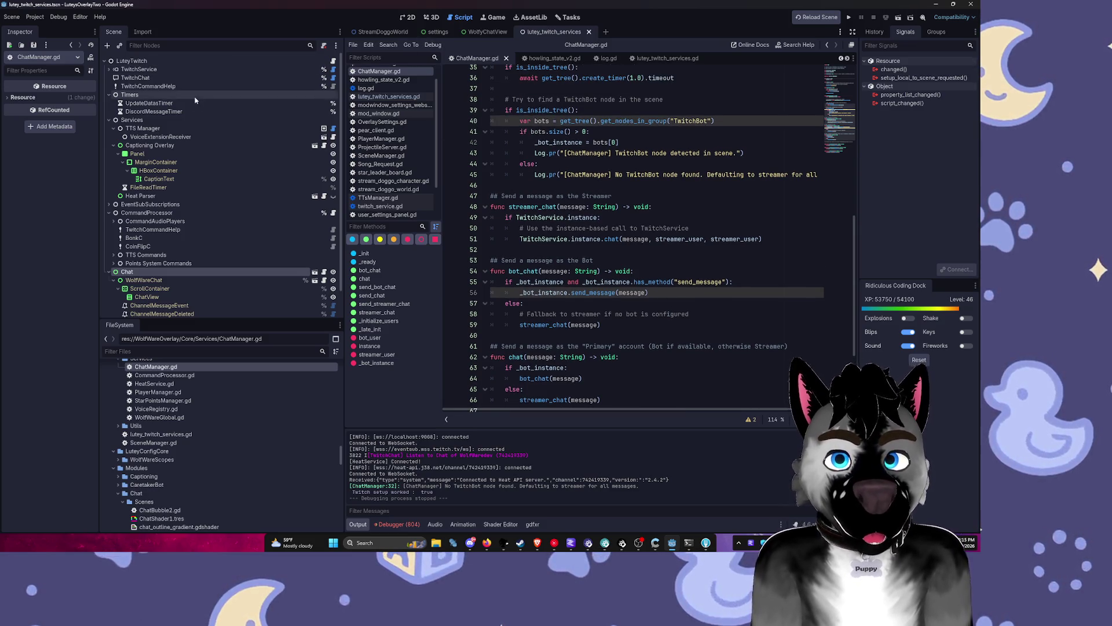
Step: In the 2D view, fold the Timers, Services and Chat branches and add a child under LuteyTwitch
{"action": "key", "text": "ctrl+F1"}
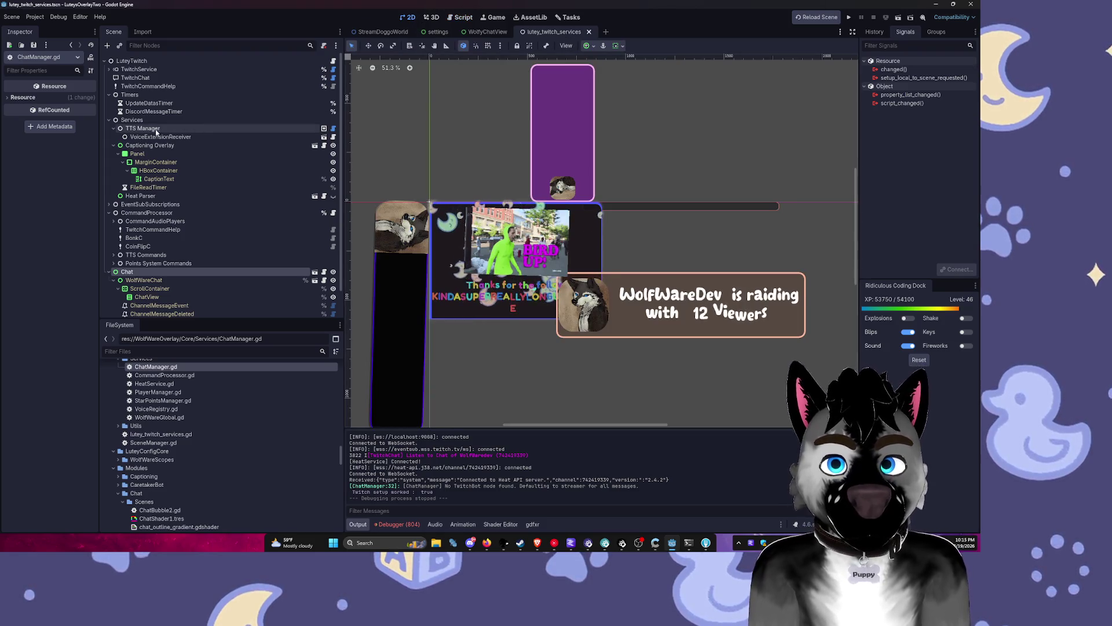
{"action": "left_click", "coordinate": [109, 96]}
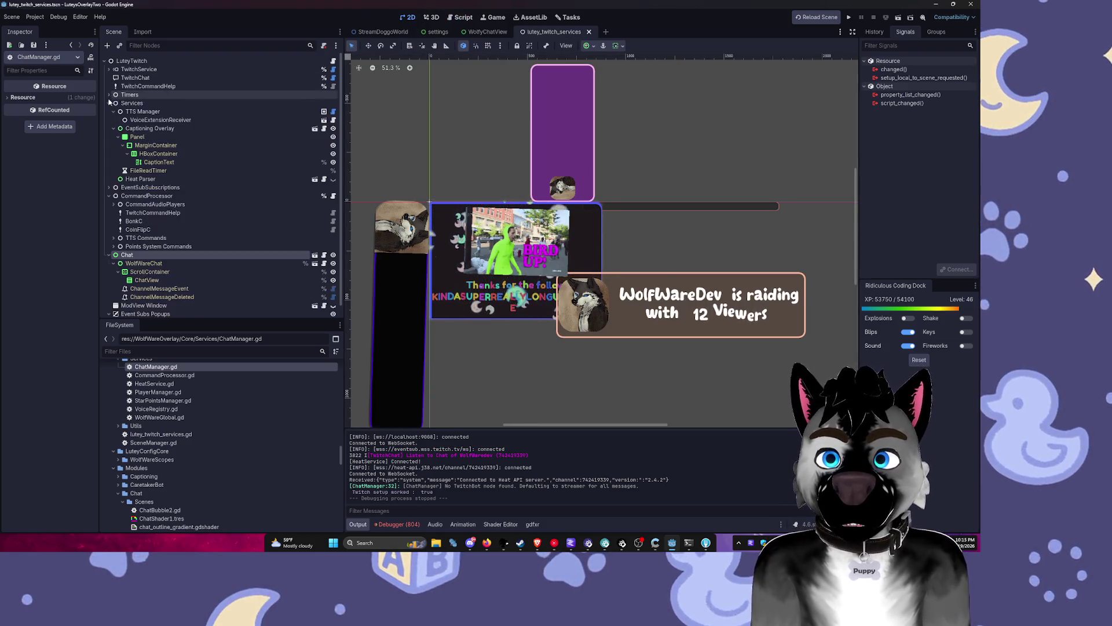
{"action": "left_click", "coordinate": [109, 103]}
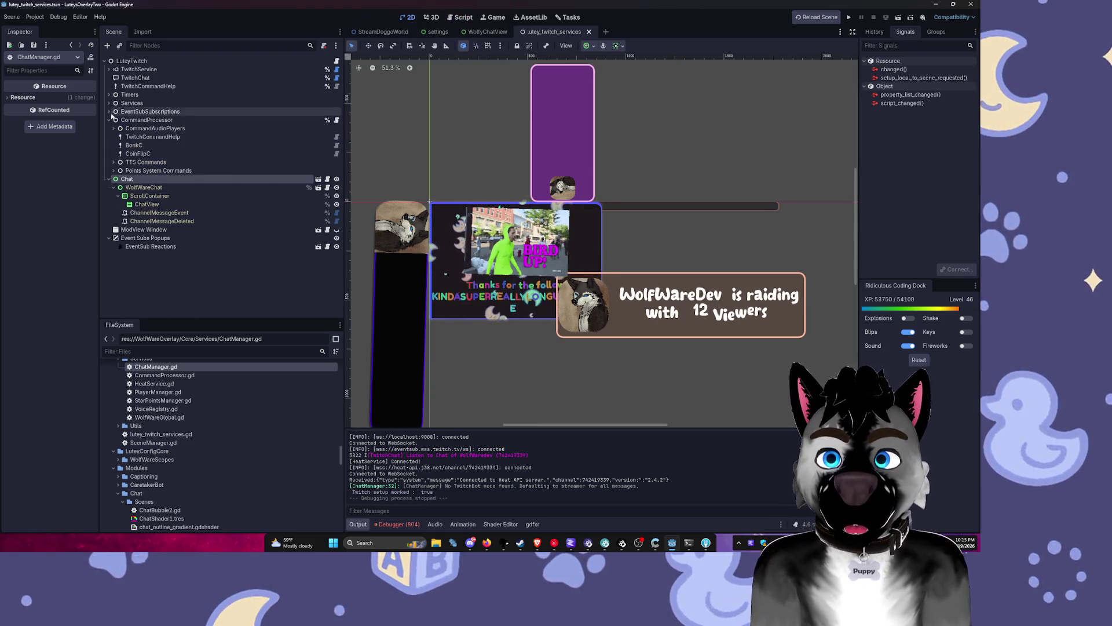
{"action": "left_click", "coordinate": [109, 179]}
{"action": "left_click", "coordinate": [137, 61]}
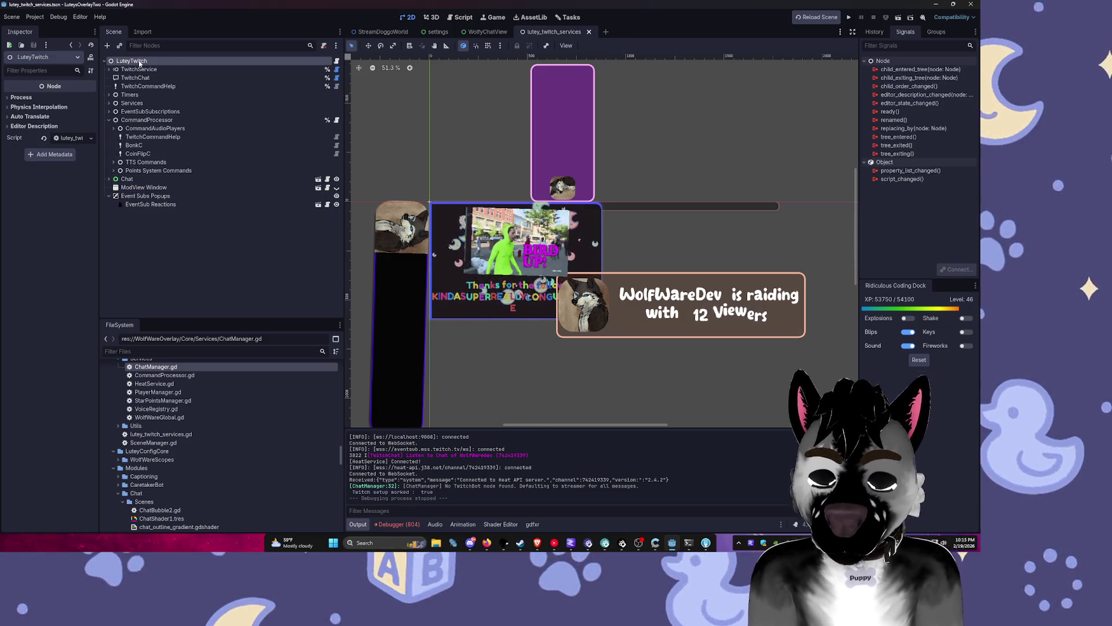
{"action": "key", "text": "ctrl+a"}
Step: Search 'bot' in Create New Node and create a TwitchBot node
{"action": "type", "text": "b"}
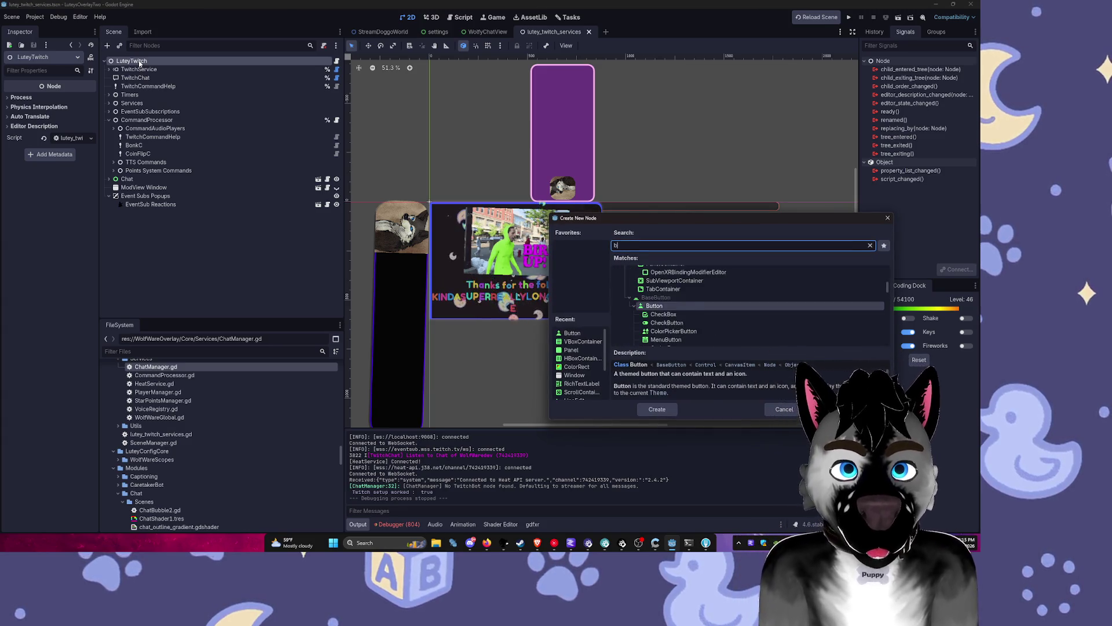
{"action": "type", "text": "ot"}
{"action": "left_click", "coordinate": [661, 407]}
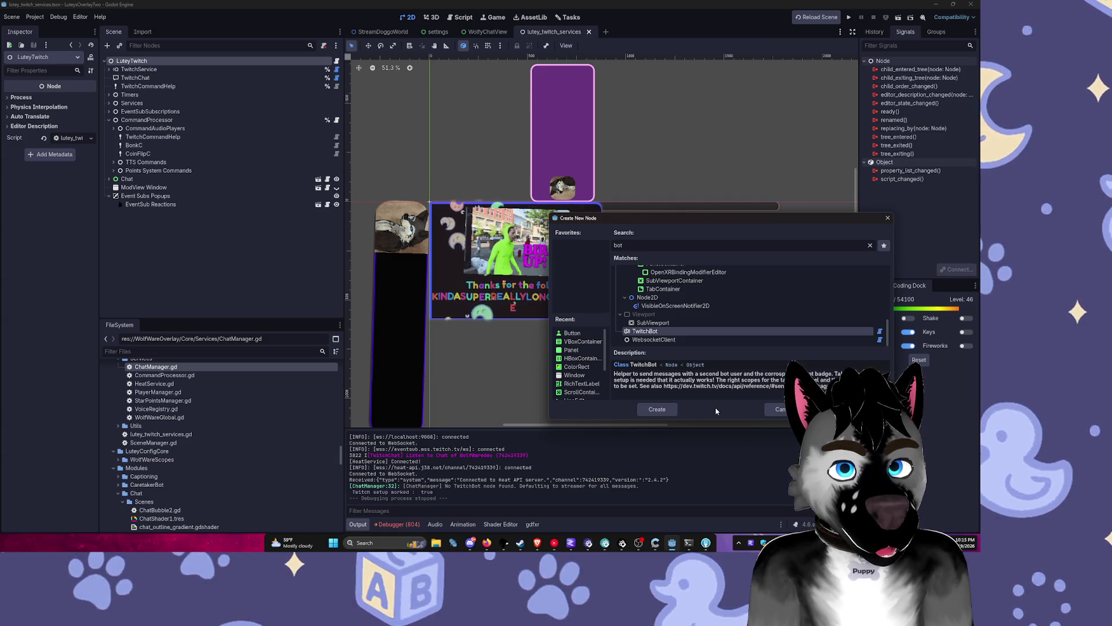
{"action": "left_click", "coordinate": [671, 410]}
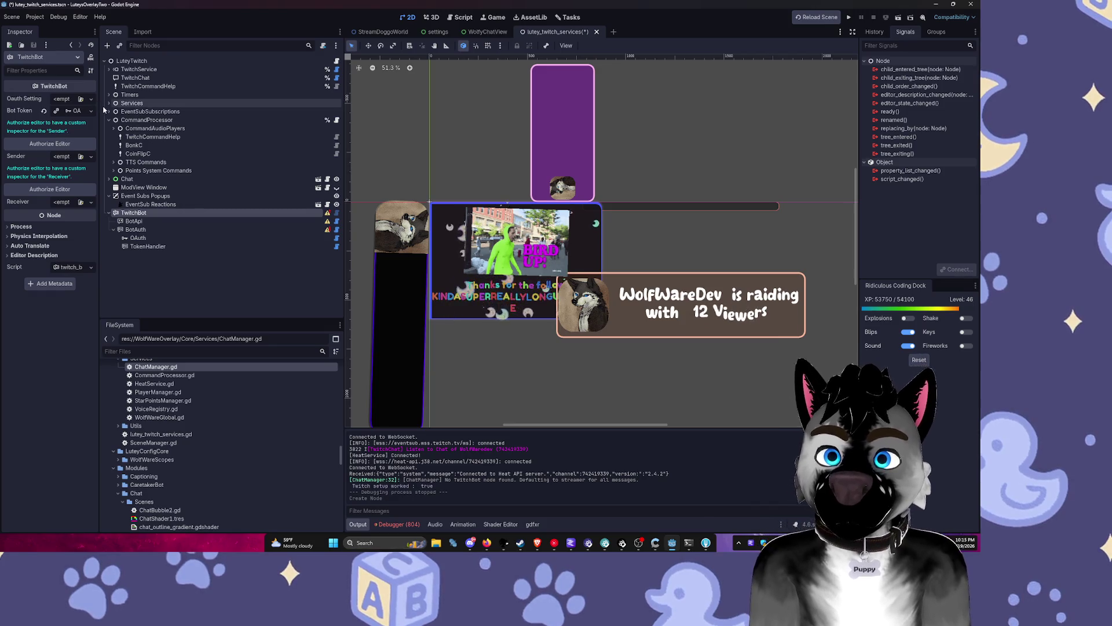
Step: Widen the Inspector and quick-load wolfy_oauth_settings2.tres into TwitchBot's Oauth Setting
{"action": "left_click_drag", "start_coordinate": [100, 109], "coordinate": [199, 108]}
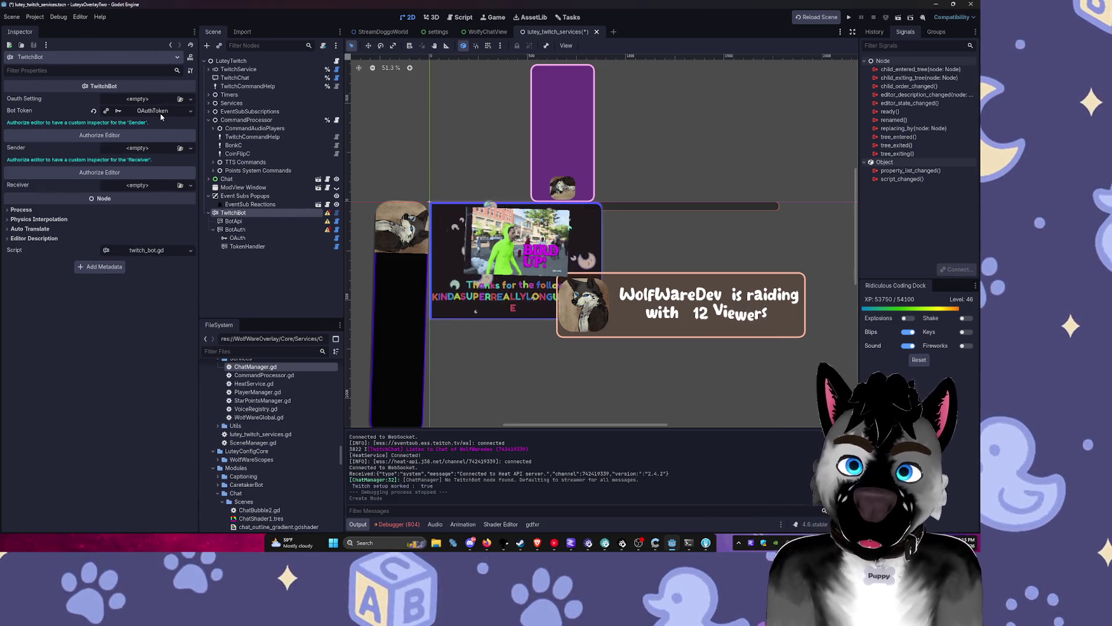
{"action": "left_click", "coordinate": [191, 99]}
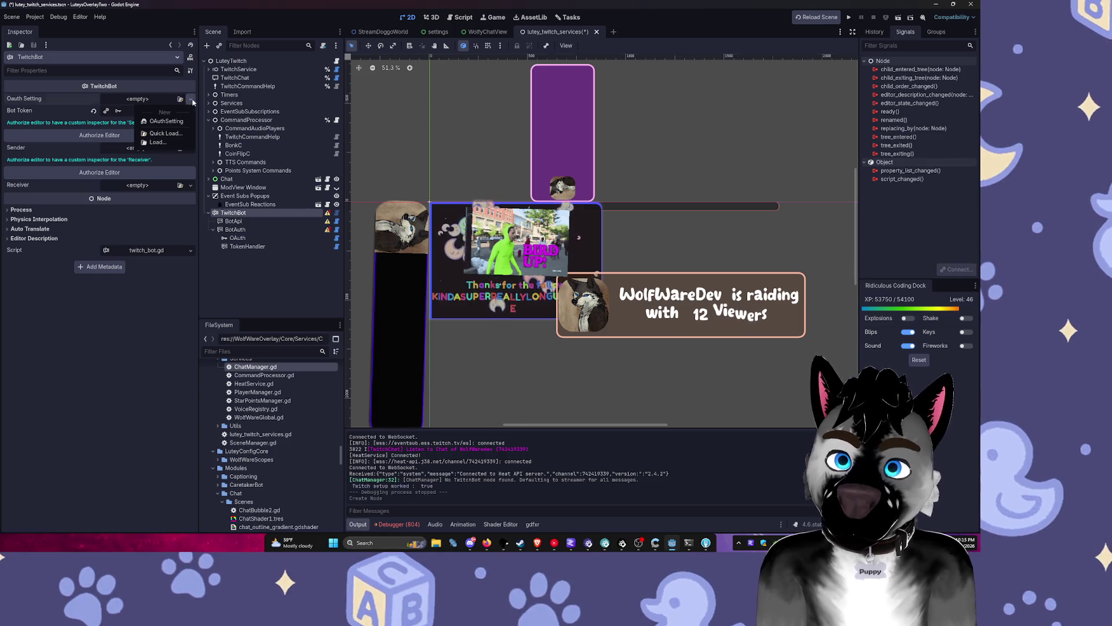
{"action": "left_click", "coordinate": [167, 134]}
{"action": "left_click", "coordinate": [355, 180]}
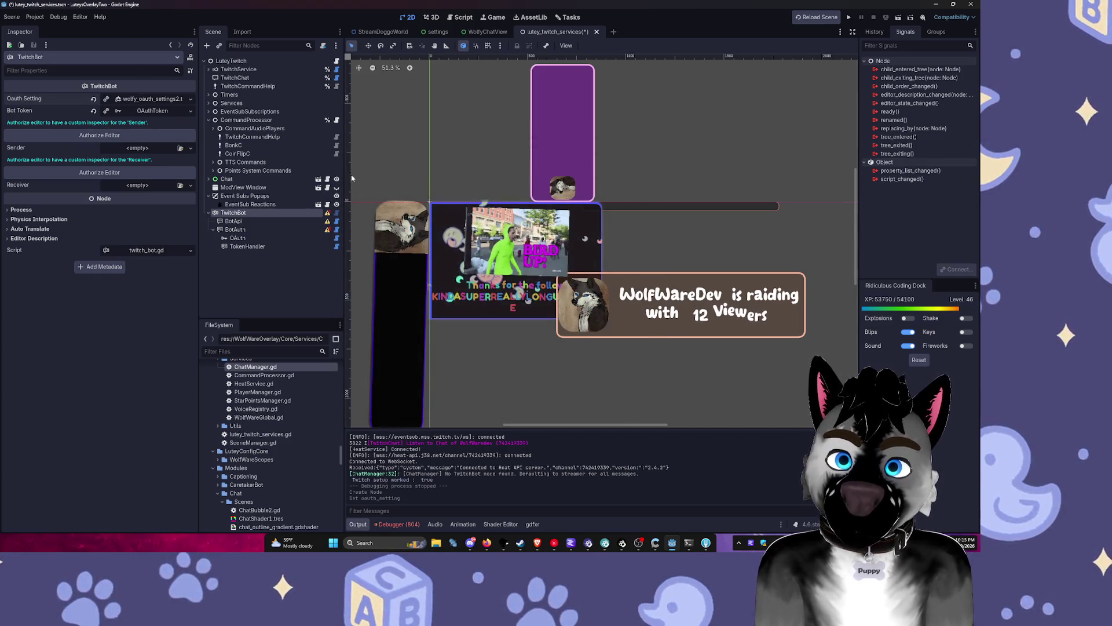
Step: Create a new OAuthToken for Bot Token and type 'BotTok' as its identifier
{"action": "left_click", "coordinate": [190, 111]}
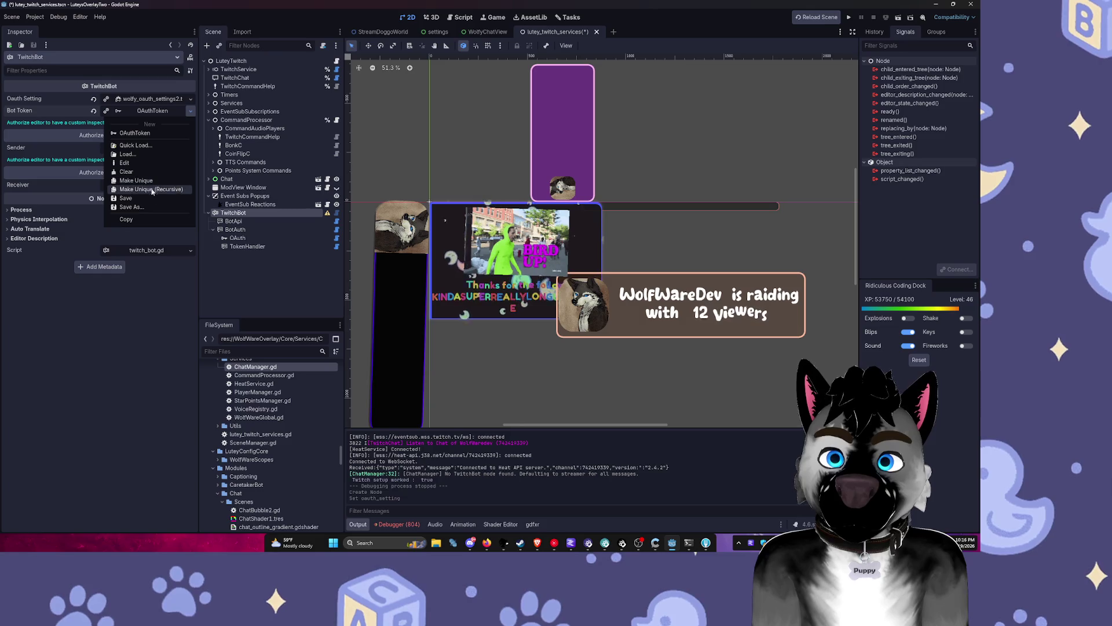
{"action": "left_click", "coordinate": [135, 133]}
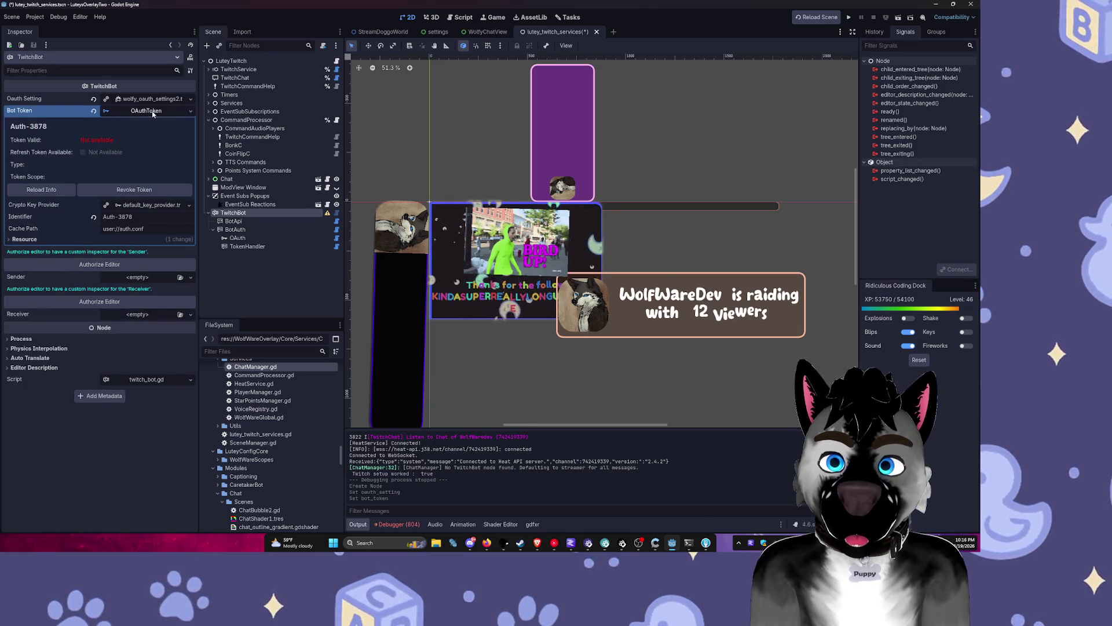
{"action": "left_click", "coordinate": [148, 215]}
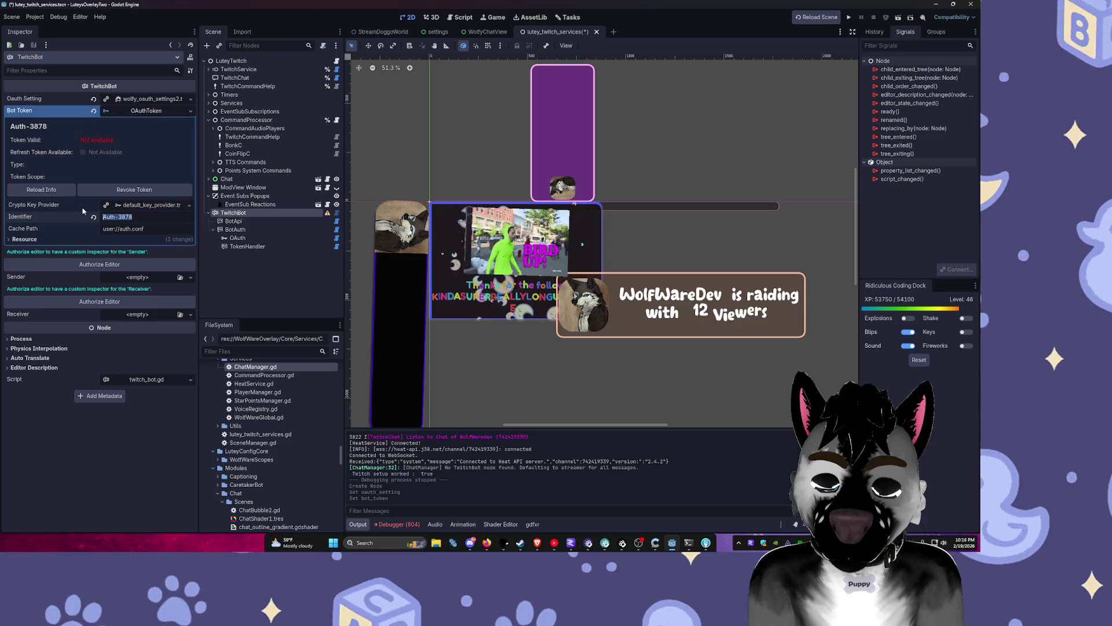
{"action": "type", "text": "Bot"}
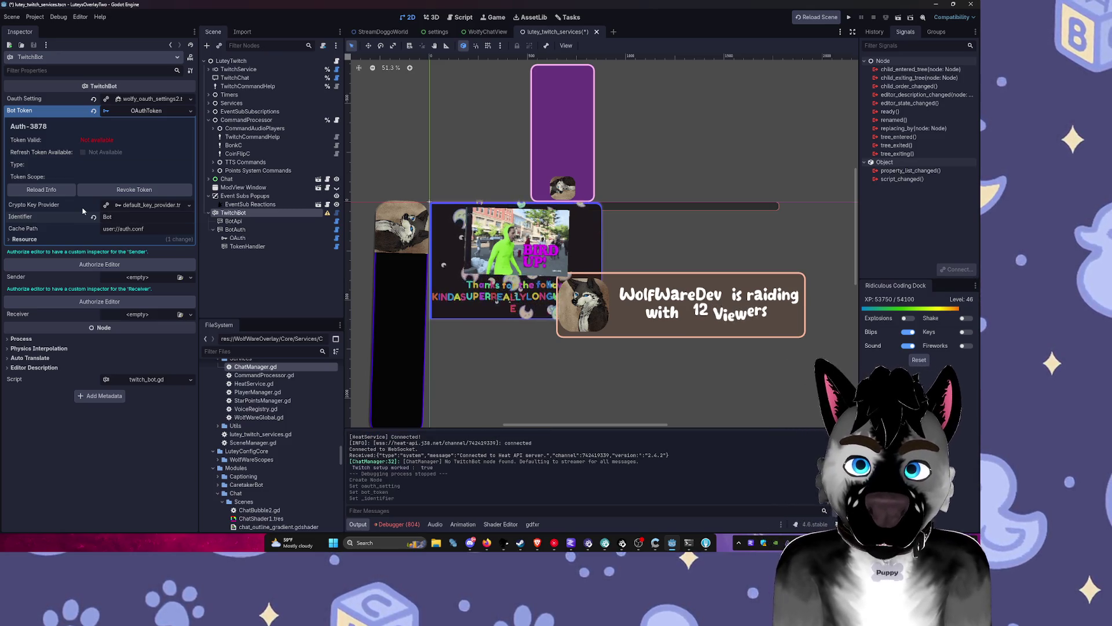
{"action": "type", "text": "Toke"}
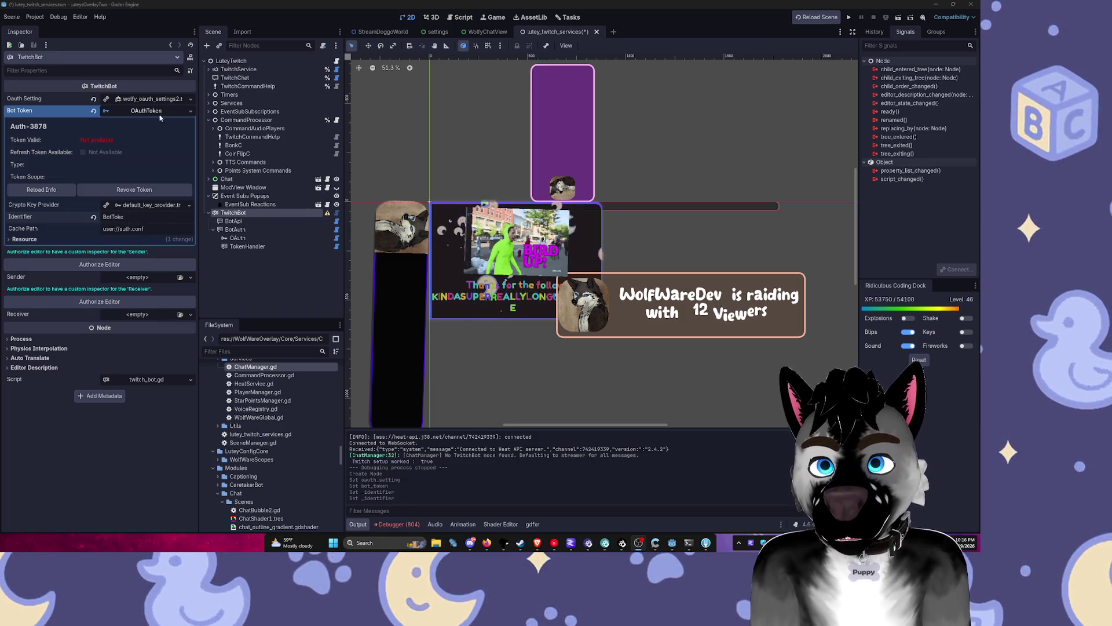
Step: Compare with BotApi's 'Bot-Token' identifier and BotAuth, then finish the BotToke identifier on TwitchBot
{"action": "left_click", "coordinate": [248, 223]}
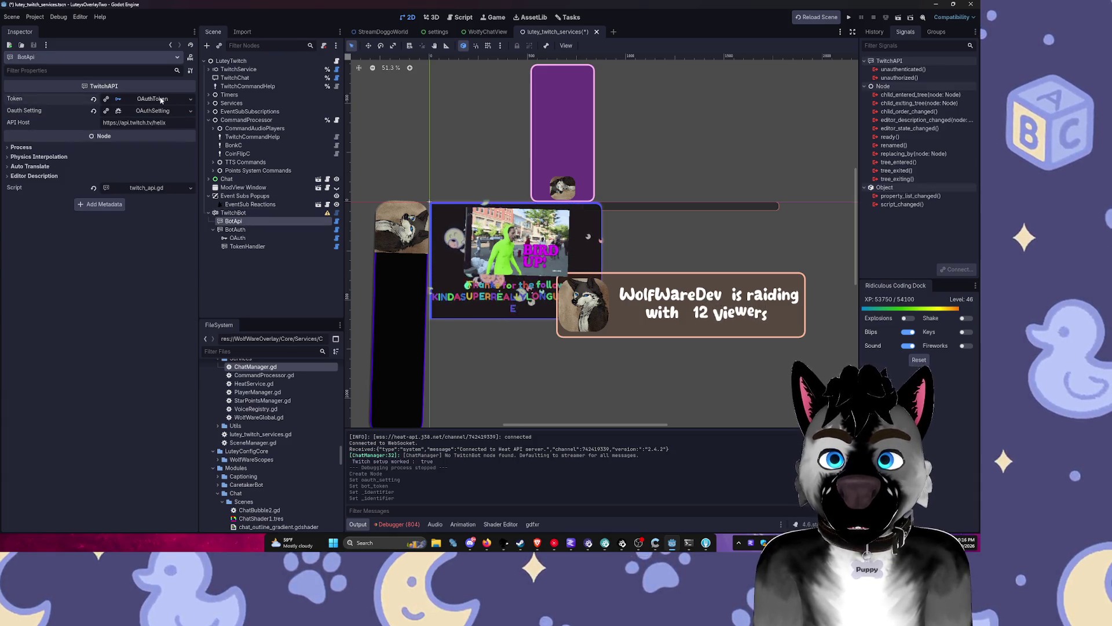
{"action": "left_click", "coordinate": [152, 99]}
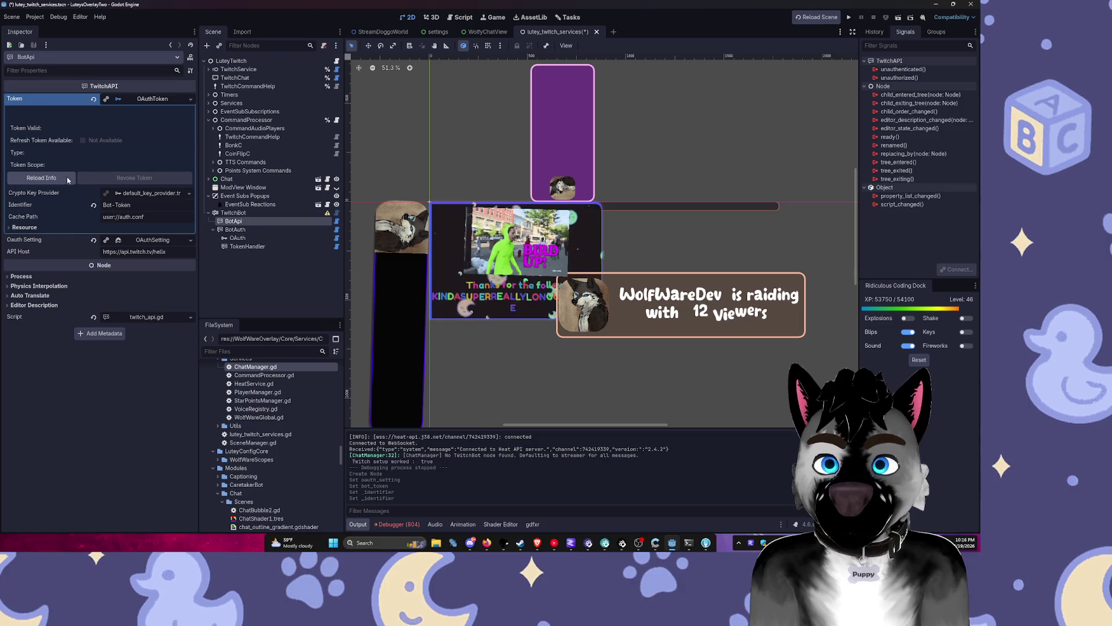
{"action": "left_click", "coordinate": [113, 205]}
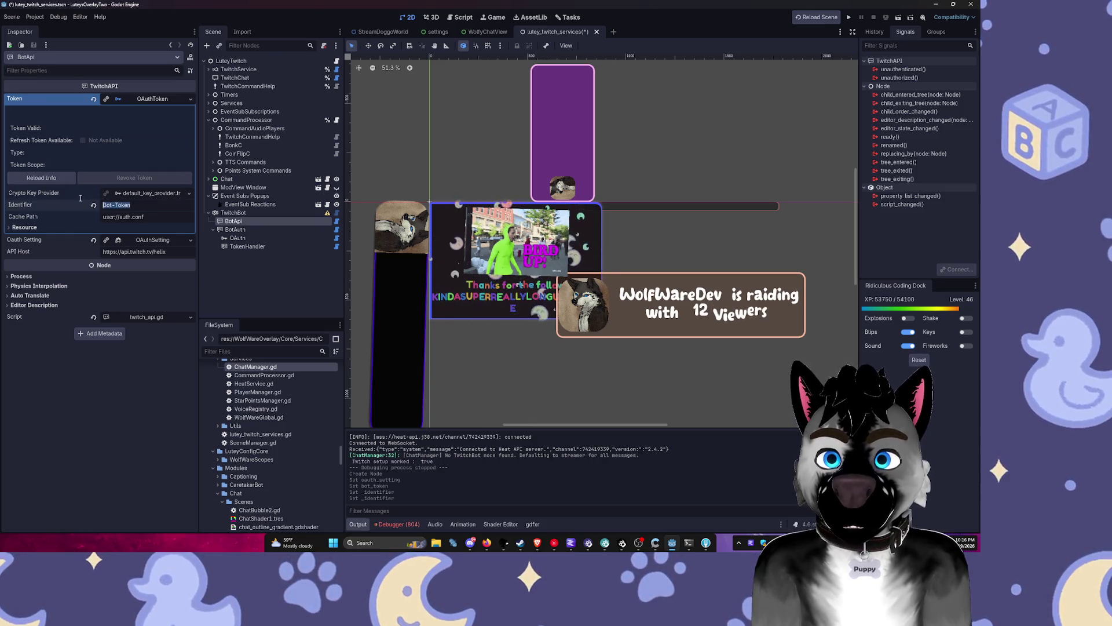
{"action": "left_click", "coordinate": [238, 229]}
{"action": "left_click", "coordinate": [233, 213]}
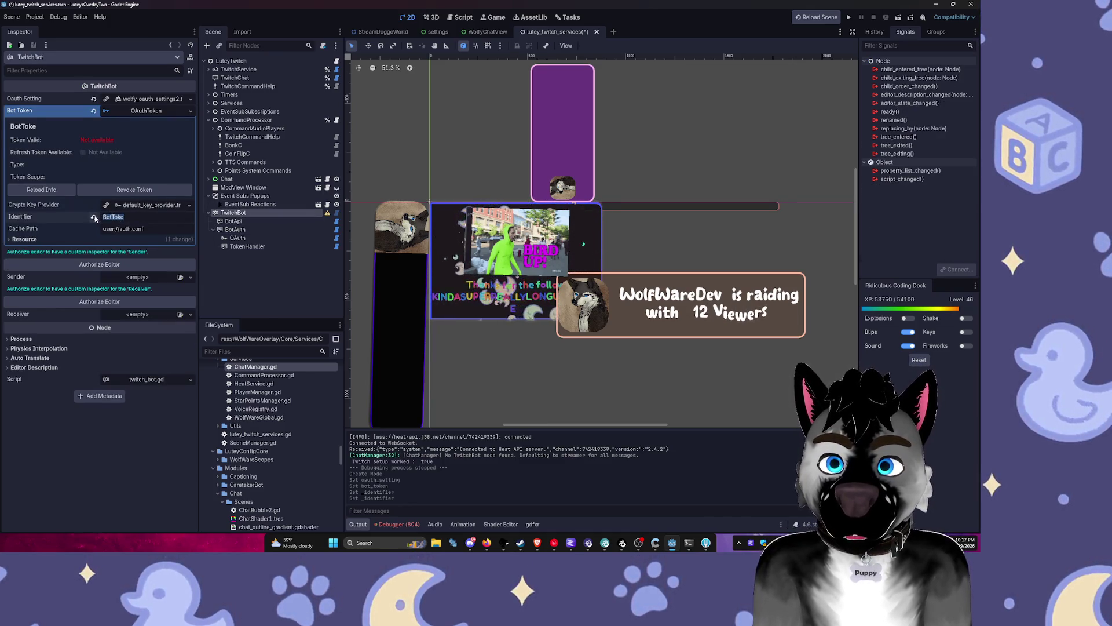
{"action": "left_click", "coordinate": [157, 214]}
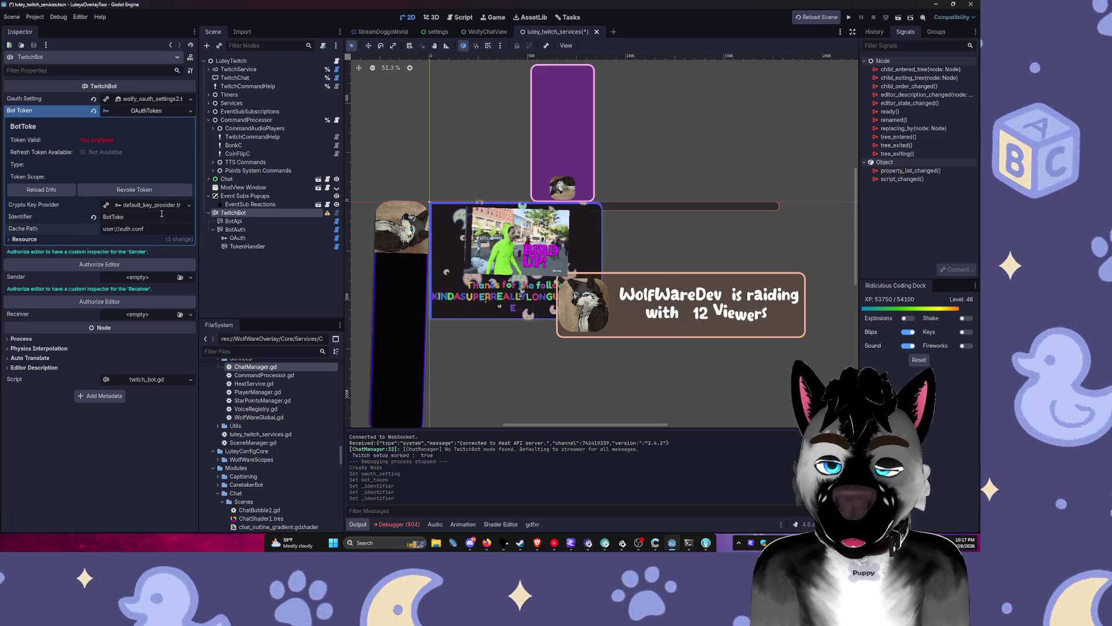
Step: Delete the TwitchBot node and create a fresh TwitchBot in its place
{"action": "left_click", "coordinate": [233, 212]}
{"action": "key", "text": "Delete"}
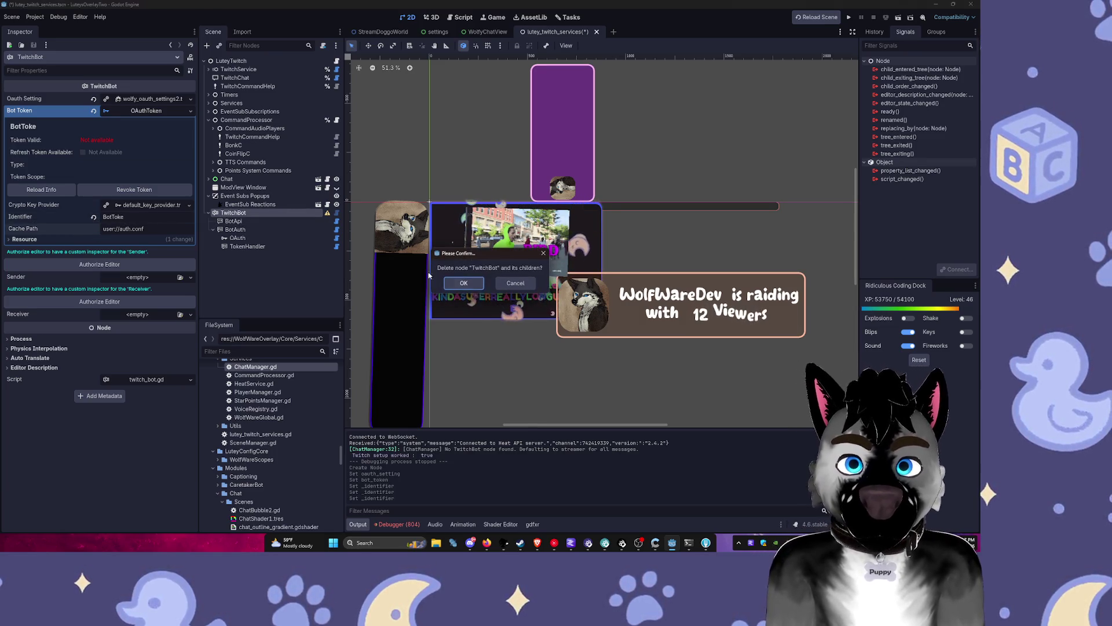
{"action": "key", "text": "Return"}
{"action": "key", "text": "ctrl+a"}
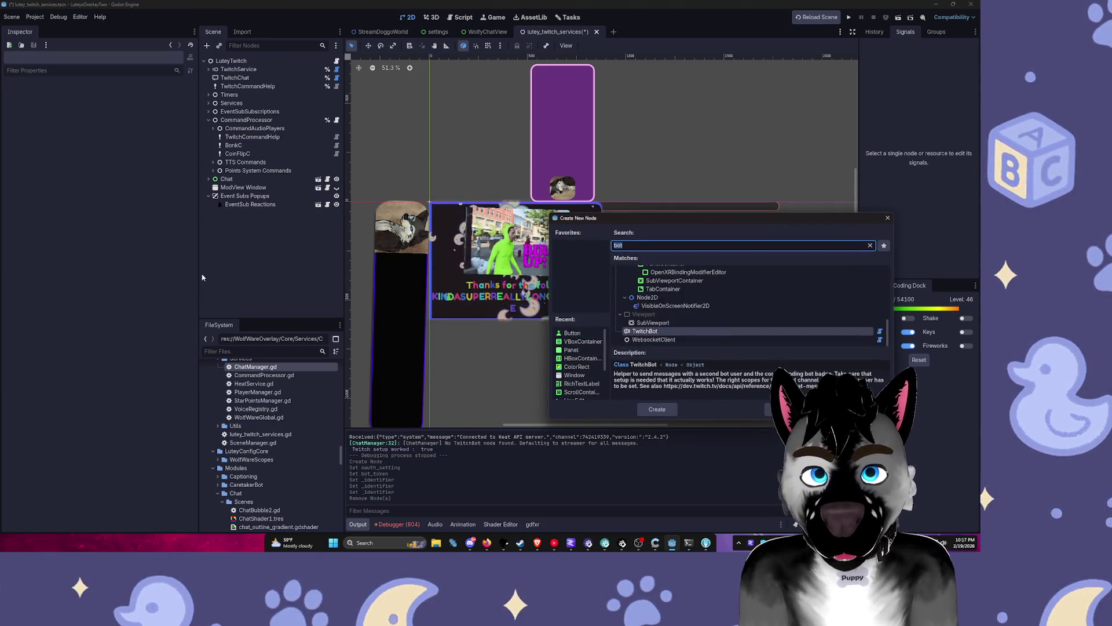
{"action": "key", "text": "Return"}
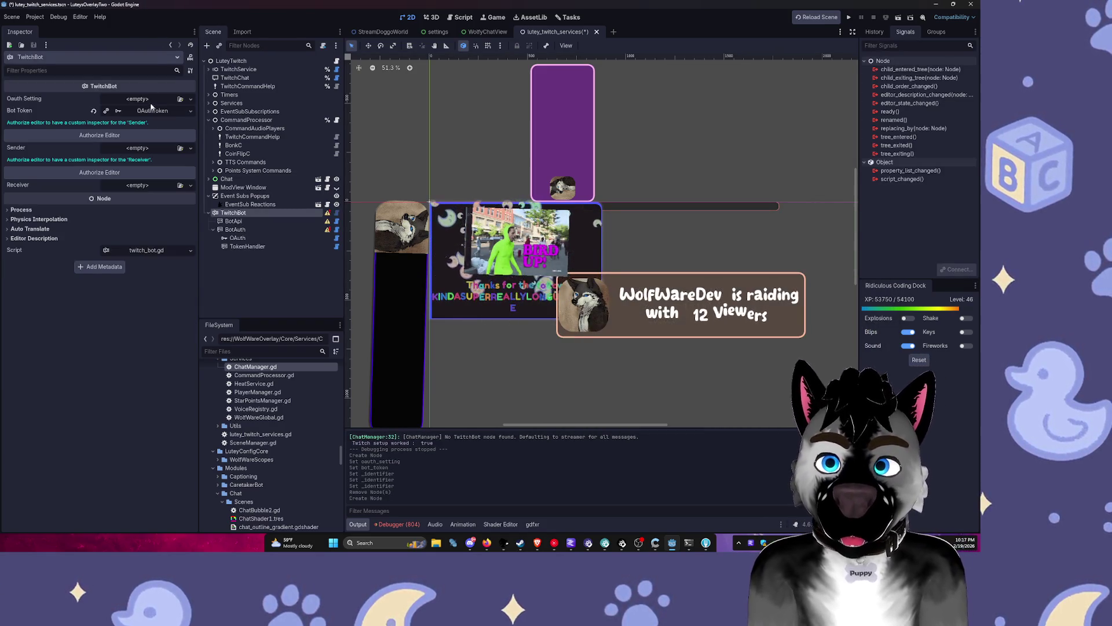
Step: Load wolfy_oauth_settings2.tres as Oauth Setting, expand Bot Token, and authorize the editor with Twitch
{"action": "left_click", "coordinate": [191, 99]}
{"action": "left_click", "coordinate": [174, 133]}
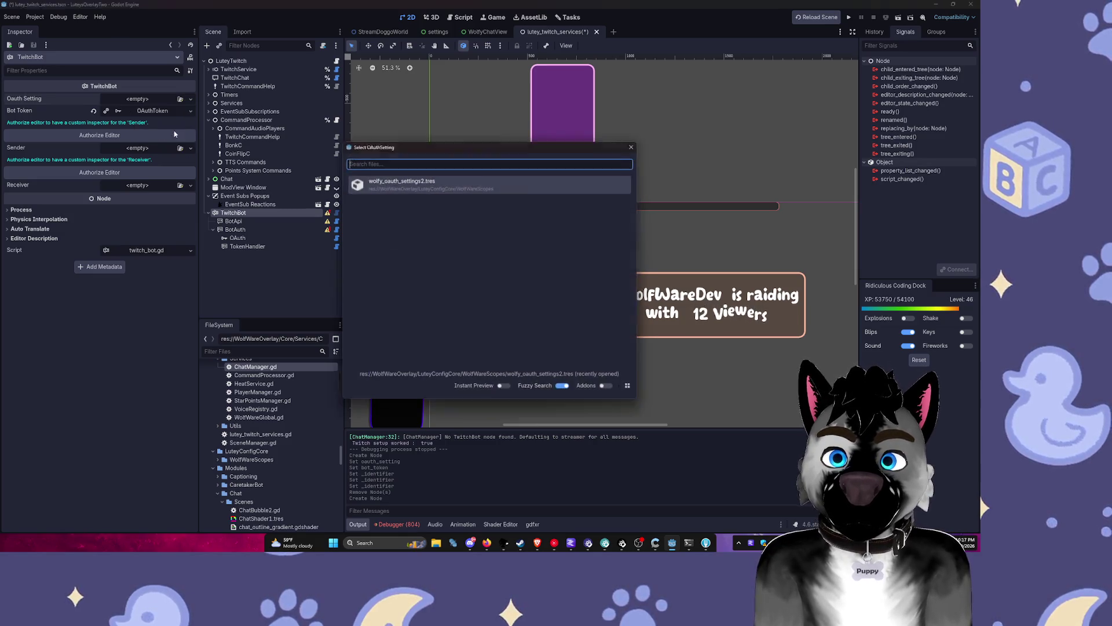
{"action": "key", "text": "Return"}
{"action": "left_click", "coordinate": [173, 112]}
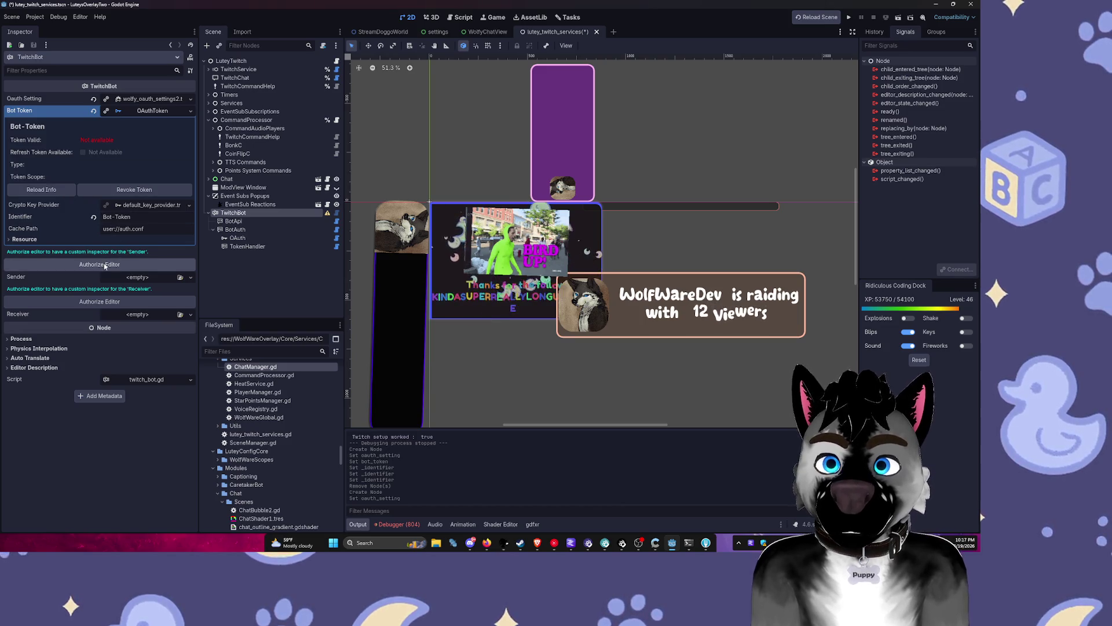
{"action": "left_click", "coordinate": [102, 304]}
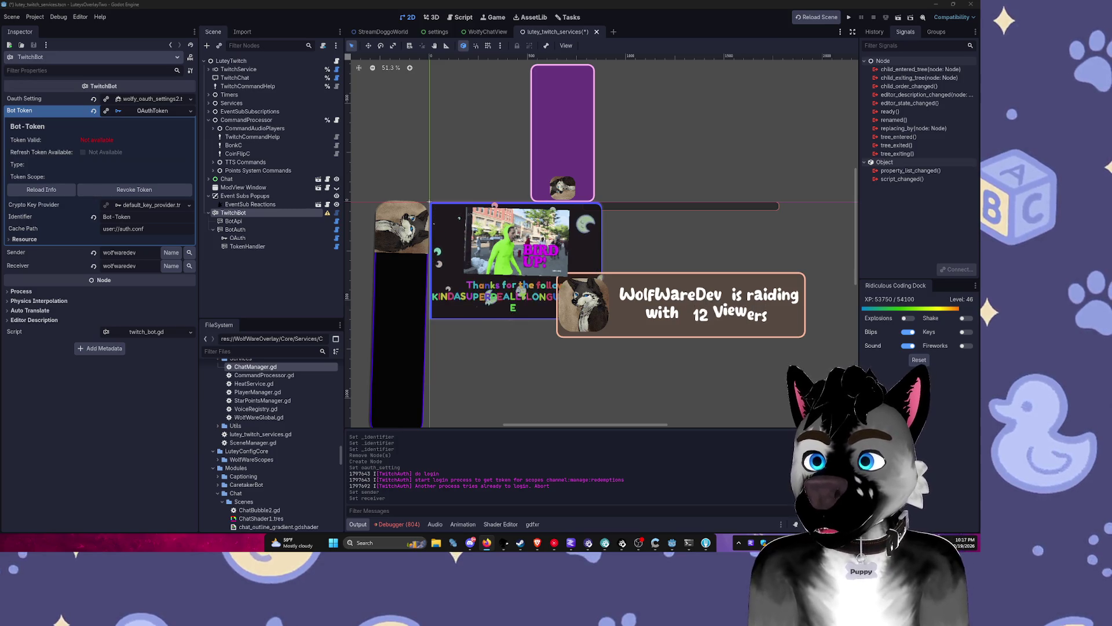
{"action": "left_click", "coordinate": [152, 250]}
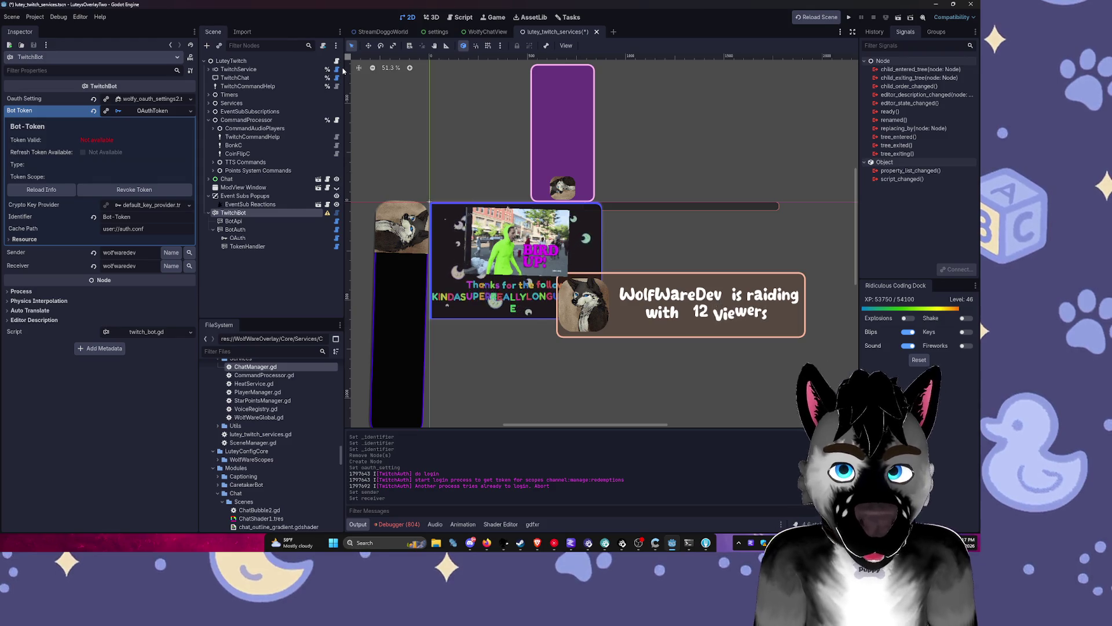
{"action": "key", "text": "super"}
Step: In Default apps, find Brave and set it as the default browser, then return to Godot
{"action": "type", "text": "defau"}
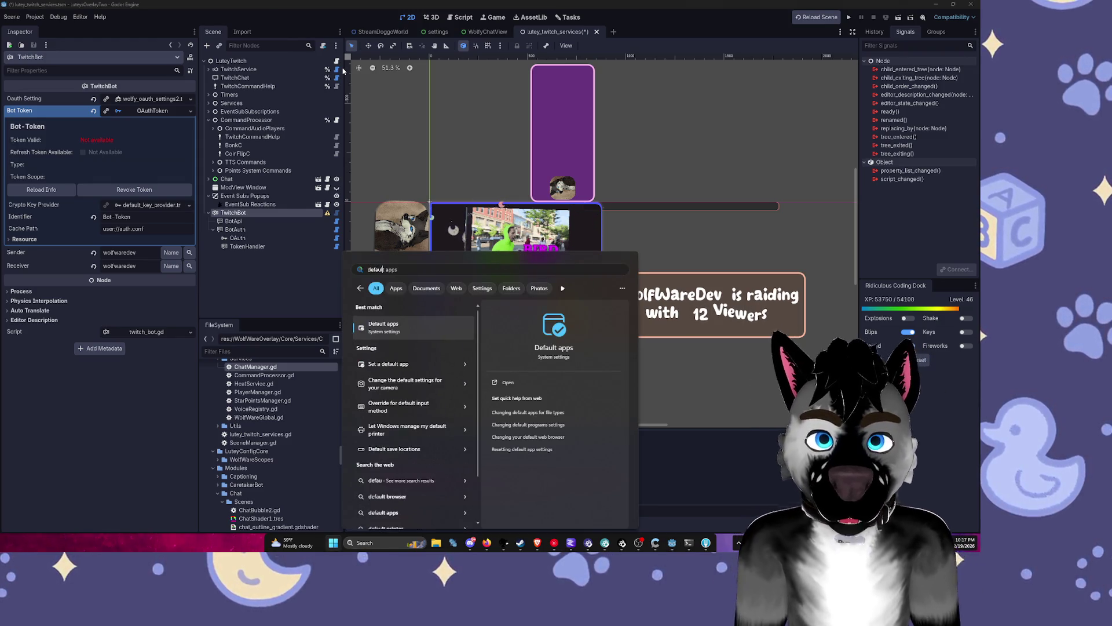
{"action": "key", "text": "Return"}
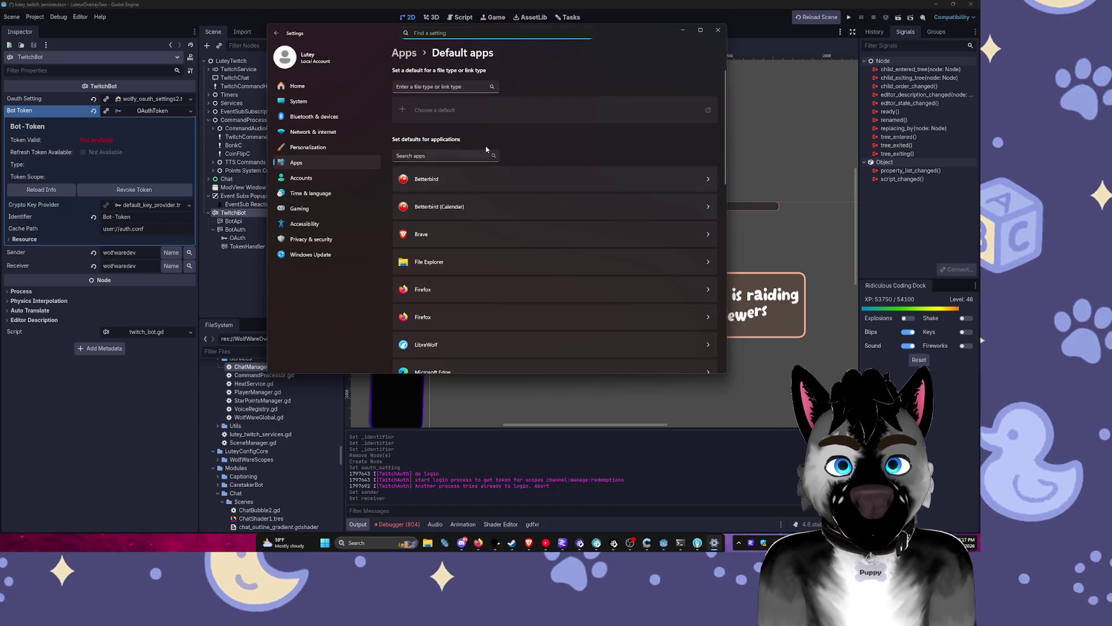
{"action": "left_click_drag", "start_coordinate": [634, 37], "coordinate": [455, 94]}
{"action": "left_click", "coordinate": [270, 142]}
{"action": "type", "text": "brav"}
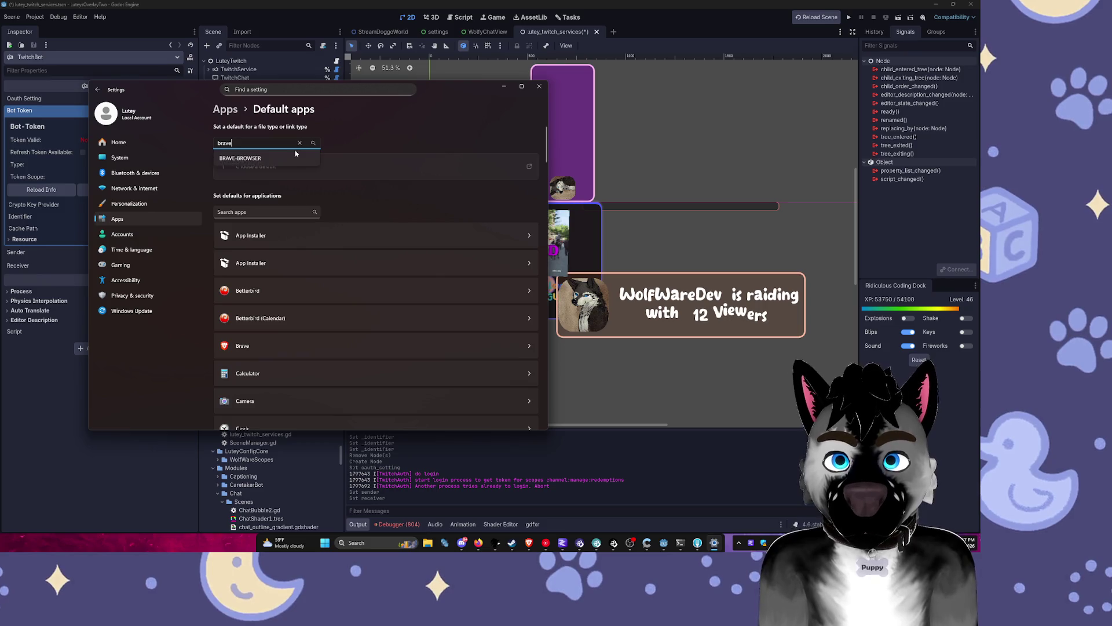
{"action": "type", "text": "e"}
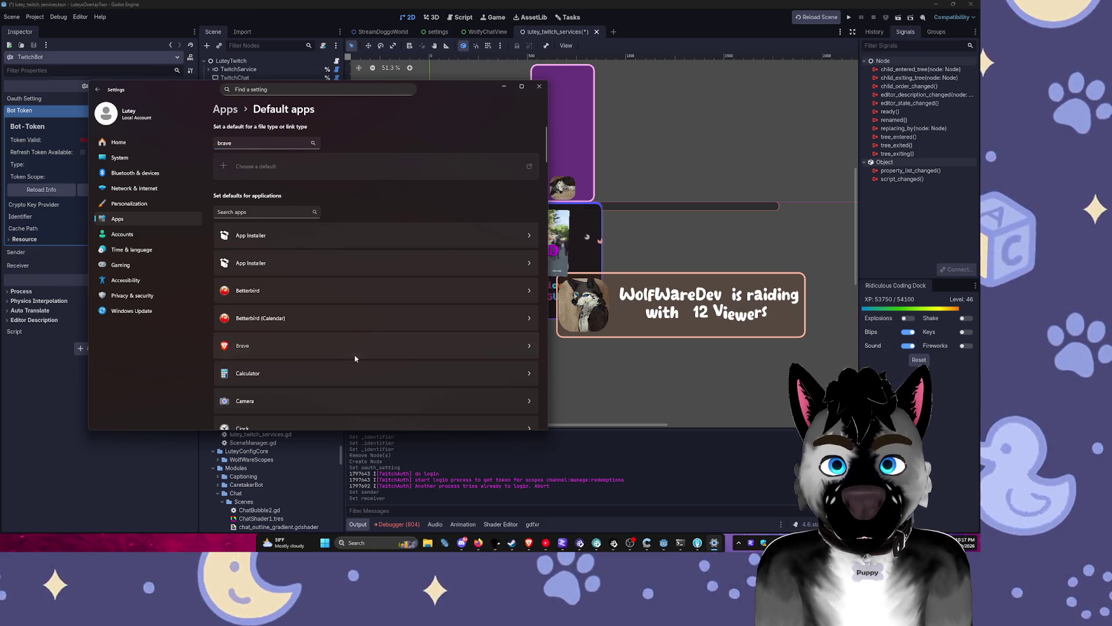
{"action": "left_click", "coordinate": [355, 347]}
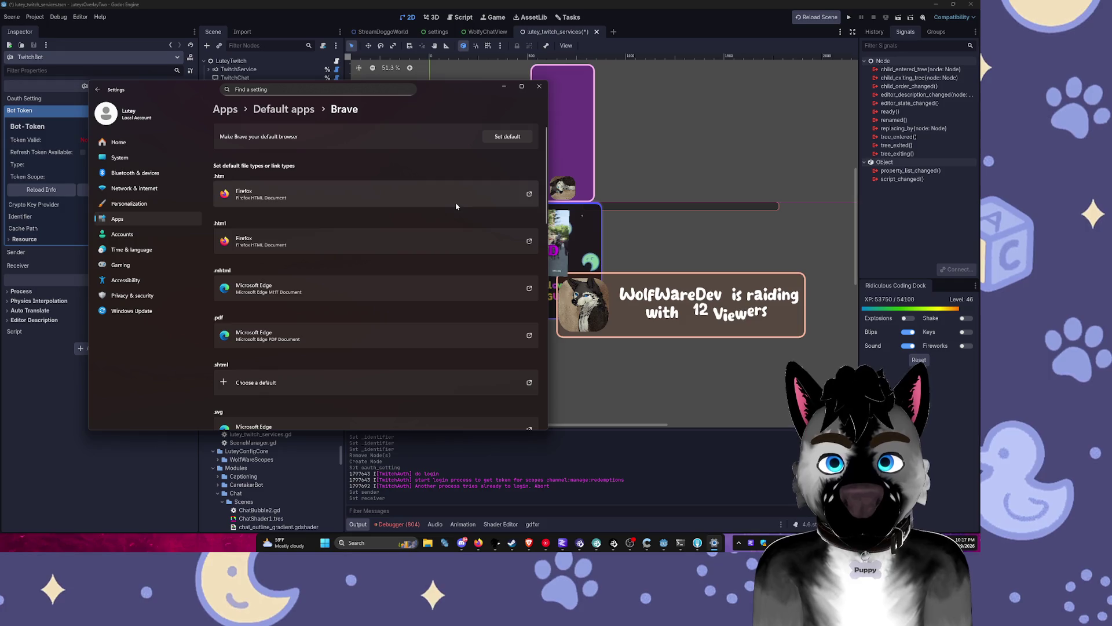
{"action": "left_click", "coordinate": [507, 136]}
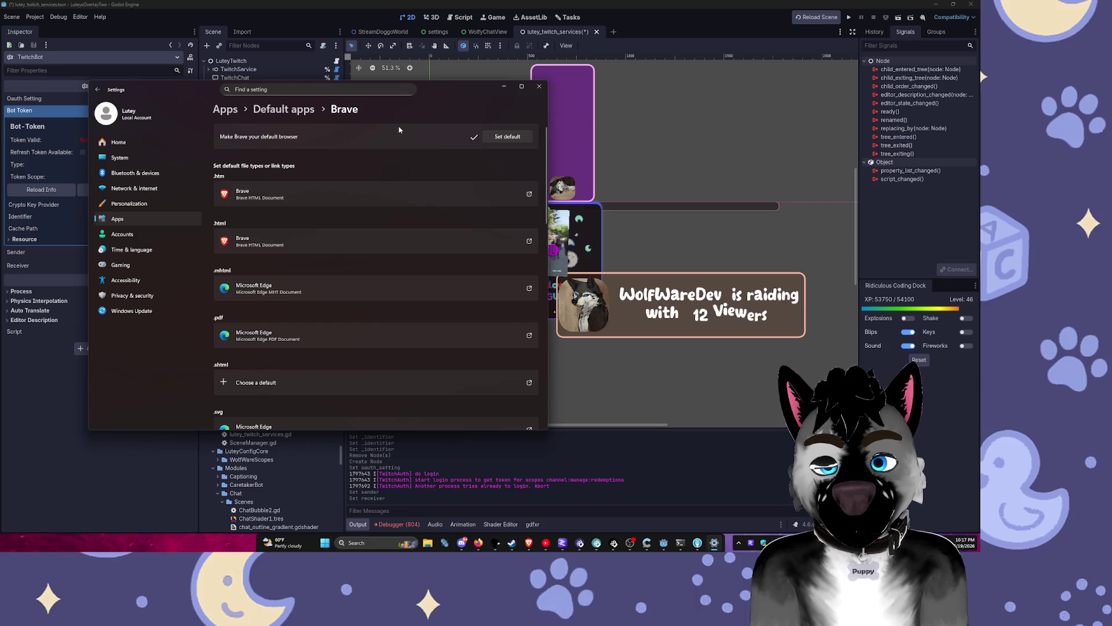
{"action": "left_click", "coordinate": [410, 4]}
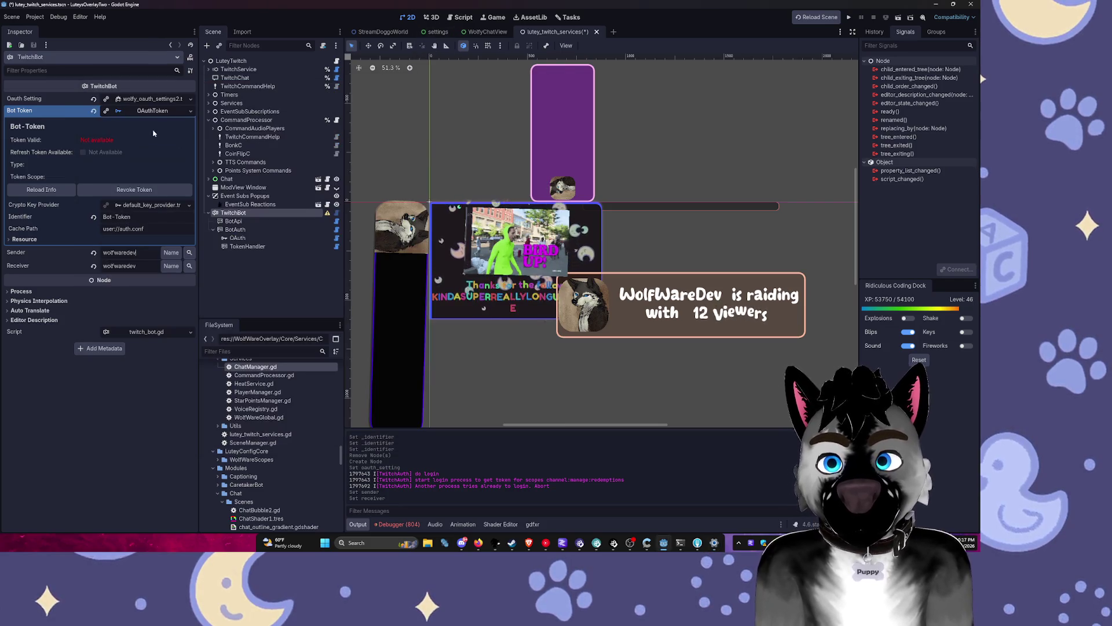
Step: Revoke the TwitchBot's stored bot token and confirm the revocation
{"action": "left_click", "coordinate": [114, 192]}
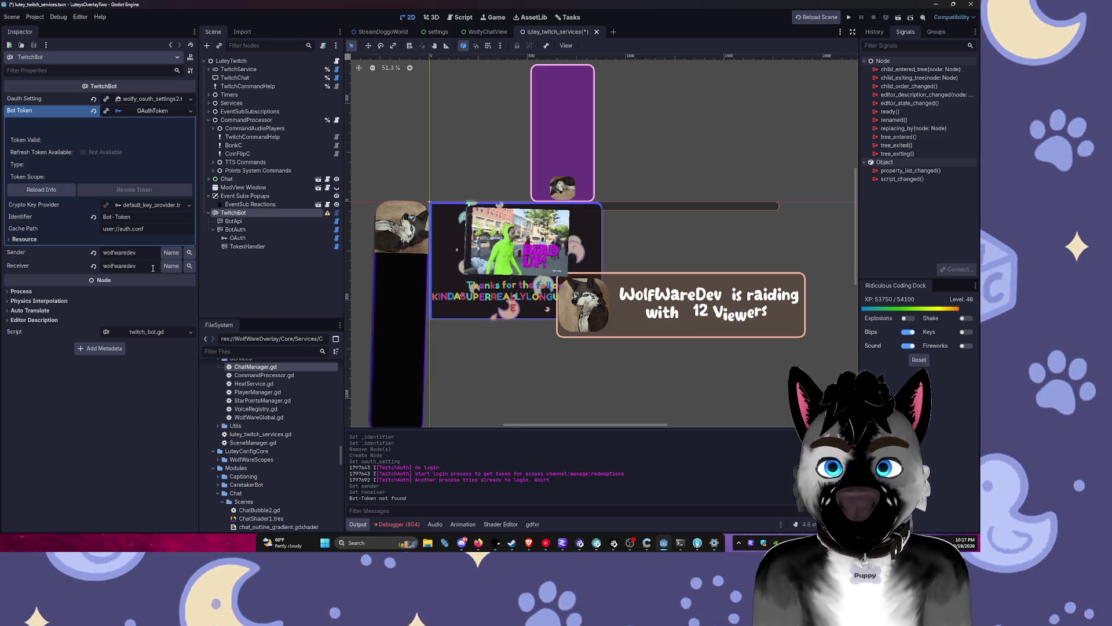
{"action": "left_click", "coordinate": [243, 213]}
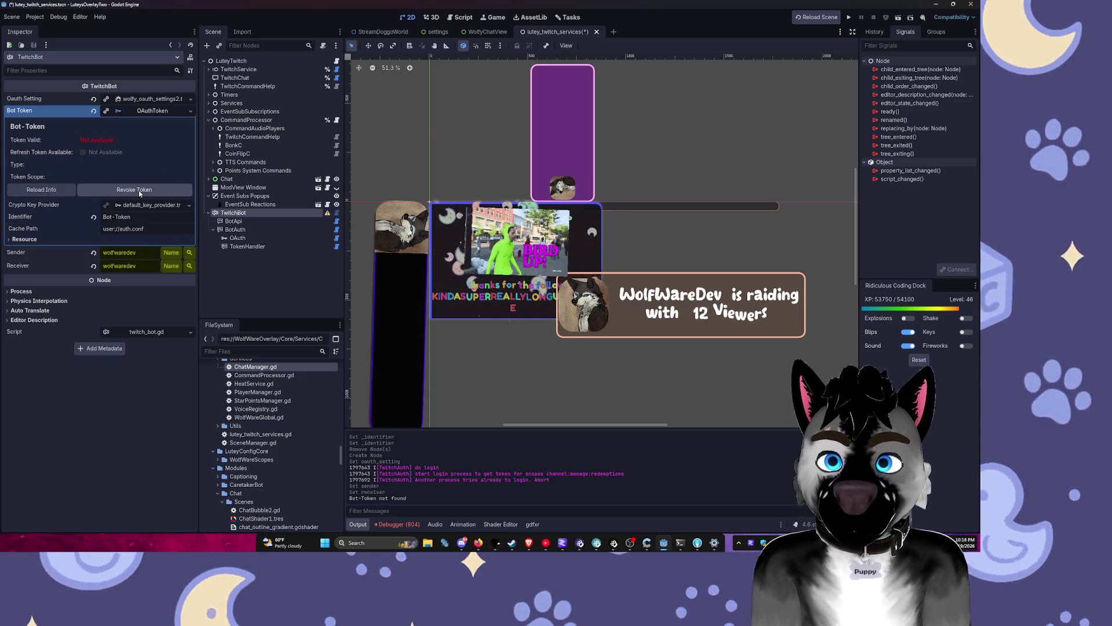
{"action": "key", "text": "Return"}
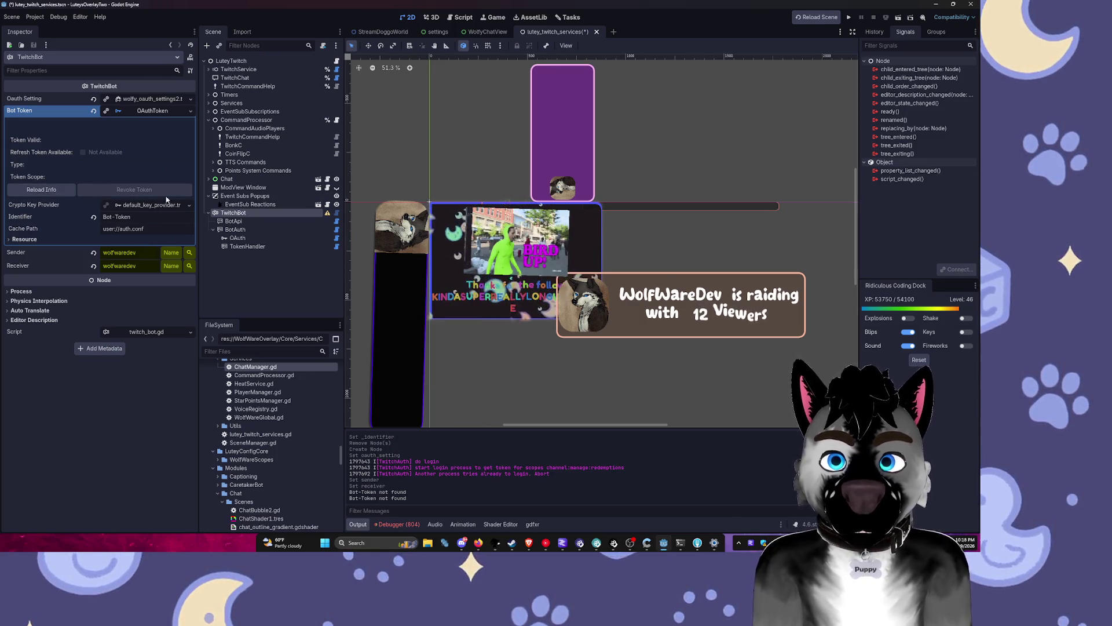
{"action": "left_click", "coordinate": [249, 215]}
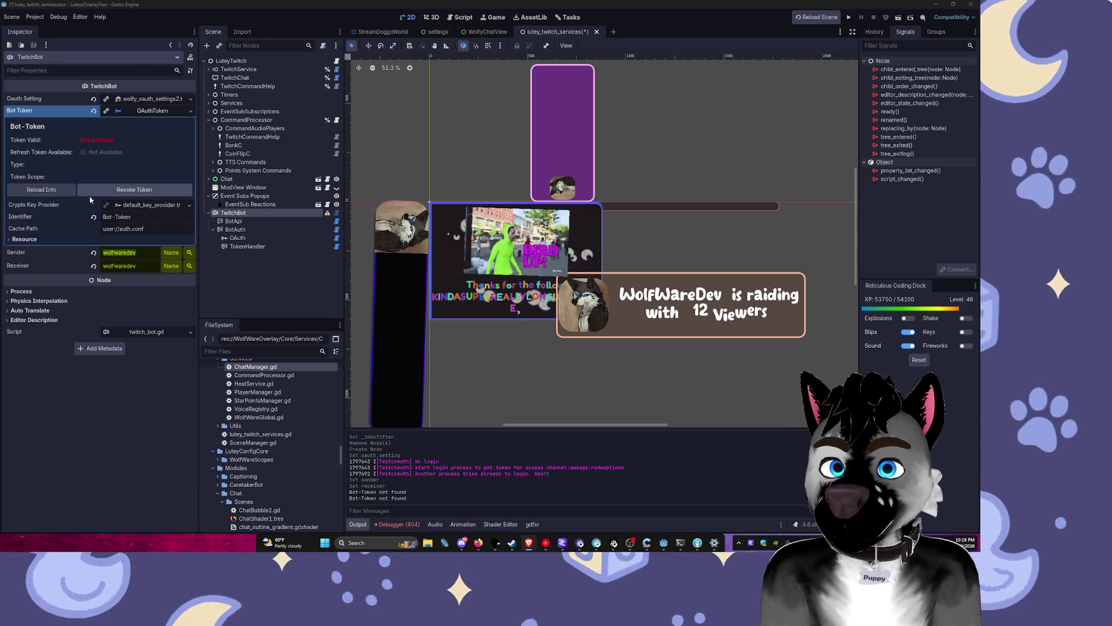
Step: Change the Sender field to the bot account's name and check the OAuth settings
{"action": "left_click", "coordinate": [145, 251]}
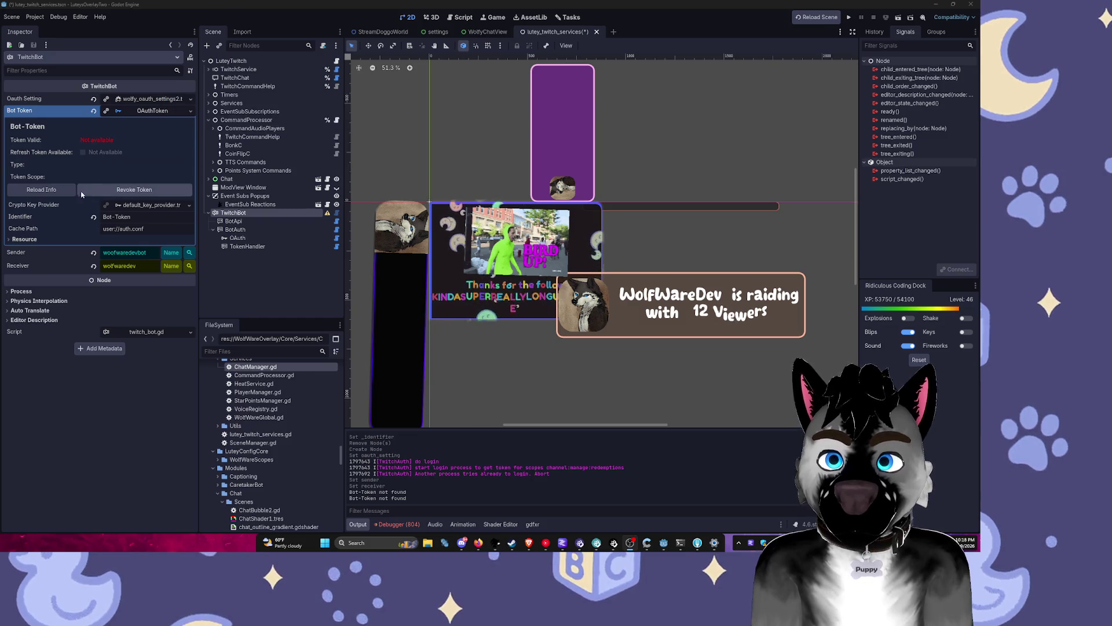
{"action": "left_click", "coordinate": [175, 99]}
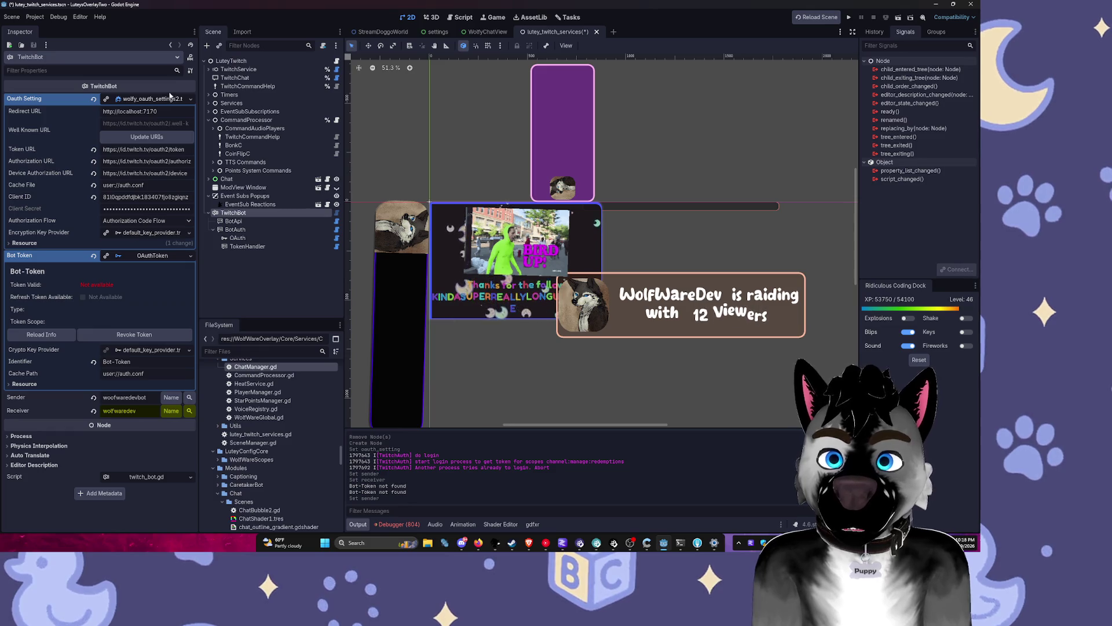
{"action": "left_click", "coordinate": [157, 103]}
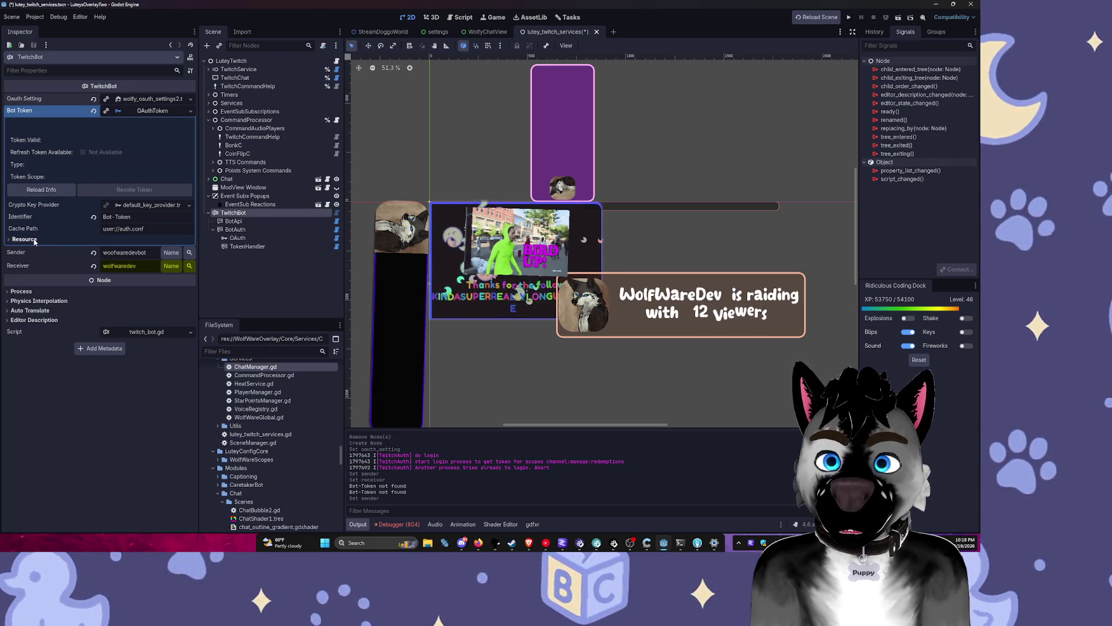
Step: Turn on Force Verify for BotAuth and check its scopes and token details
{"action": "left_click", "coordinate": [233, 220]}
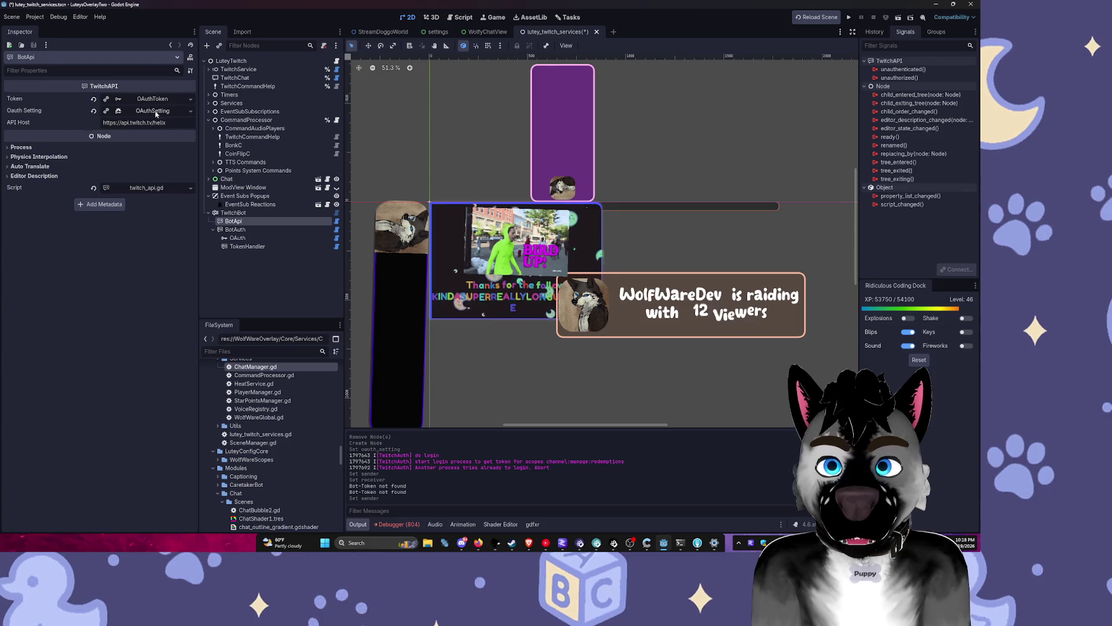
{"action": "left_click", "coordinate": [235, 229]}
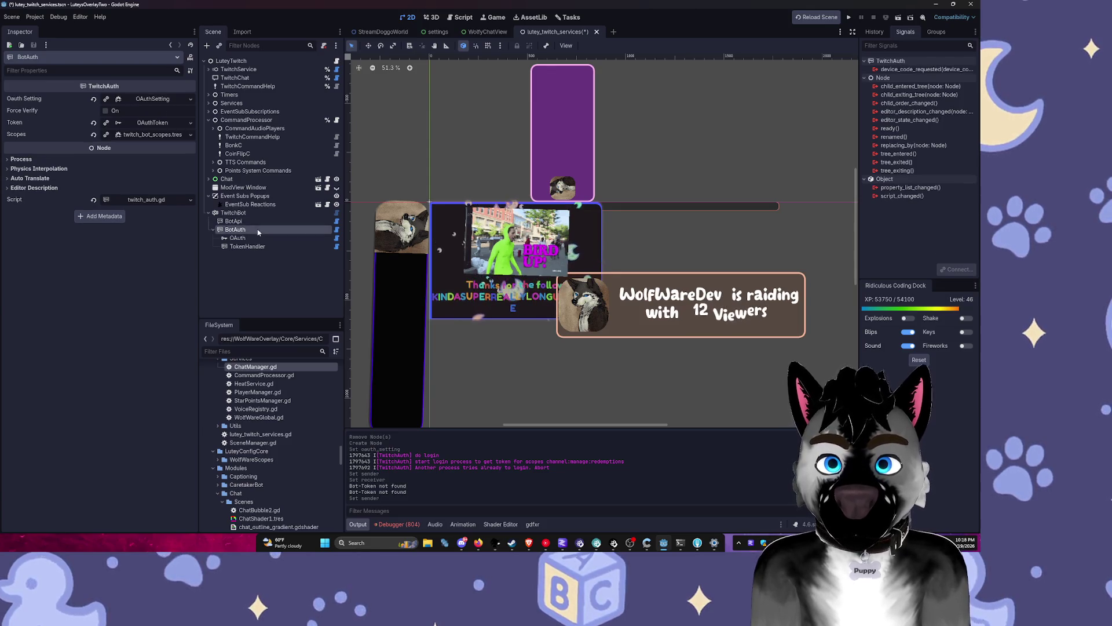
{"action": "left_click", "coordinate": [110, 112]}
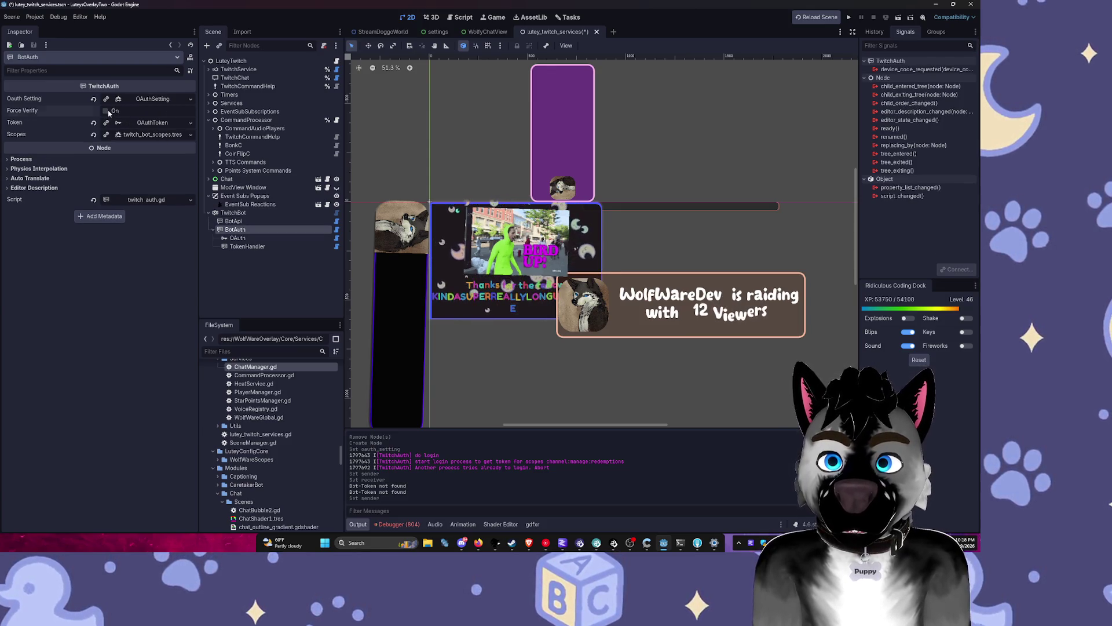
{"action": "left_click", "coordinate": [153, 135]}
{"action": "left_click", "coordinate": [155, 137]}
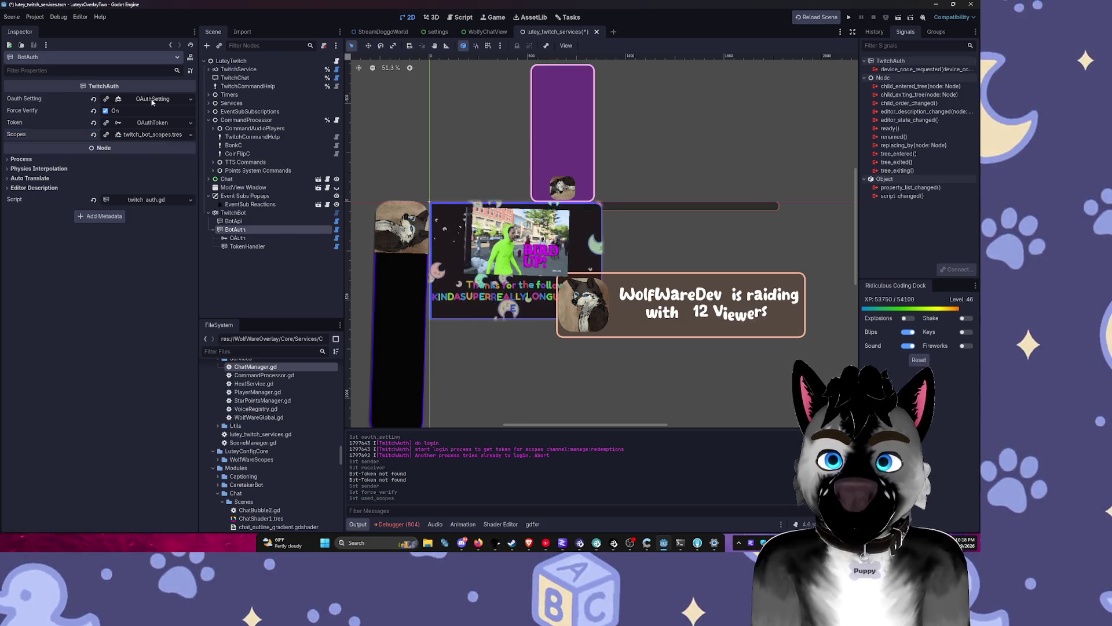
{"action": "left_click", "coordinate": [149, 123]}
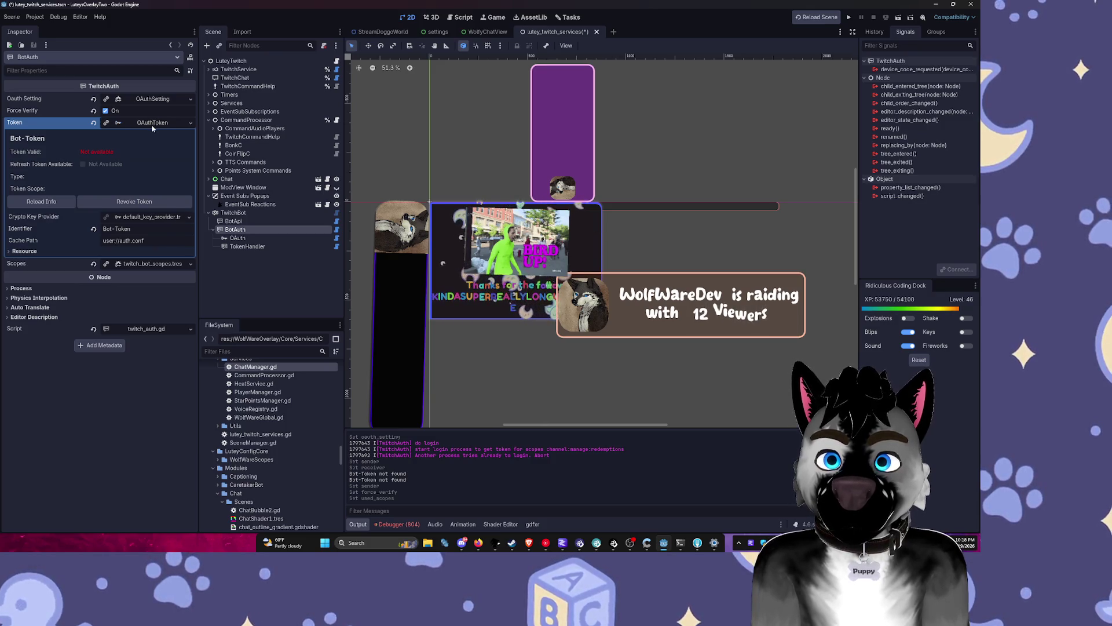
Step: Review the TwitchBot, BotAuth, OAuth and TokenHandler nodes, then run the project
{"action": "left_click", "coordinate": [233, 212]}
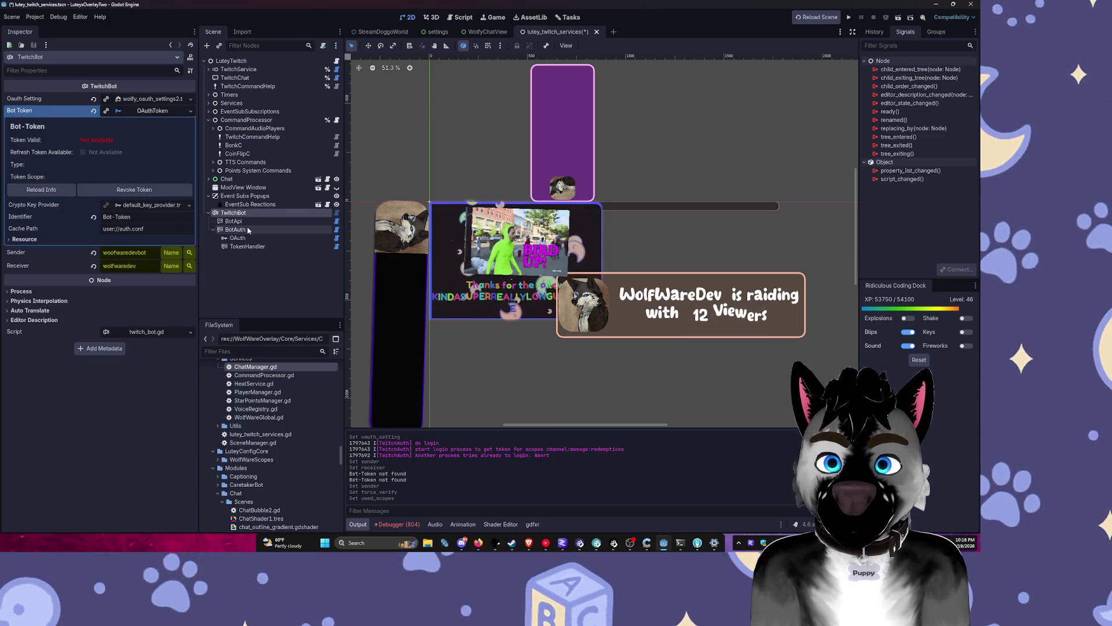
{"action": "left_click", "coordinate": [248, 230]}
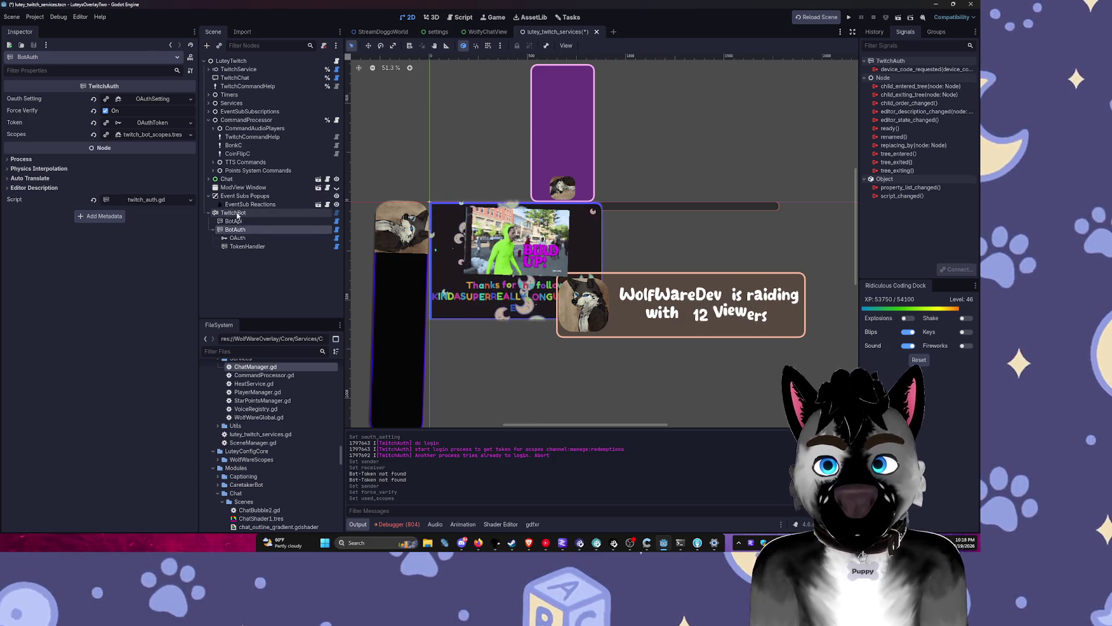
{"action": "left_click", "coordinate": [247, 239]}
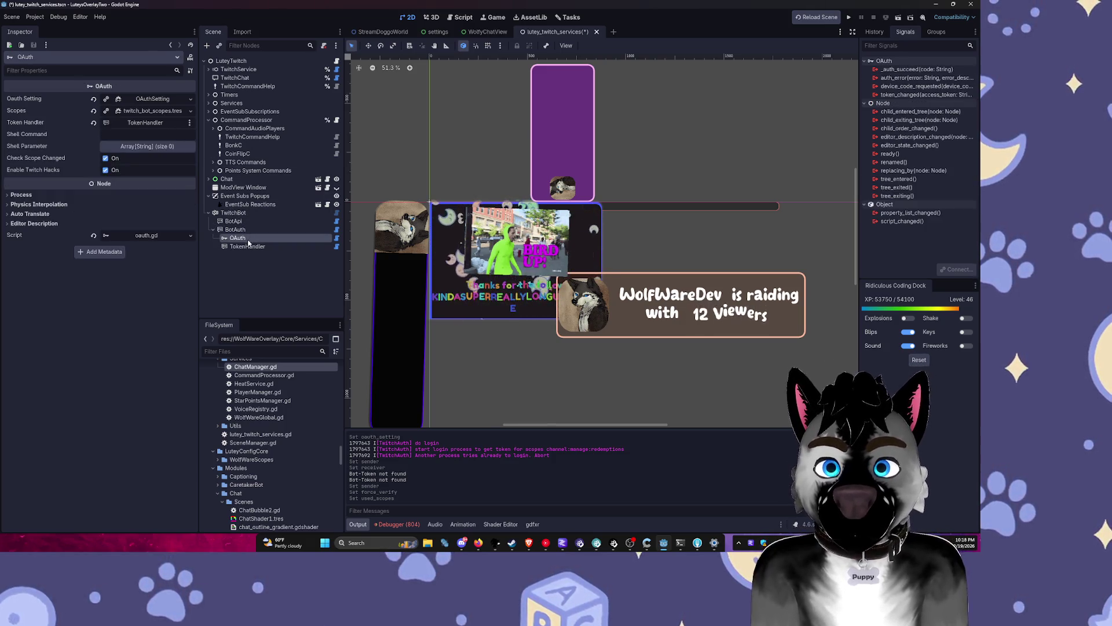
{"action": "left_click", "coordinate": [250, 260]}
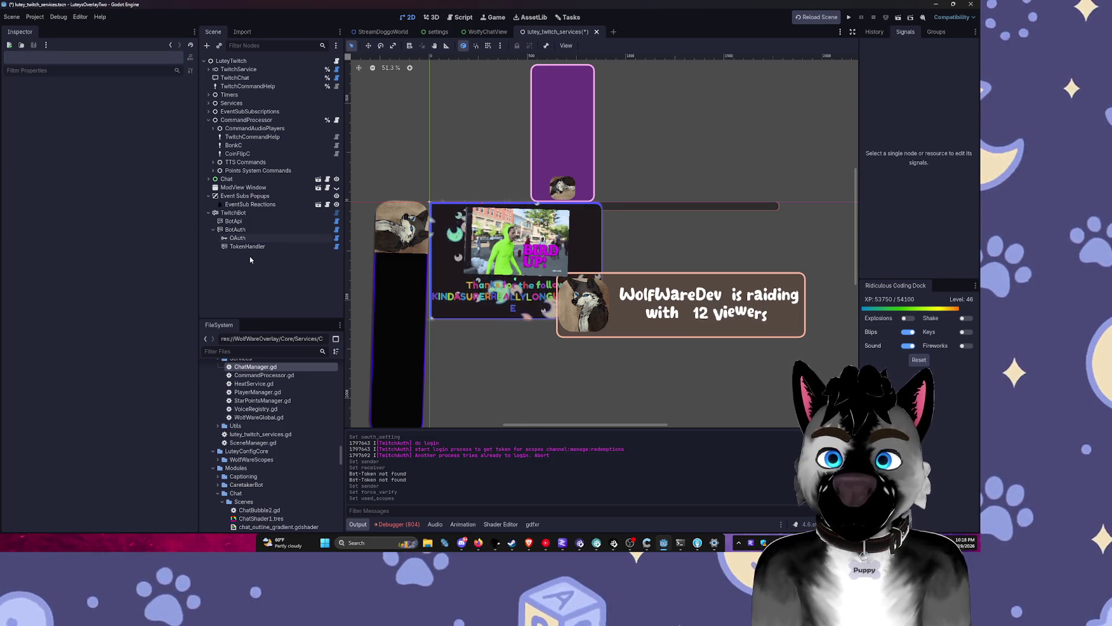
{"action": "left_click", "coordinate": [249, 246]}
{"action": "left_click", "coordinate": [238, 214]}
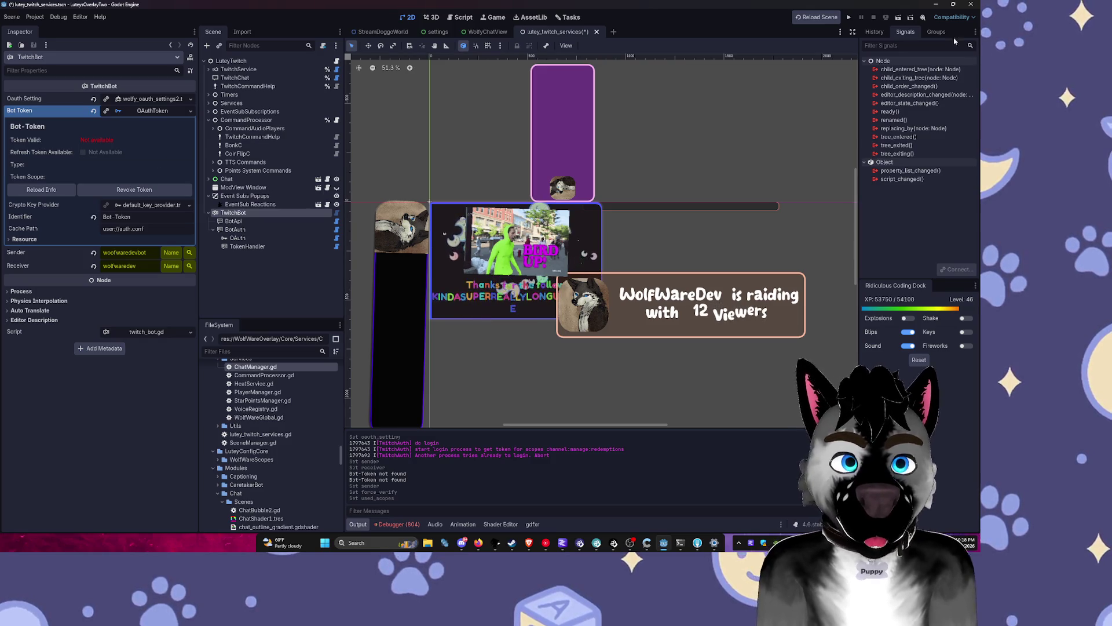
{"action": "left_click", "coordinate": [850, 18]}
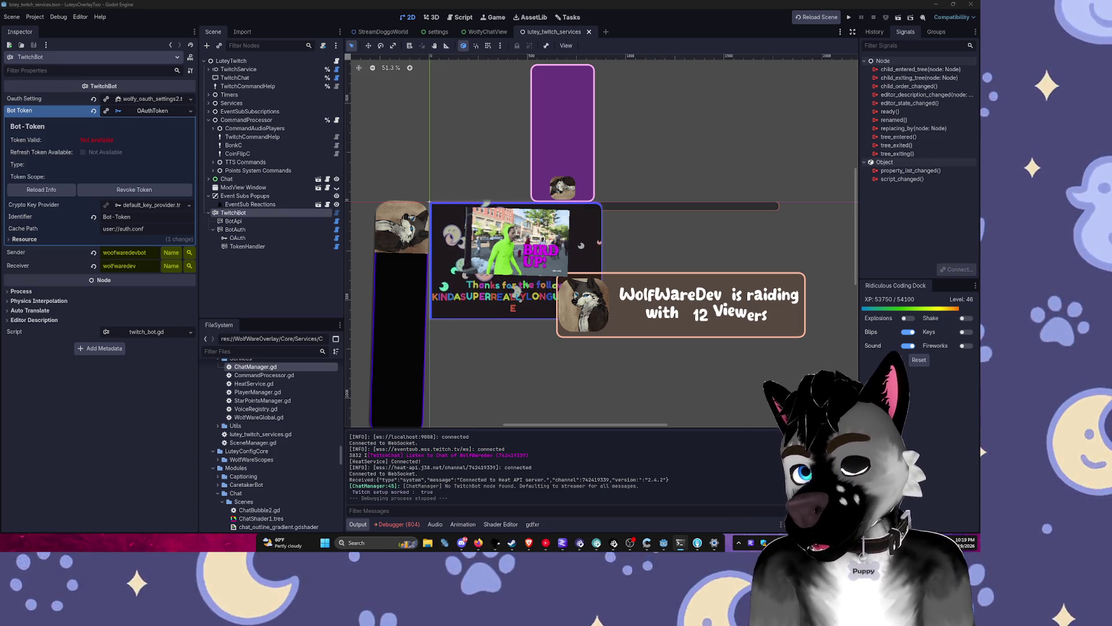
Step: Launch the overlay project to test it, then return to TwitchBot's properties
{"action": "left_click", "coordinate": [649, 328]}
{"action": "left_click", "coordinate": [664, 543]}
{"action": "left_click", "coordinate": [664, 543]}
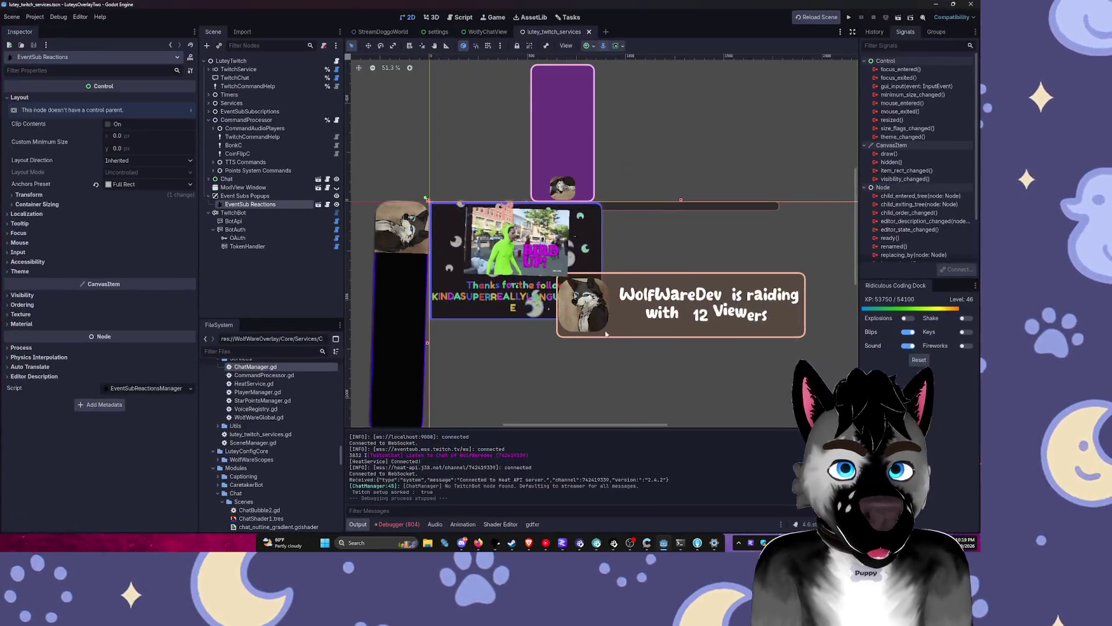
{"action": "left_click", "coordinate": [849, 17]}
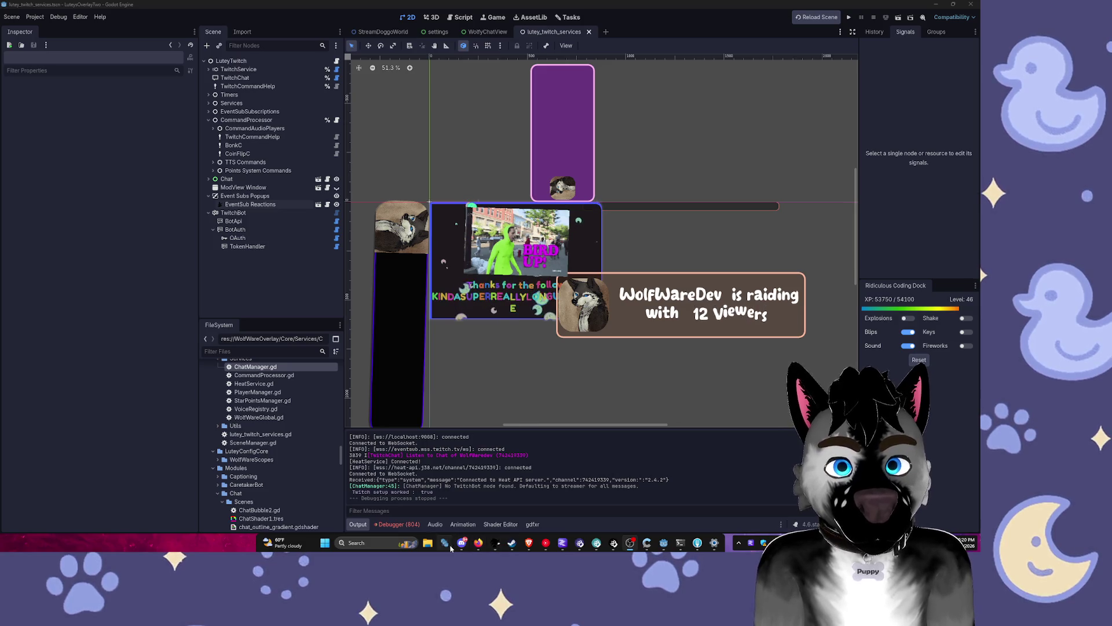
{"action": "mouse_move", "coordinate": [499, 543]}
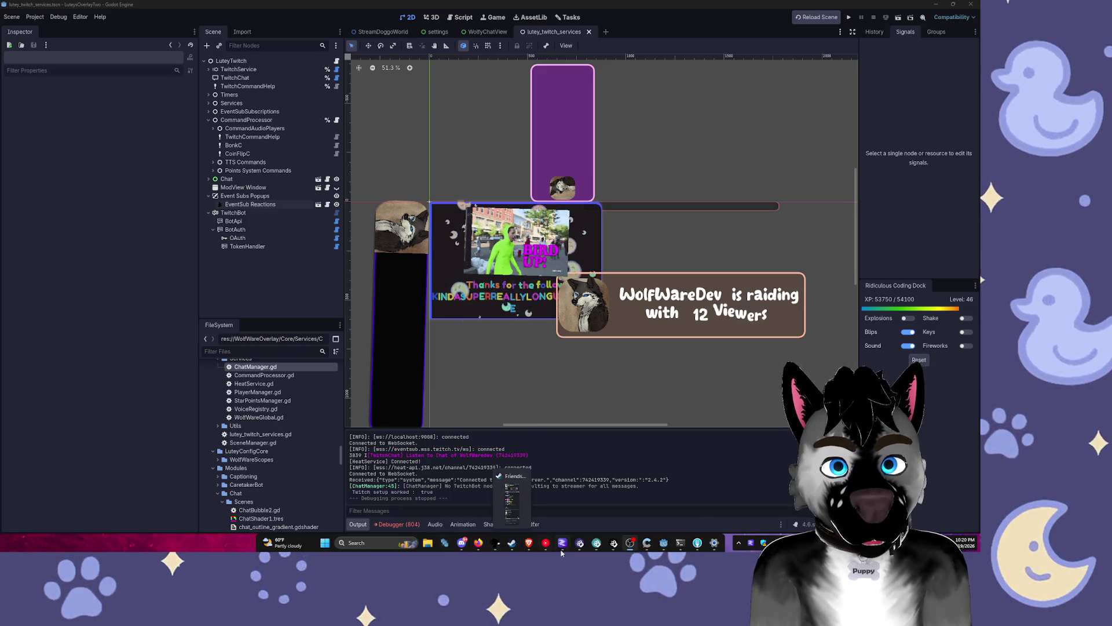
{"action": "mouse_move", "coordinate": [673, 544]}
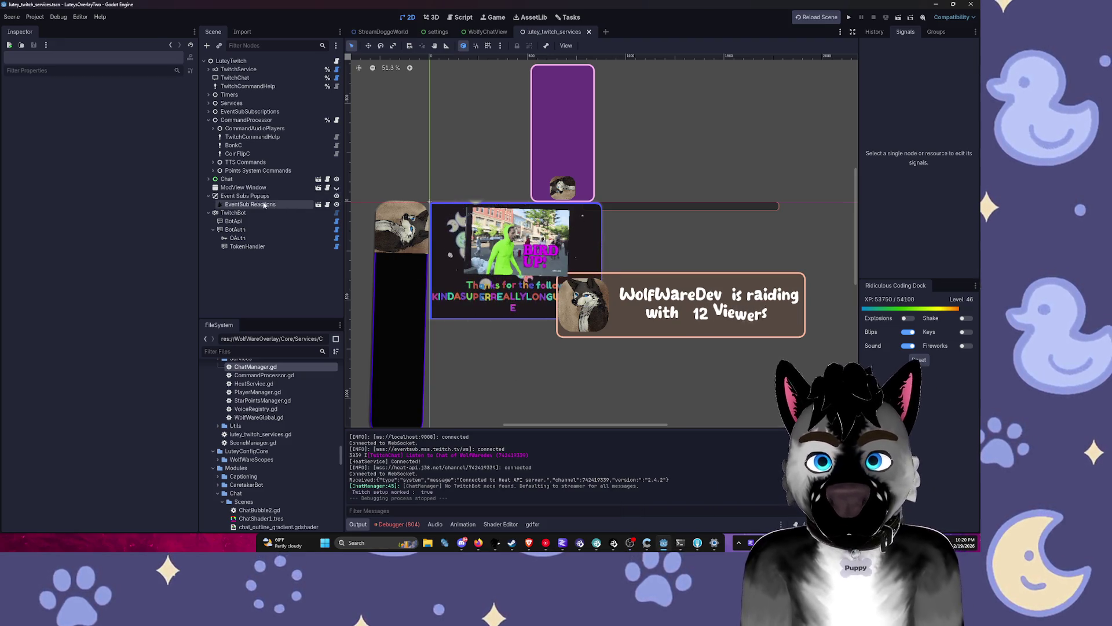
{"action": "left_click", "coordinate": [233, 213]}
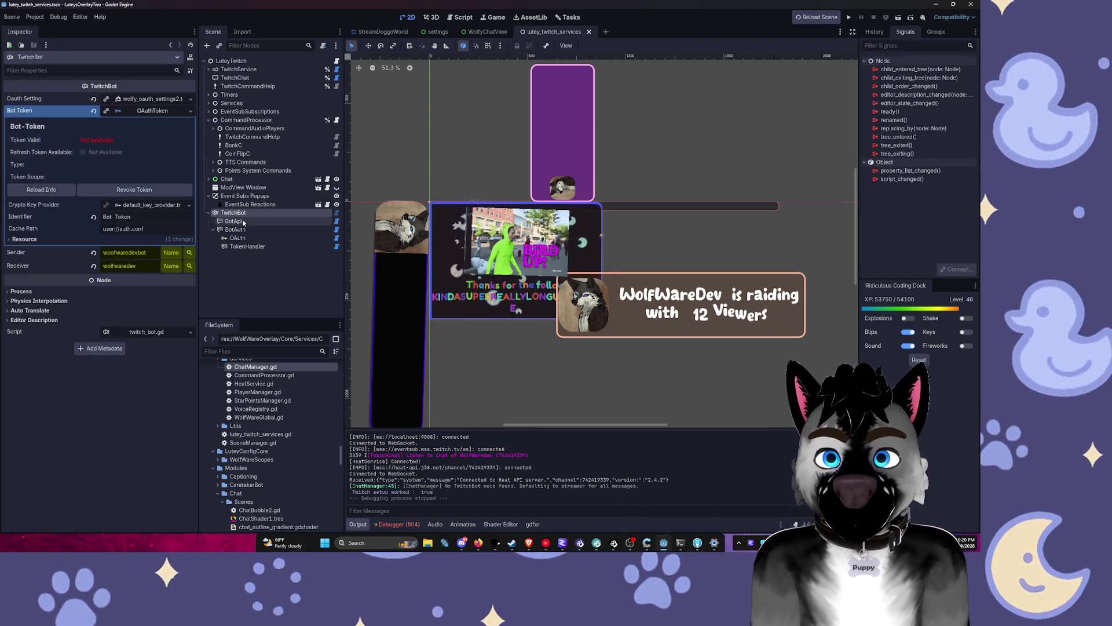
Step: Move TwitchBot to the top of the Scene tree under LuteyTwitch
{"action": "left_click", "coordinate": [147, 99]}
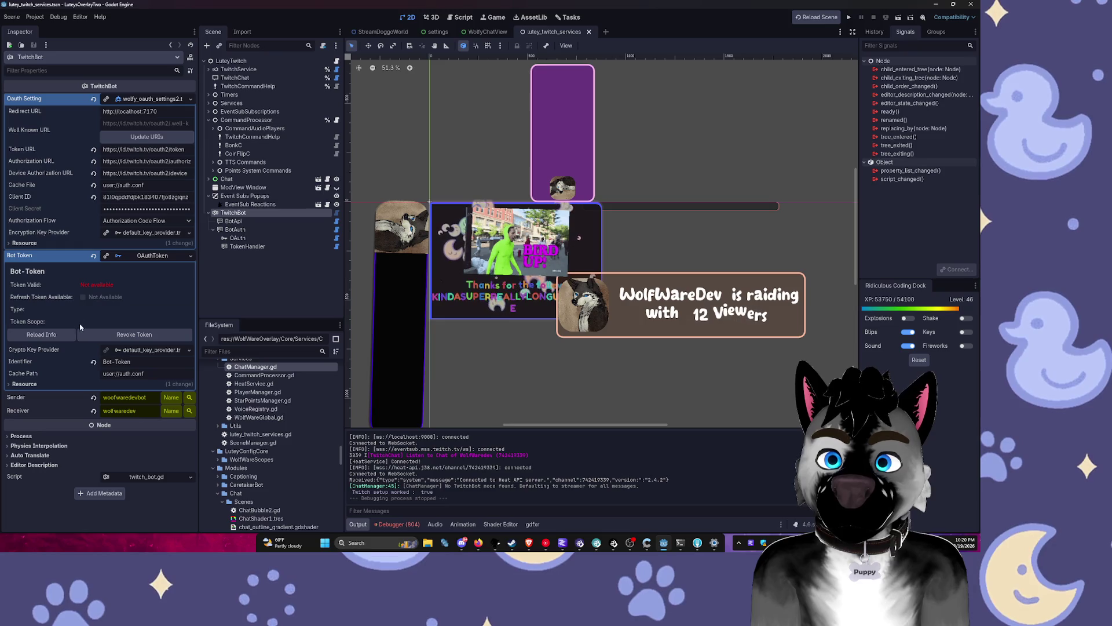
{"action": "left_click", "coordinate": [242, 229]}
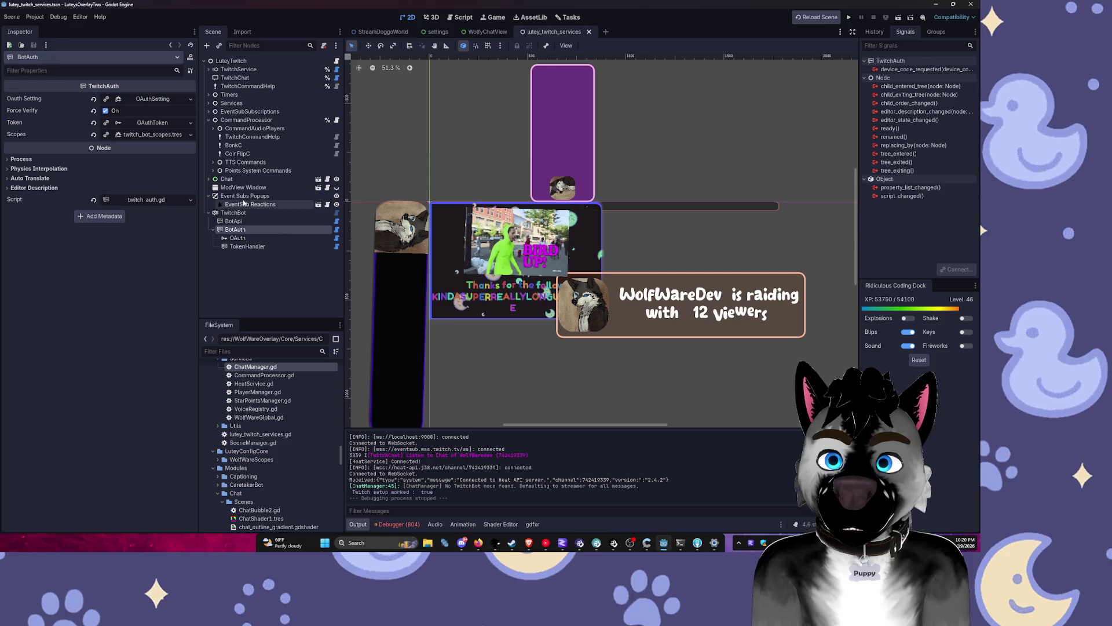
{"action": "left_click", "coordinate": [208, 213]}
{"action": "left_click_drag", "start_coordinate": [210, 213], "coordinate": [232, 68]}
Step: Select TwitchService and validate that its scopes are sufficient for EventSub
{"action": "left_click", "coordinate": [209, 77]}
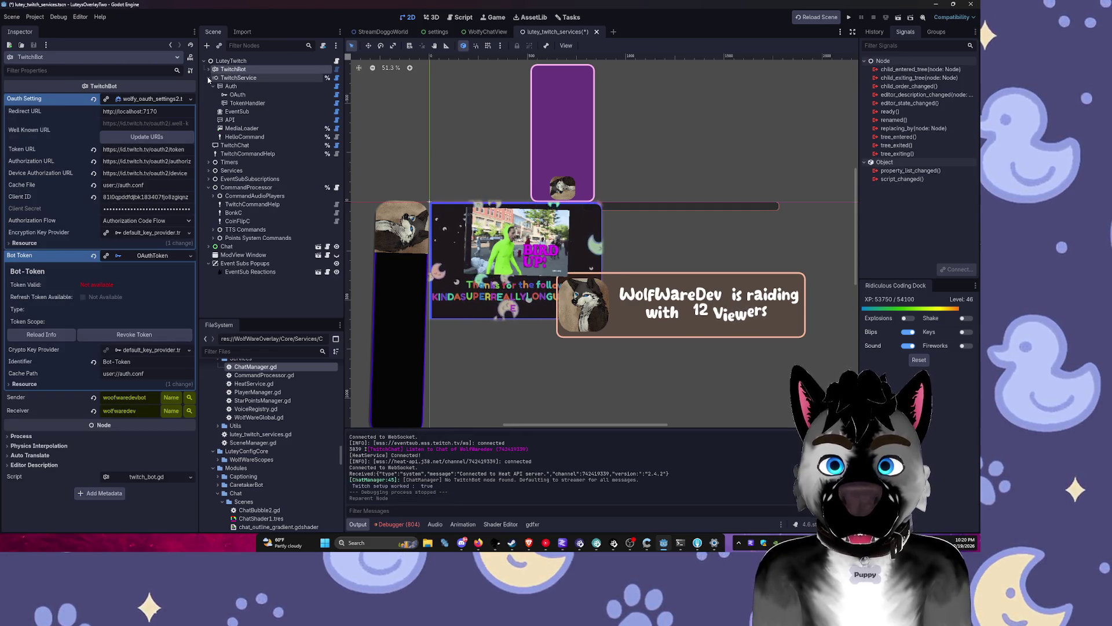
{"action": "left_click", "coordinate": [213, 86]}
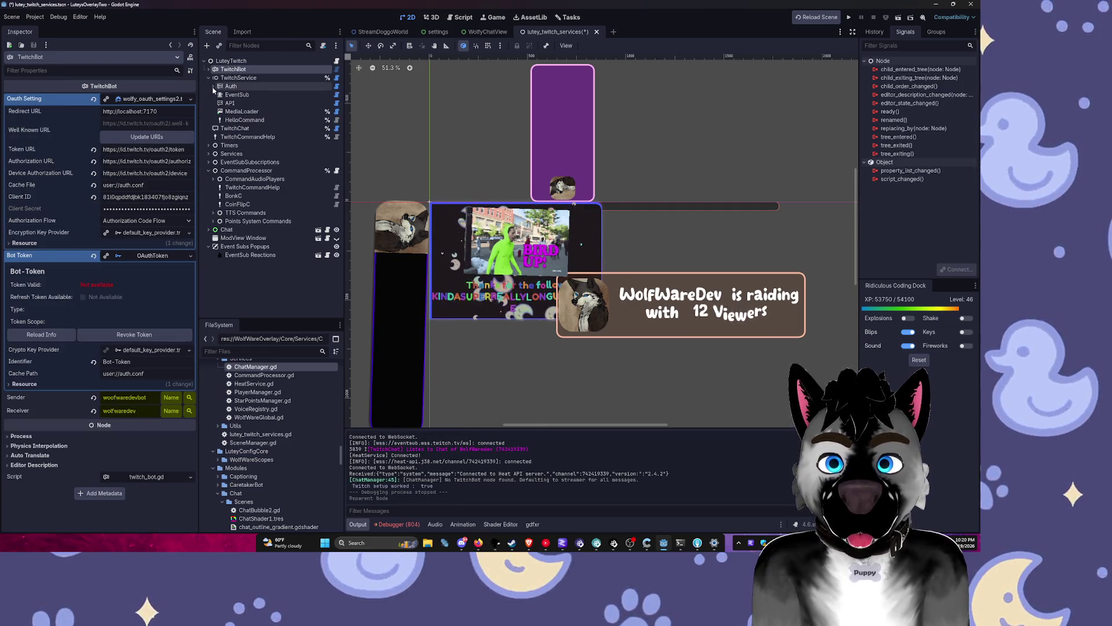
{"action": "left_click", "coordinate": [209, 77]}
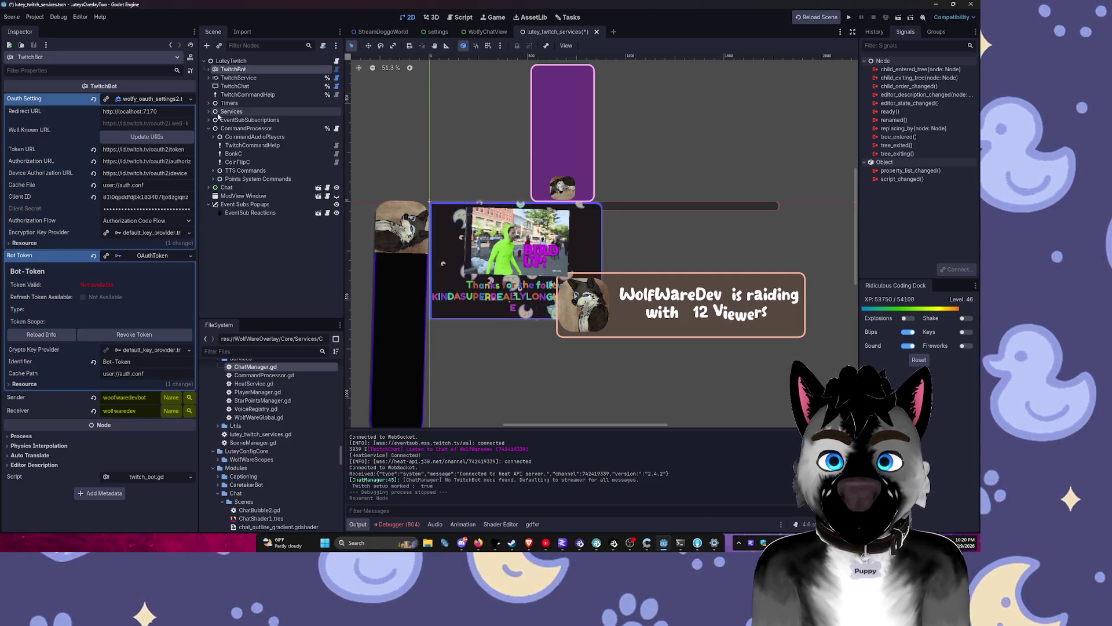
{"action": "left_click", "coordinate": [235, 86]}
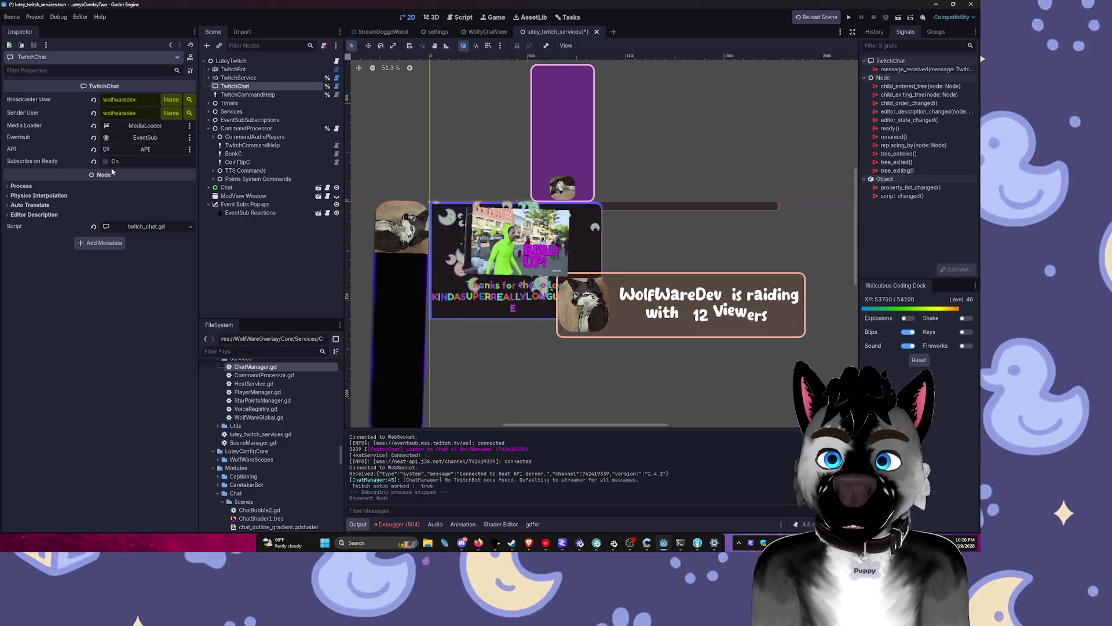
{"action": "left_click", "coordinate": [232, 97]}
{"action": "left_click", "coordinate": [234, 86]}
{"action": "left_click", "coordinate": [237, 80]}
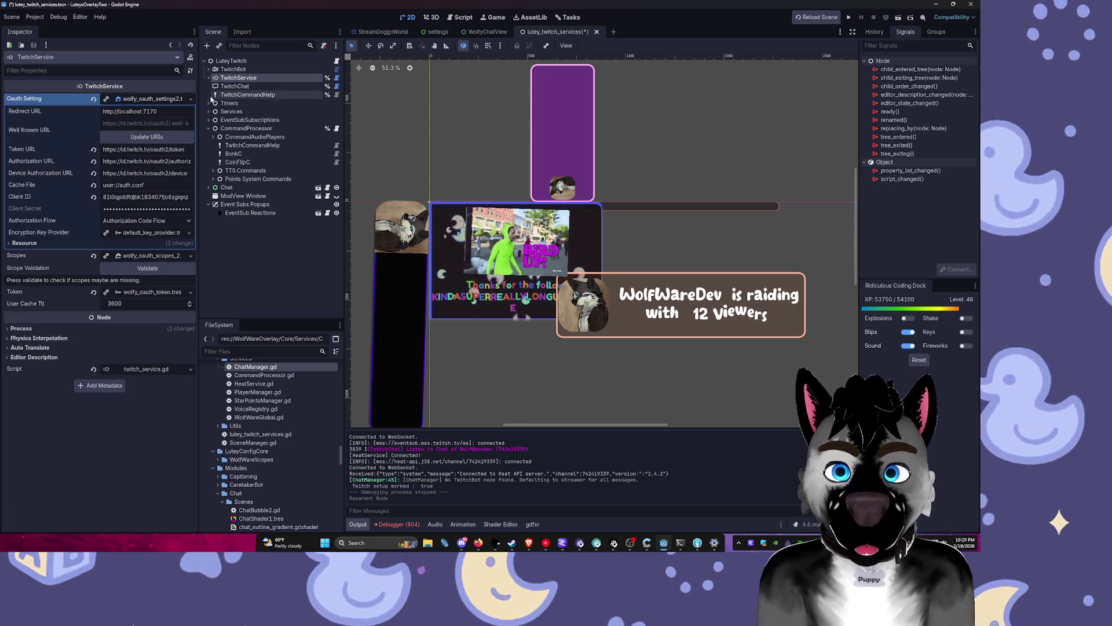
{"action": "left_click", "coordinate": [150, 268]}
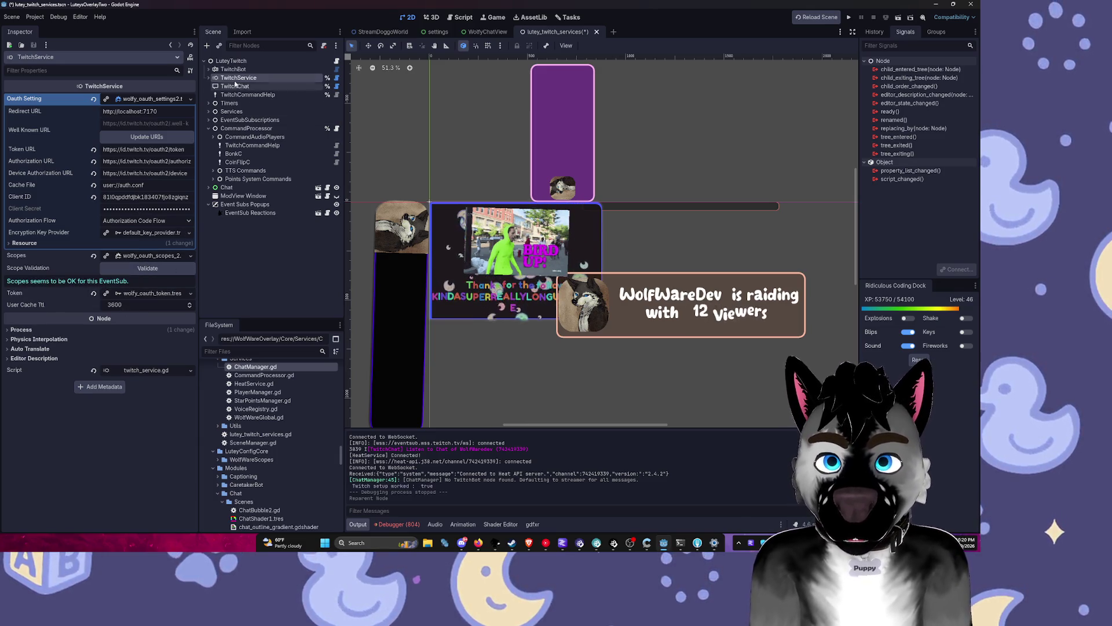
Step: Expand TwitchService and TwitchBot to review the Auth node and TwitchBot's children
{"action": "left_click", "coordinate": [208, 78]}
{"action": "left_click", "coordinate": [232, 86]}
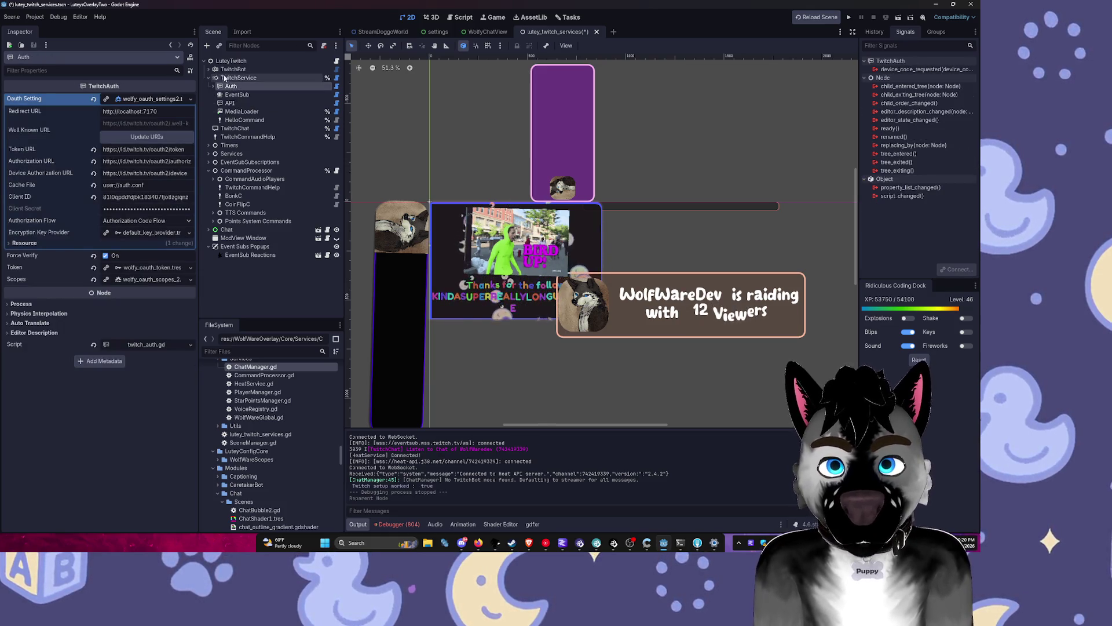
{"action": "left_click", "coordinate": [220, 69]}
{"action": "left_click", "coordinate": [209, 69]}
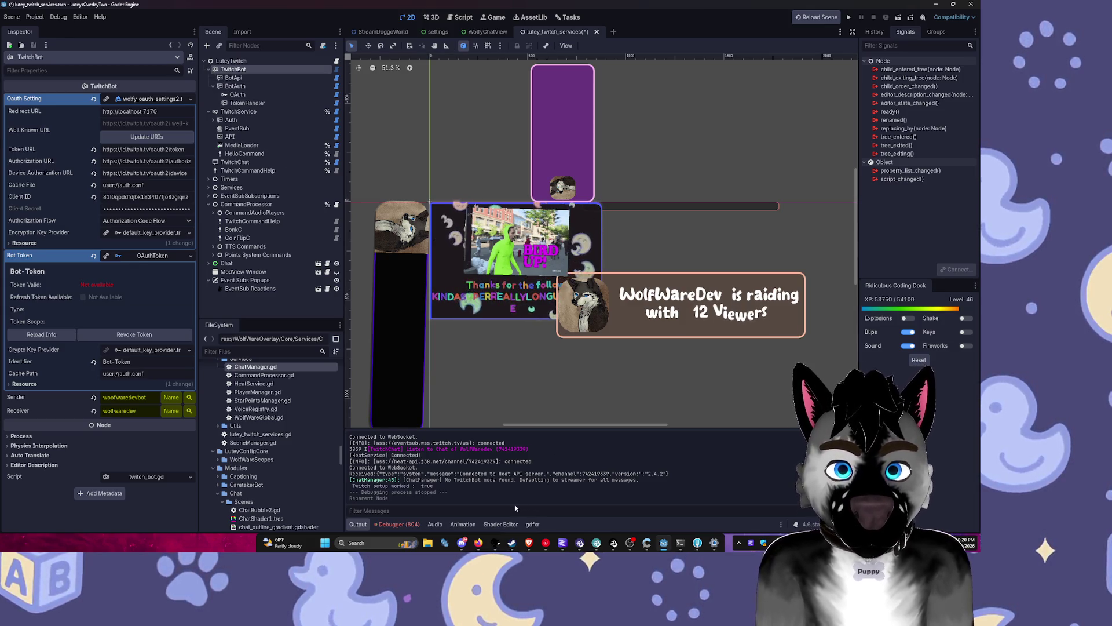
{"action": "left_click", "coordinate": [35, 17]}
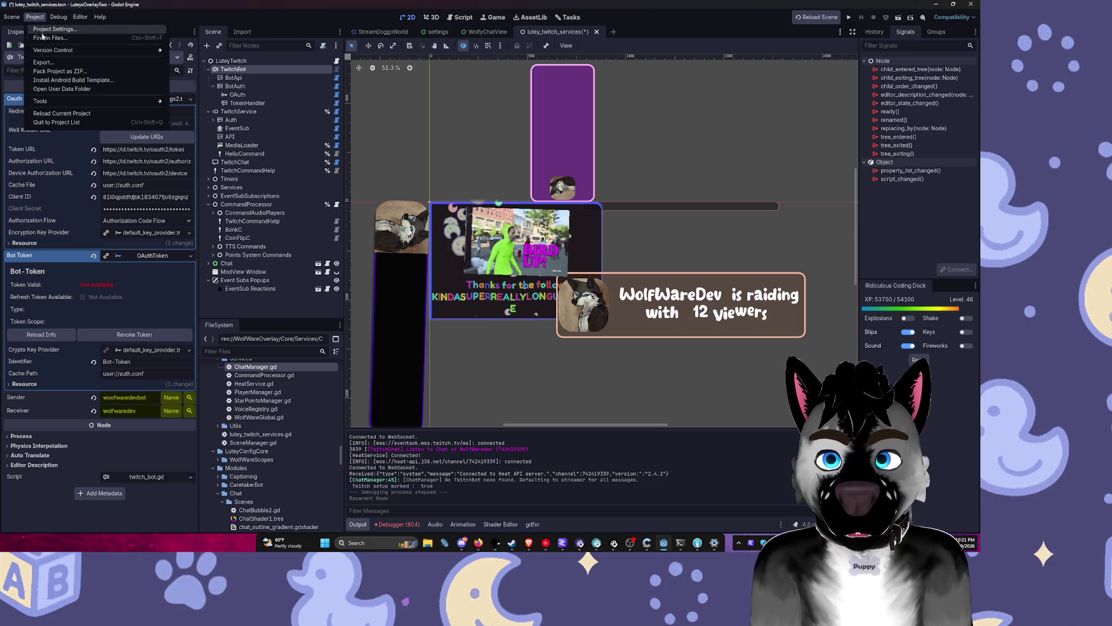
{"action": "left_click", "coordinate": [74, 94]}
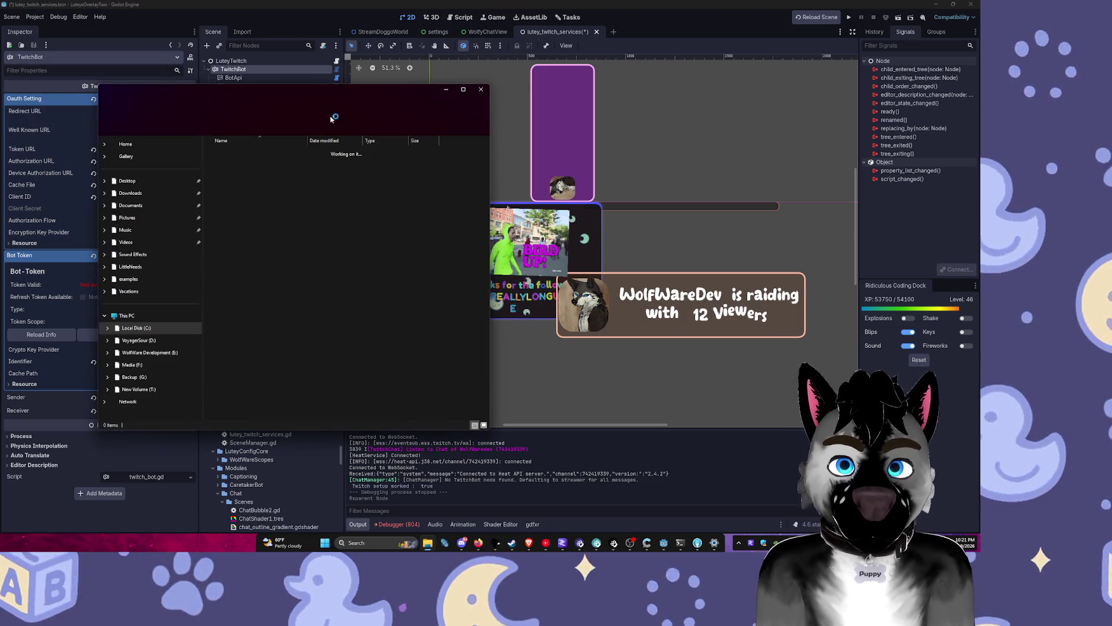
{"action": "left_click_drag", "start_coordinate": [331, 84], "coordinate": [611, 167]}
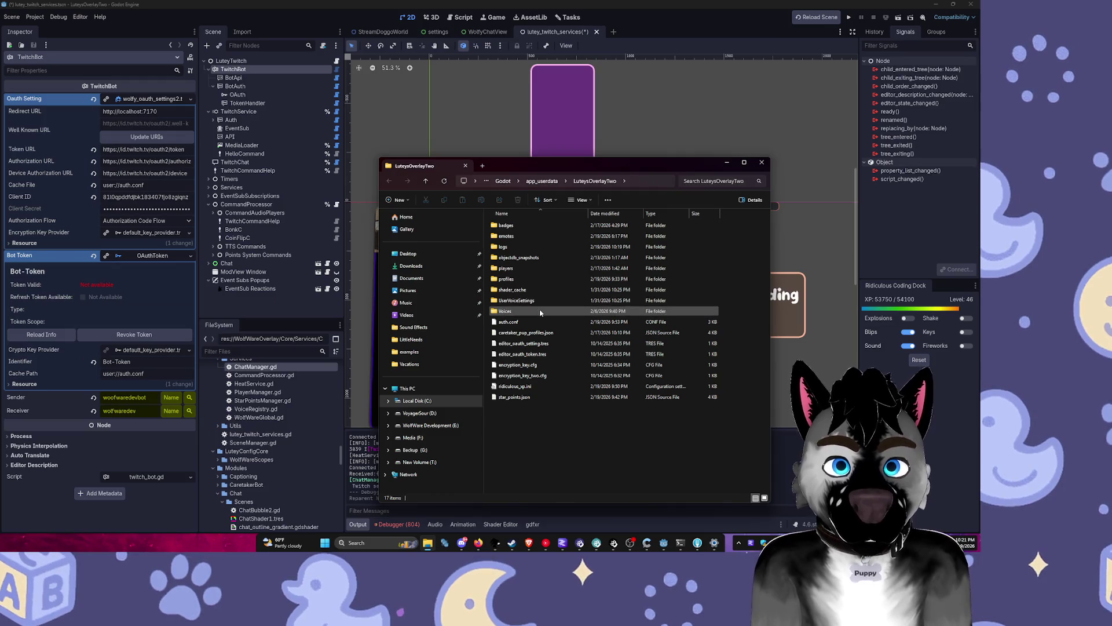
{"action": "double_click", "coordinate": [539, 280]}
{"action": "key", "text": "alt+Left"}
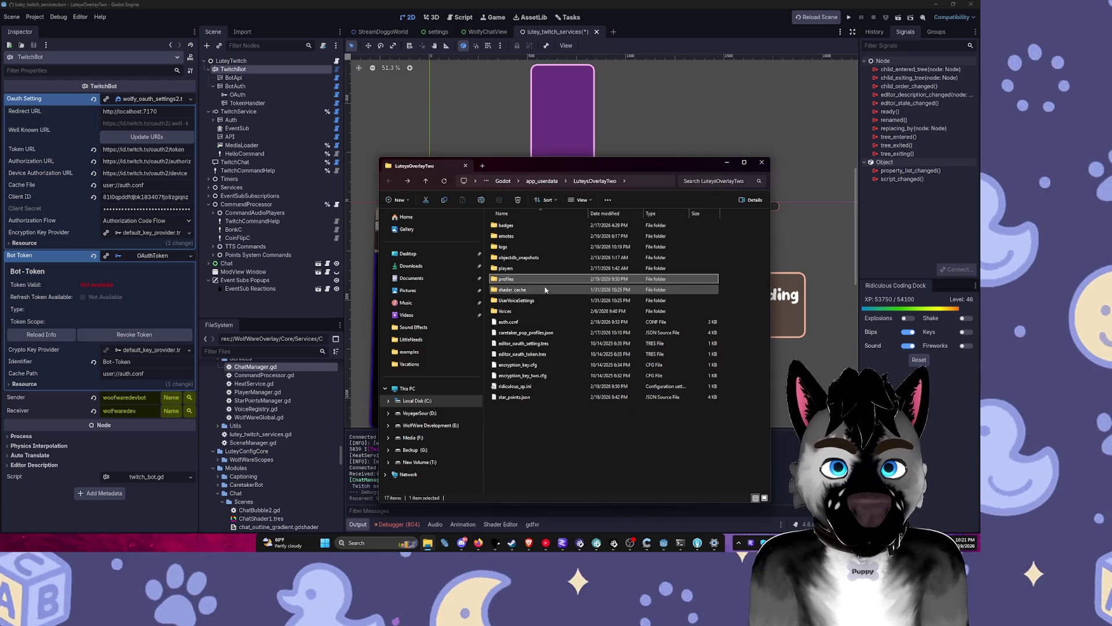
{"action": "right_click", "coordinate": [543, 281]}
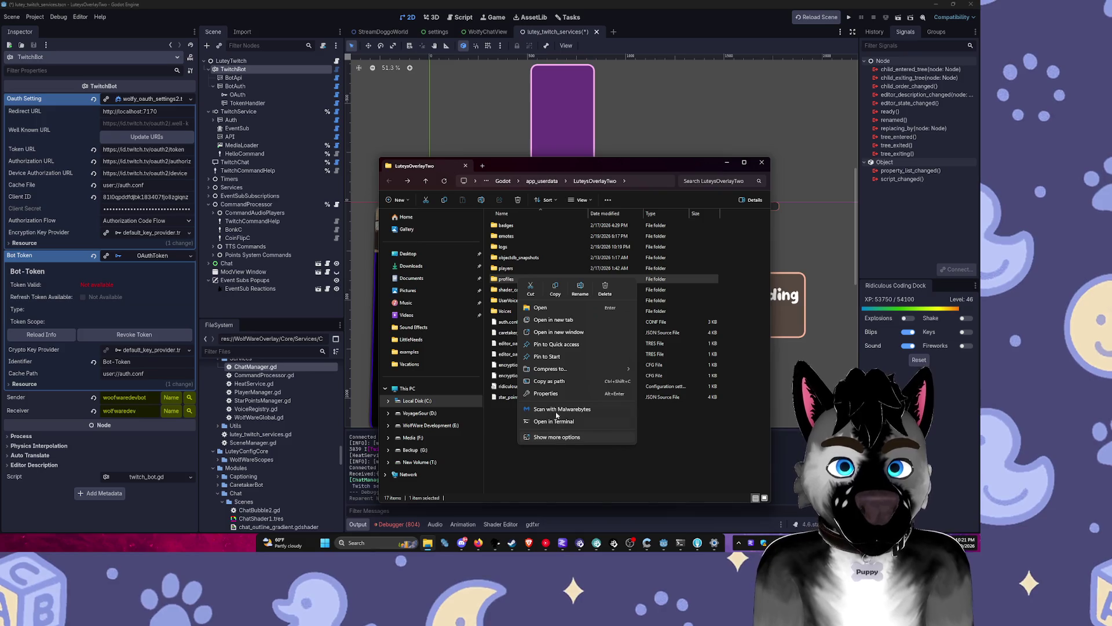
{"action": "left_click", "coordinate": [546, 394]}
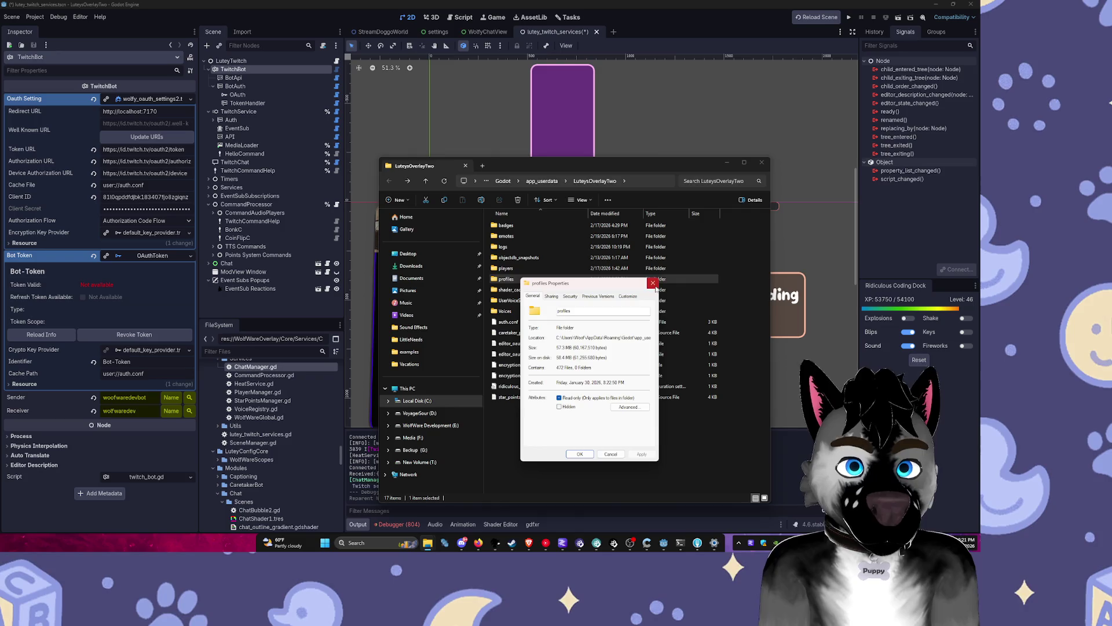
{"action": "left_click", "coordinate": [654, 284]}
{"action": "double_click", "coordinate": [522, 269]}
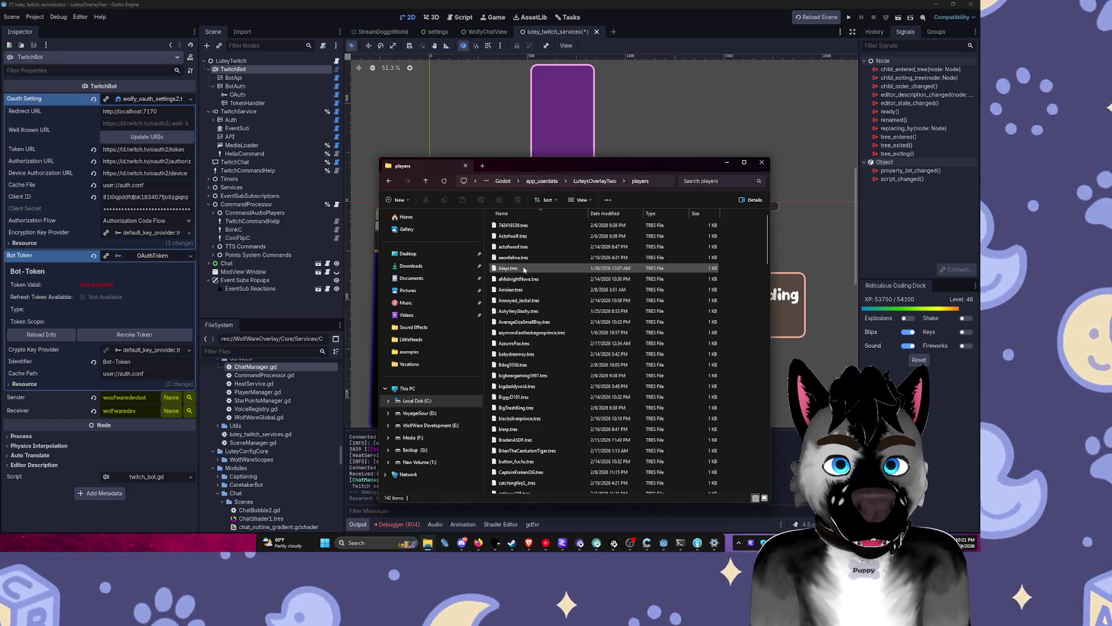
{"action": "left_click_drag", "start_coordinate": [768, 240], "coordinate": [780, 314]}
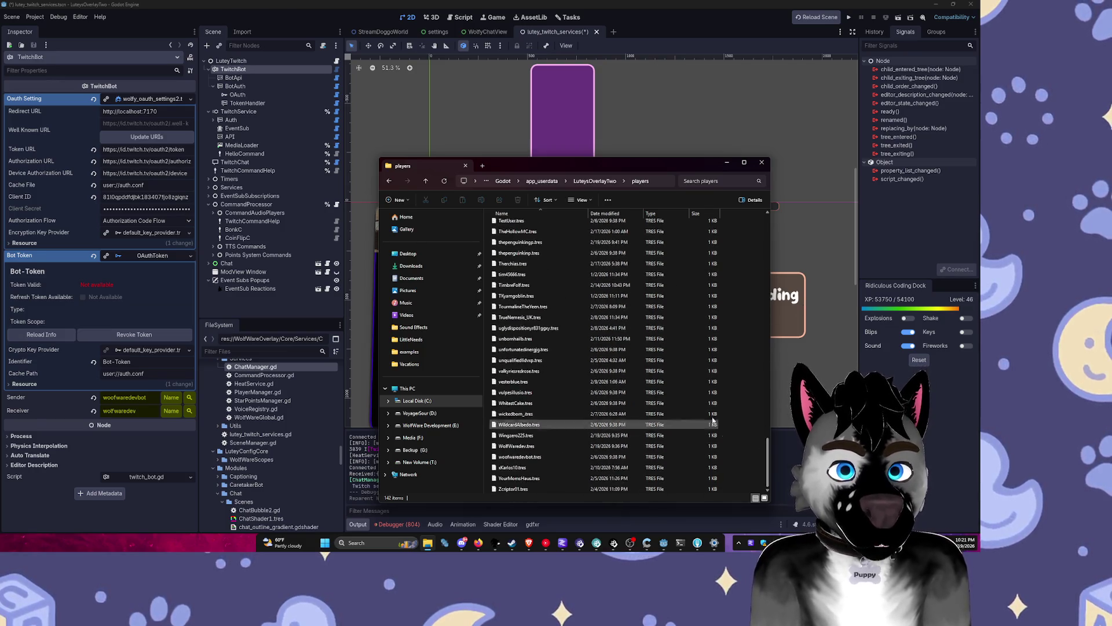
{"action": "key", "text": "alt+Left"}
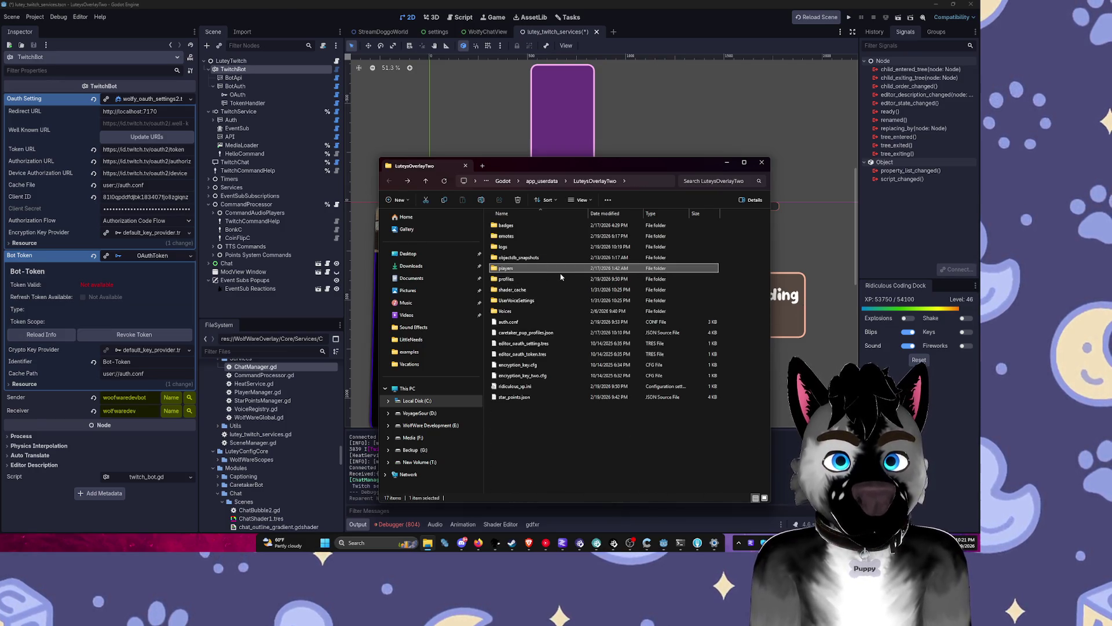
{"action": "double_click", "coordinate": [522, 267]}
{"action": "key", "text": "alt+Left"}
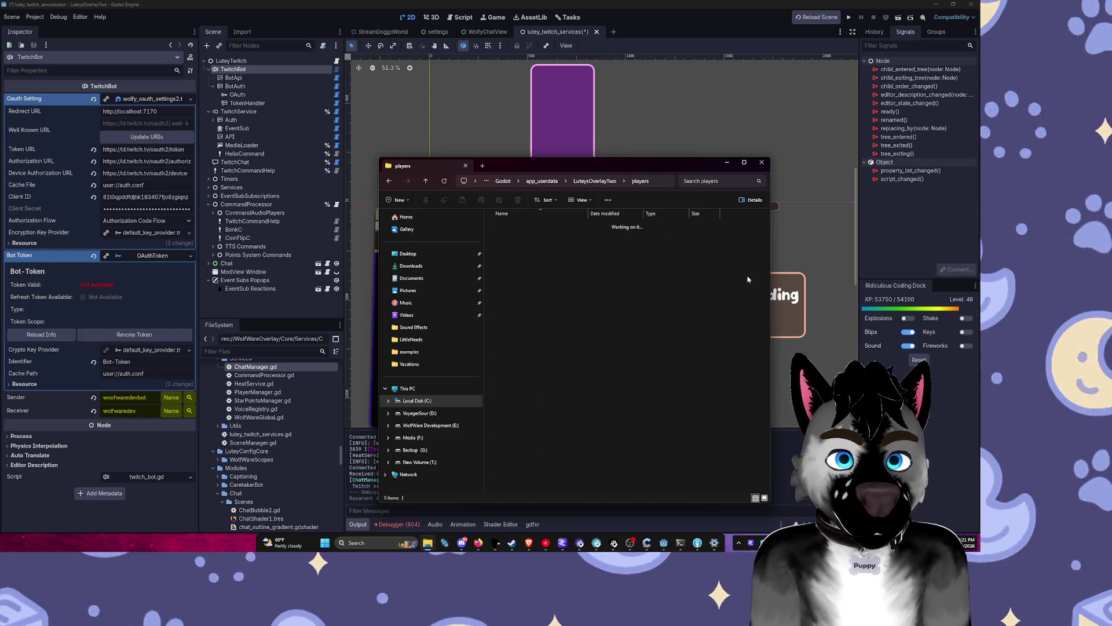
{"action": "double_click", "coordinate": [539, 267]}
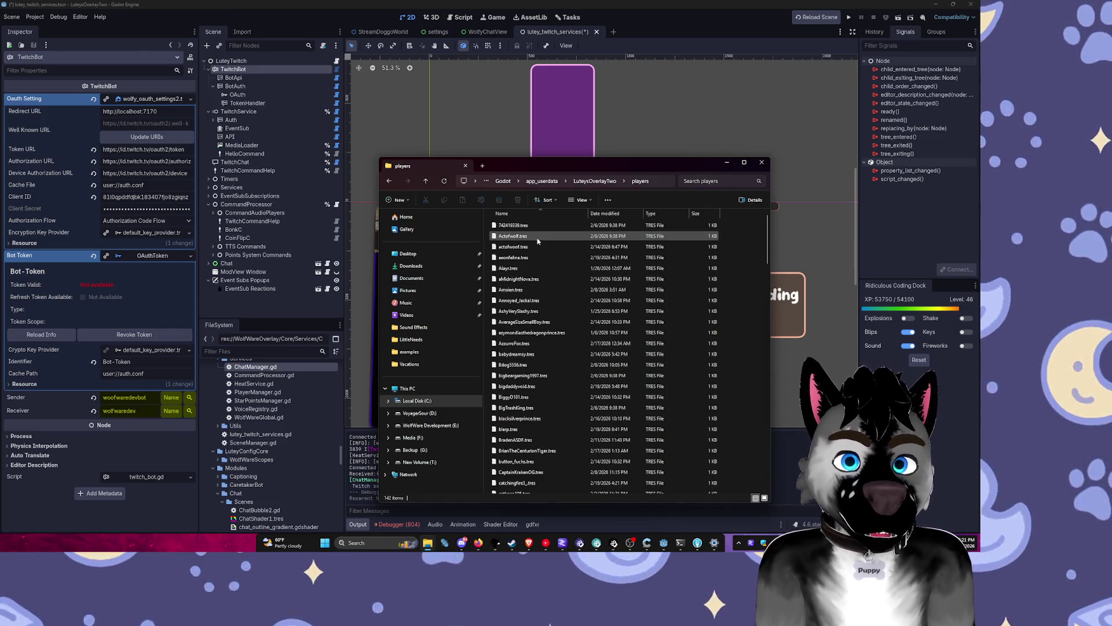
{"action": "scroll", "coordinate": [548, 256], "scroll_direction": "down", "scroll_amount": 9}
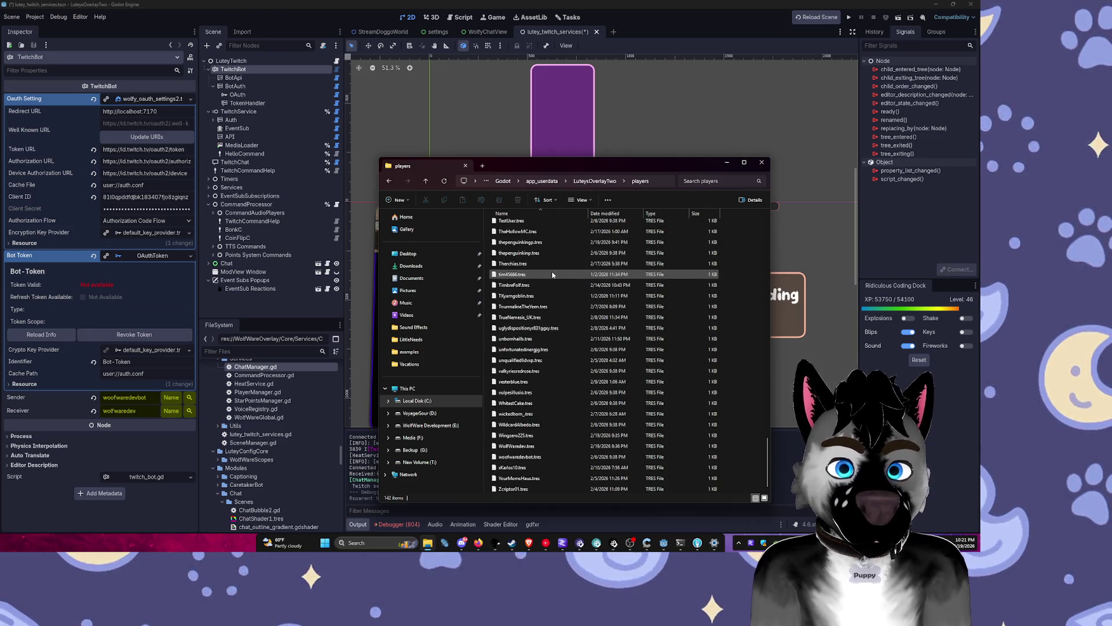
{"action": "key", "text": "alt+Left"}
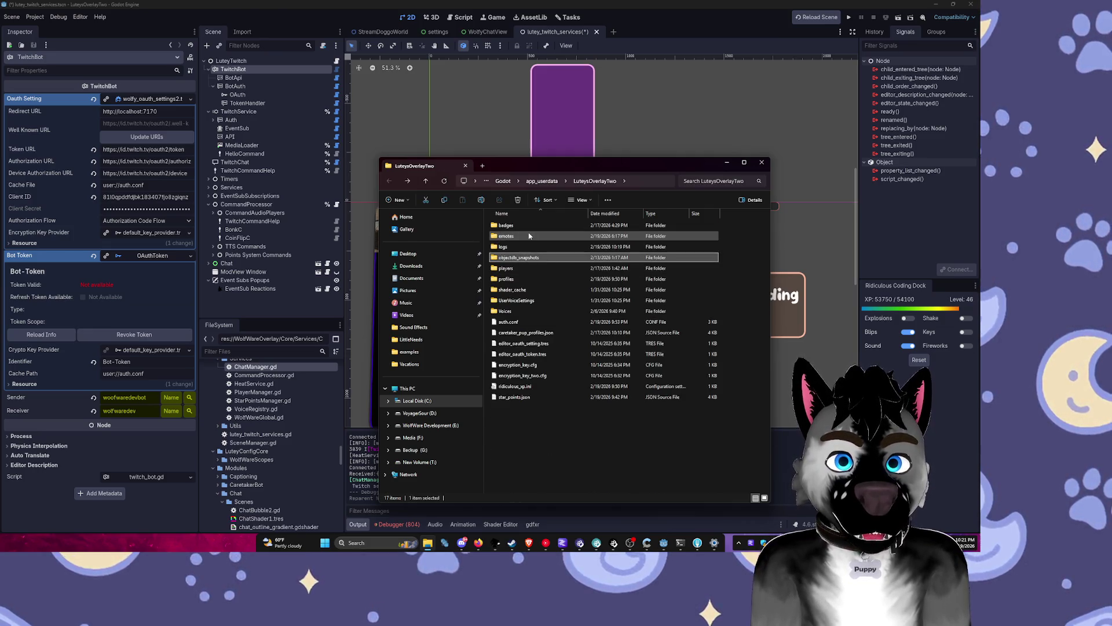
{"action": "double_click", "coordinate": [529, 236]}
{"action": "key", "text": "alt+Left"}
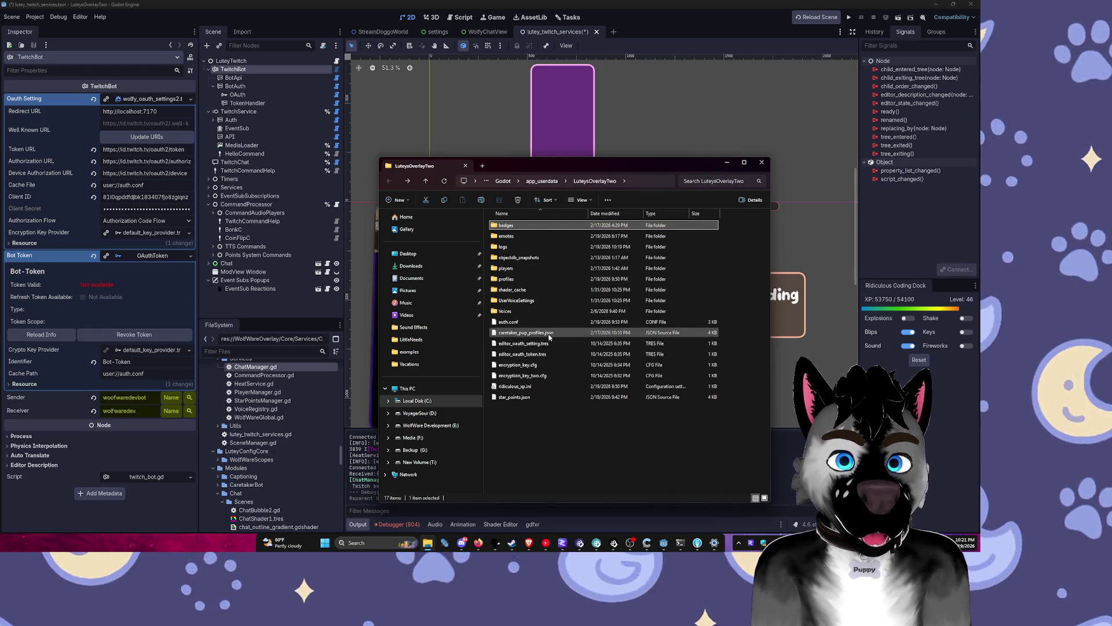
{"action": "left_click", "coordinate": [580, 112]}
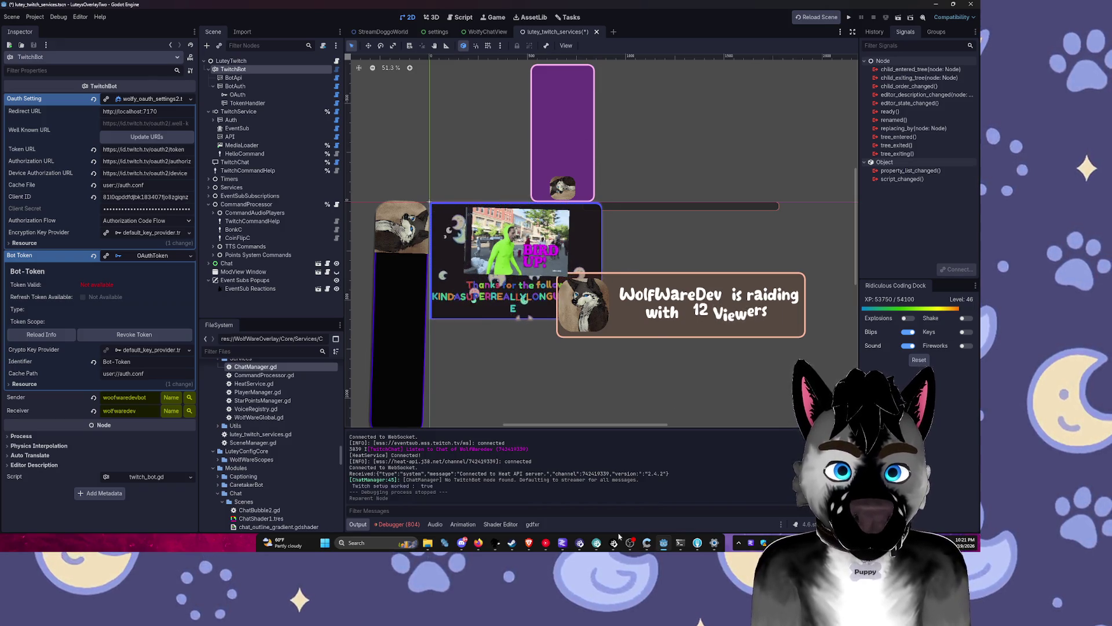
Step: Quit LM Studio and review the BotApi node's token and OAuth settings
{"action": "right_click", "coordinate": [751, 543]}
{"action": "left_click", "coordinate": [764, 531]}
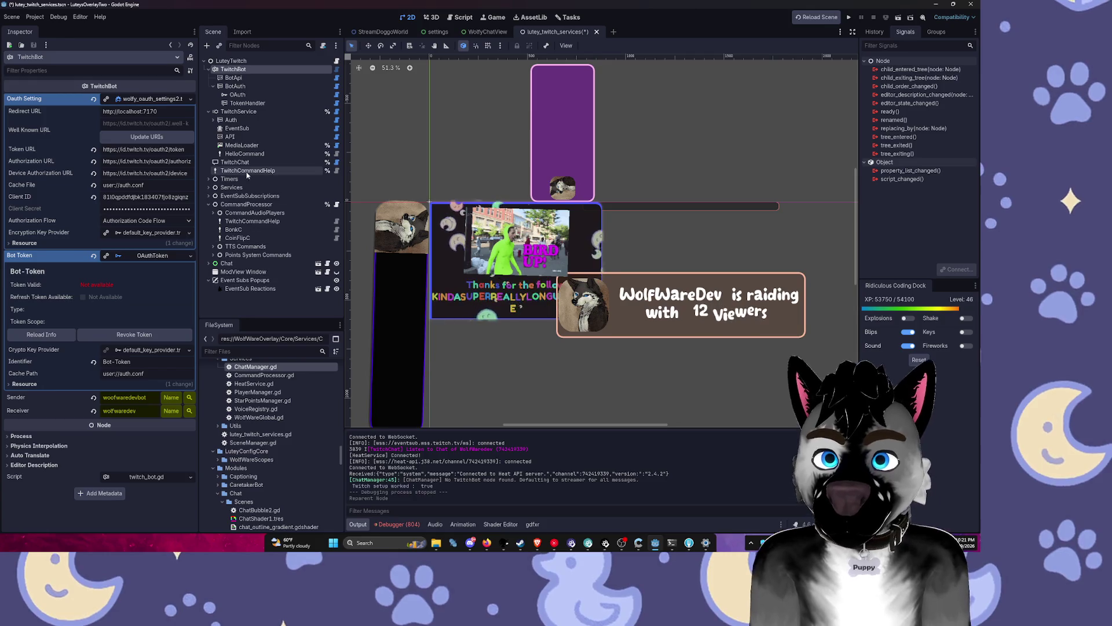
{"action": "left_click", "coordinate": [233, 78]}
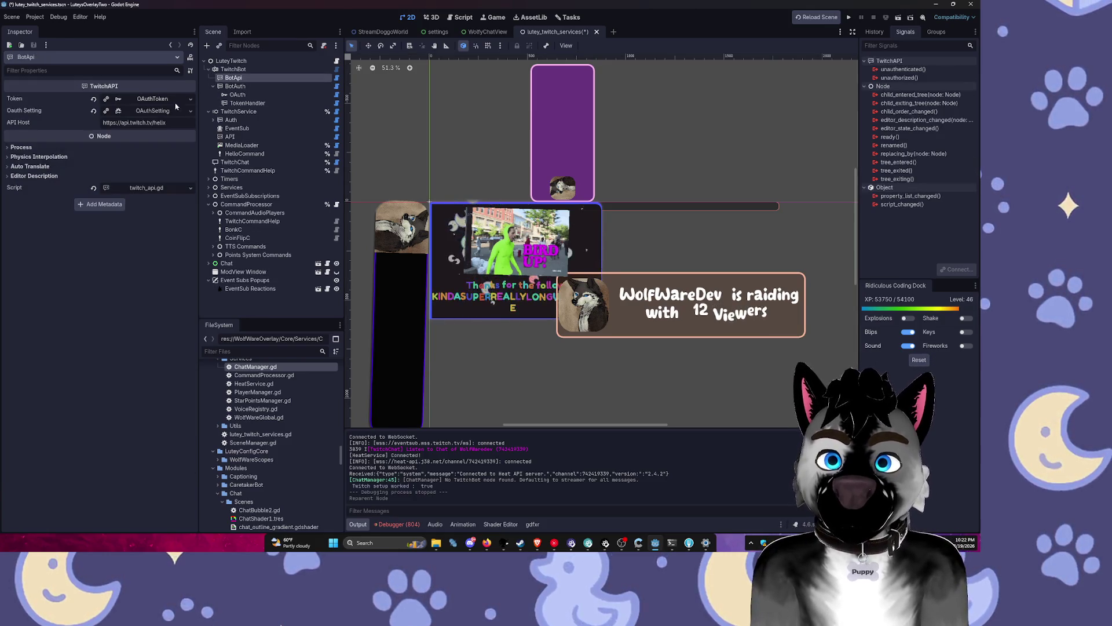
{"action": "left_click", "coordinate": [154, 101]}
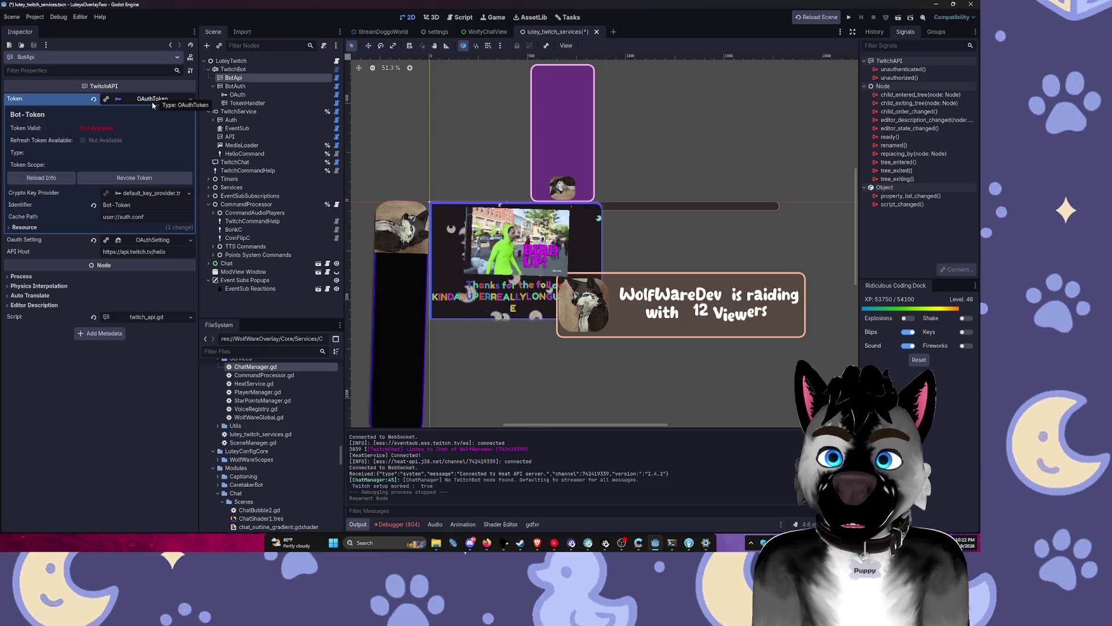
{"action": "left_click", "coordinate": [234, 86]}
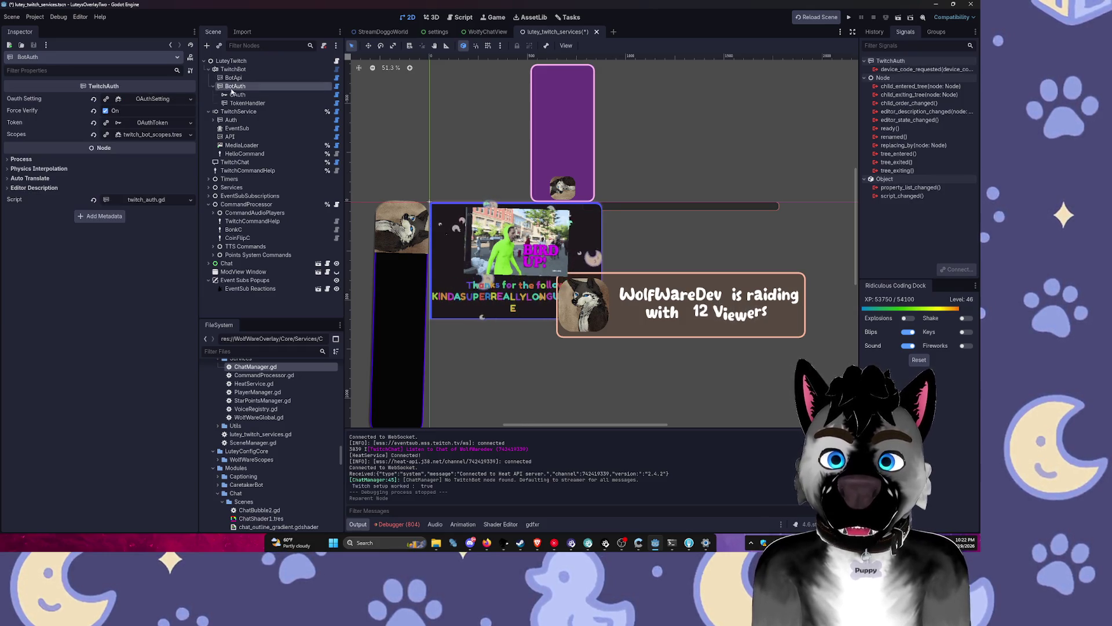
{"action": "left_click", "coordinate": [233, 77]}
{"action": "left_click", "coordinate": [152, 110]}
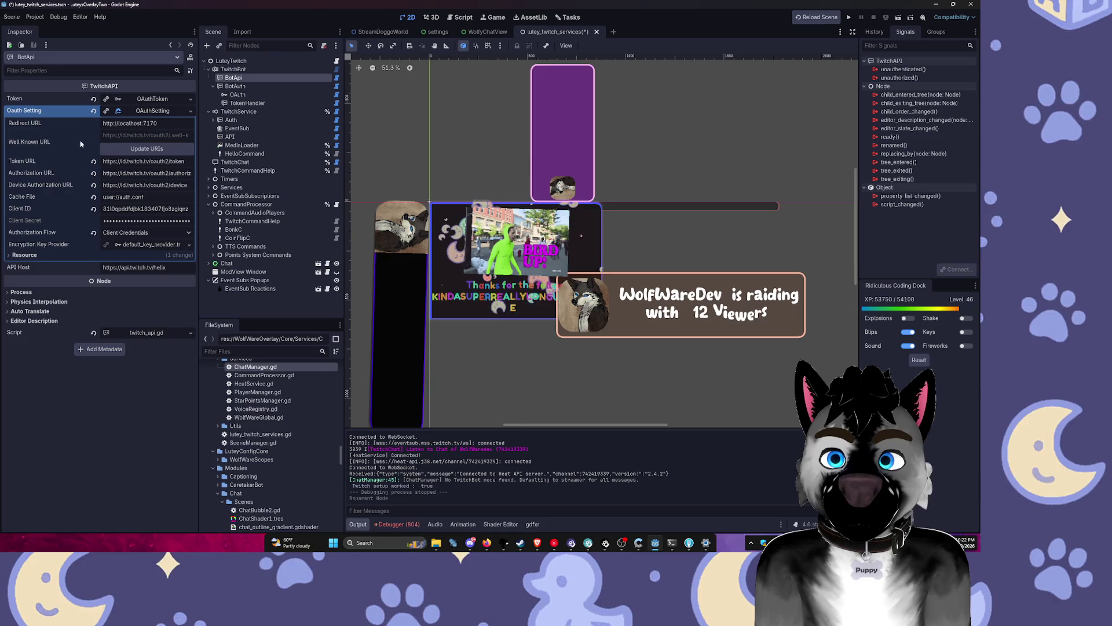
Step: Review BotAuth's token and OAuth settings, then save the scene and run the project
{"action": "left_click", "coordinate": [221, 88]}
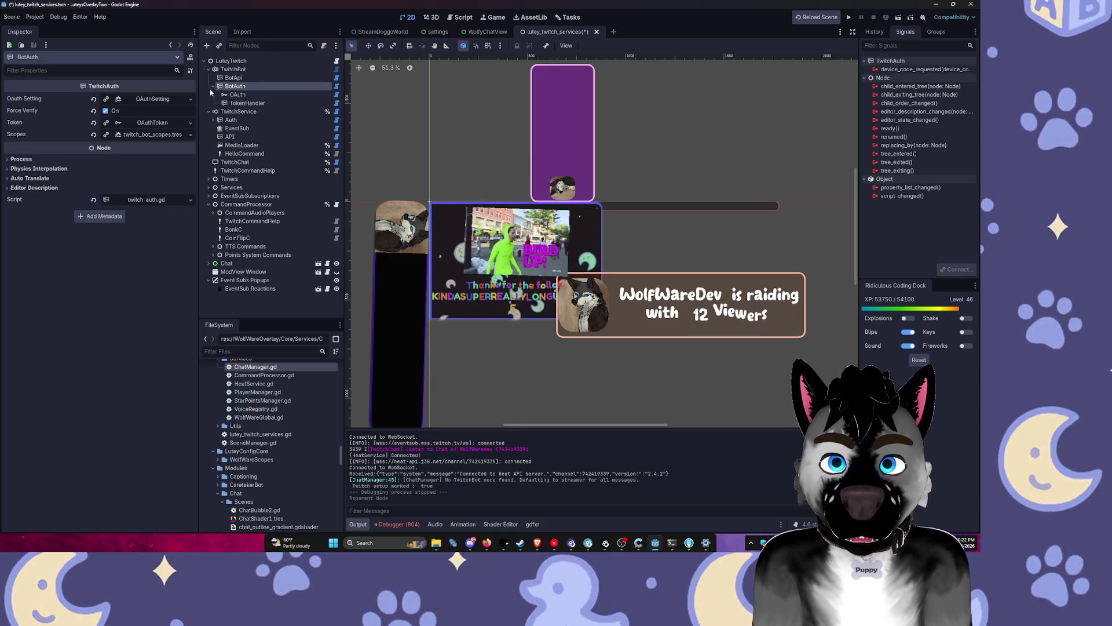
{"action": "left_click", "coordinate": [160, 124]}
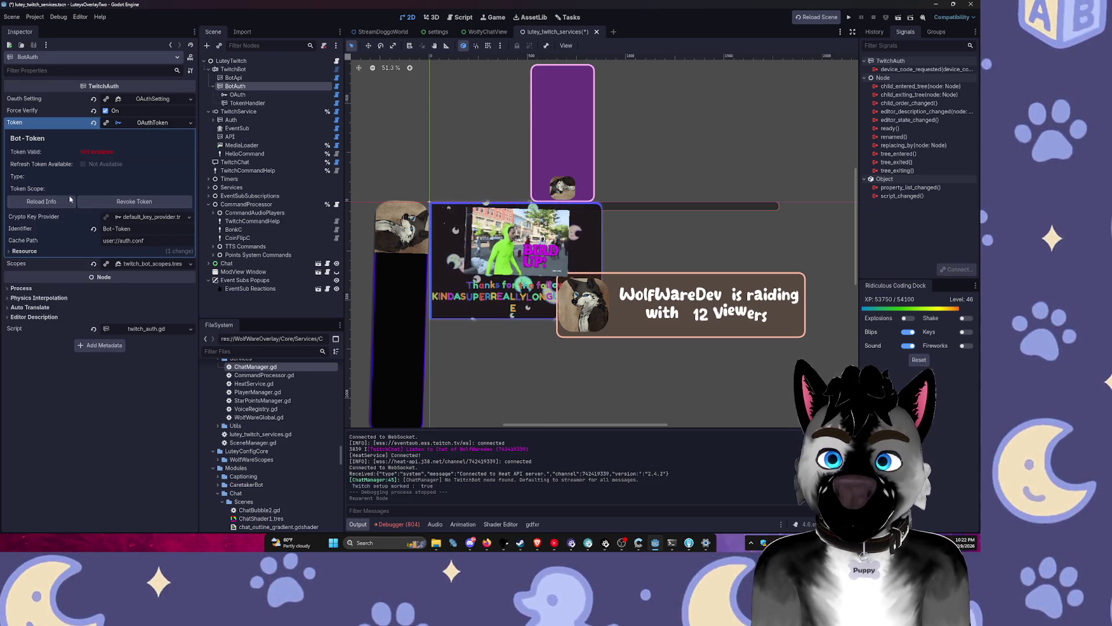
{"action": "left_click", "coordinate": [157, 100]}
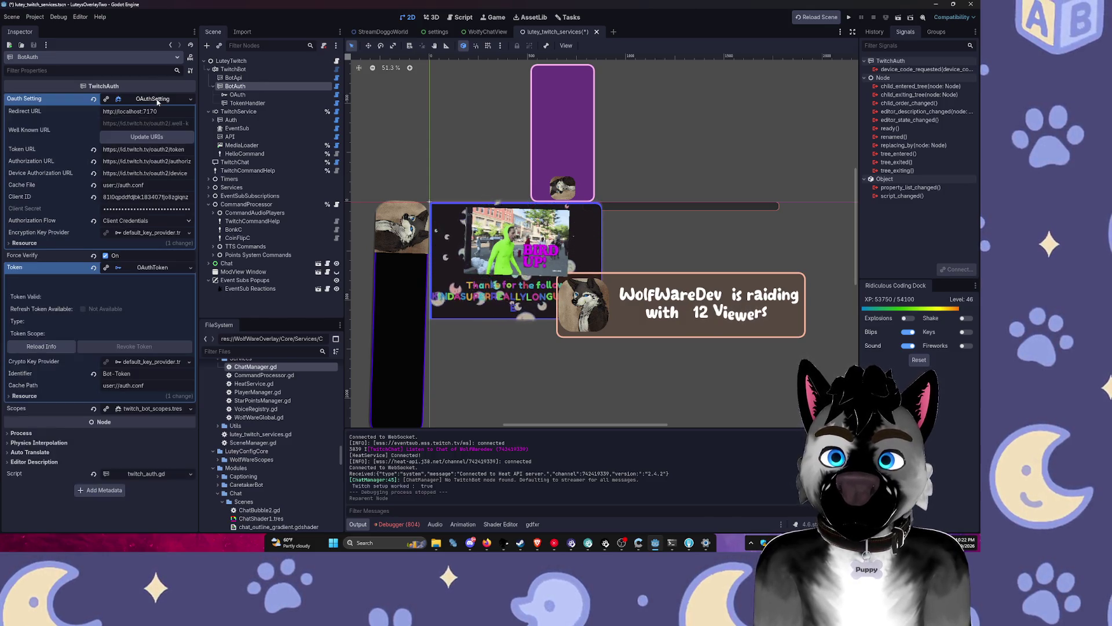
{"action": "left_click", "coordinate": [848, 18]}
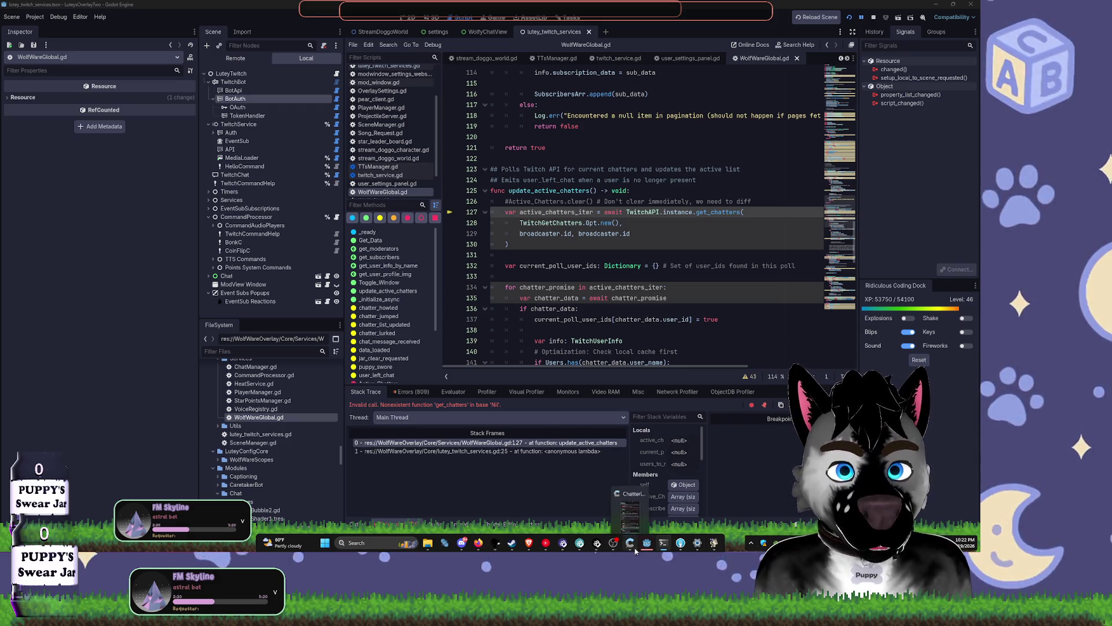
Step: Return to the Godot editor to view the get_chatters error at WolfWareGlobal.gd line 127
{"action": "mouse_move", "coordinate": [650, 551]}
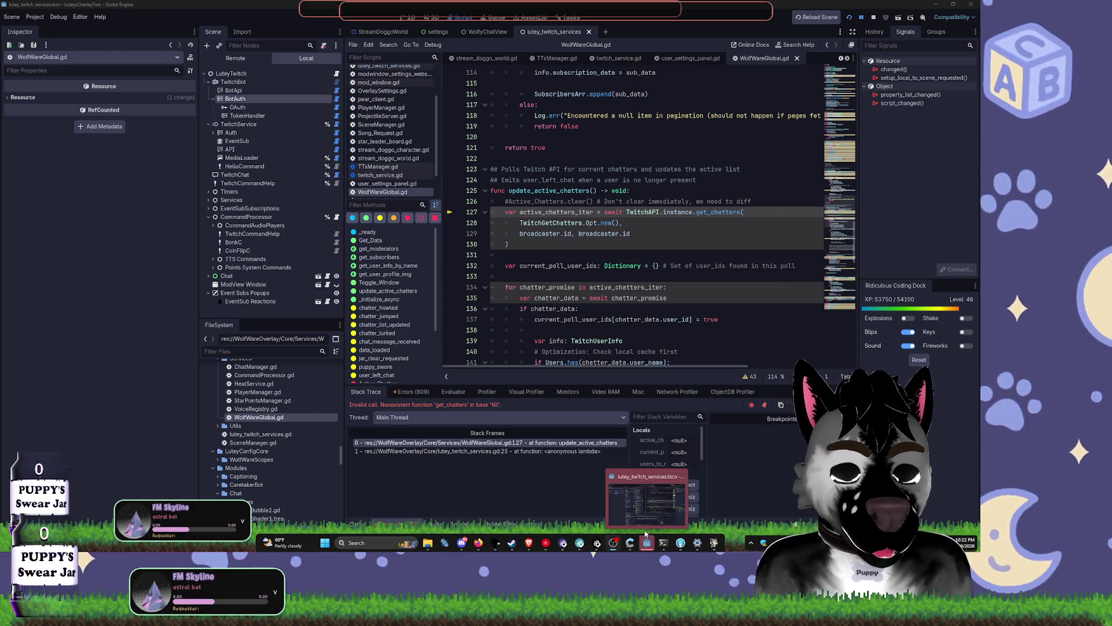
{"action": "left_click", "coordinate": [643, 503]}
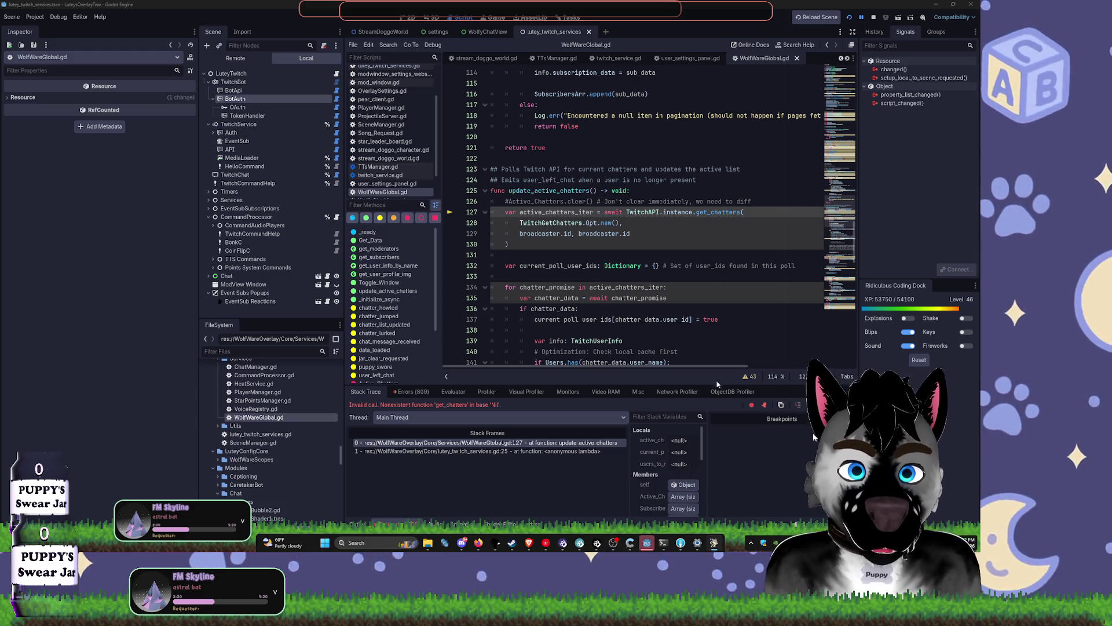
{"action": "mouse_move", "coordinate": [664, 554]}
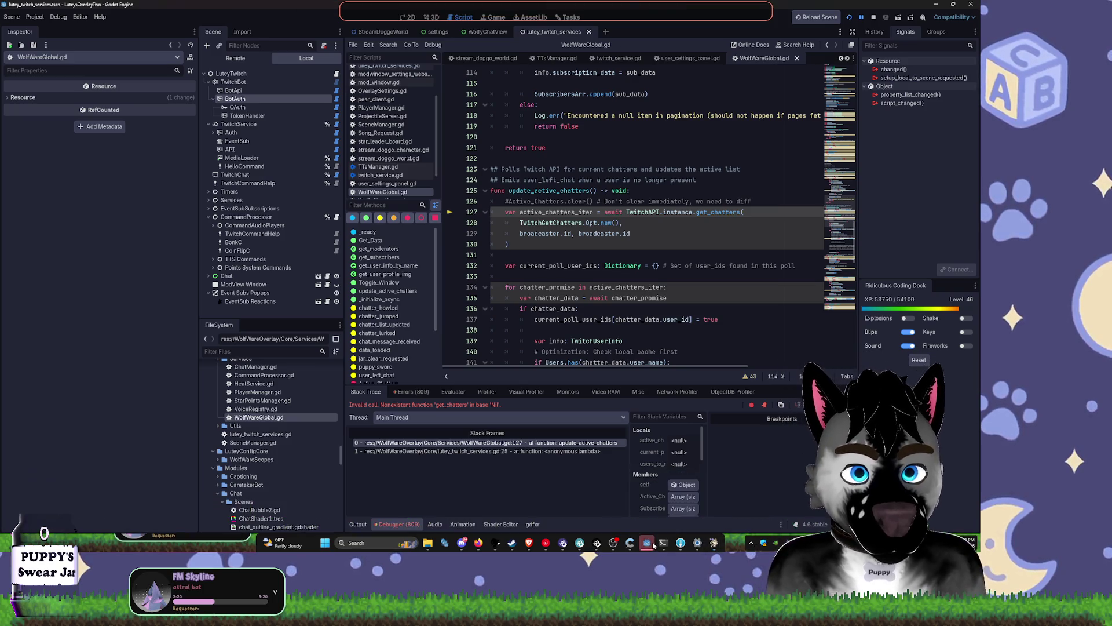
{"action": "scroll", "coordinate": [672, 111], "scroll_direction": "down", "scroll_amount": 3}
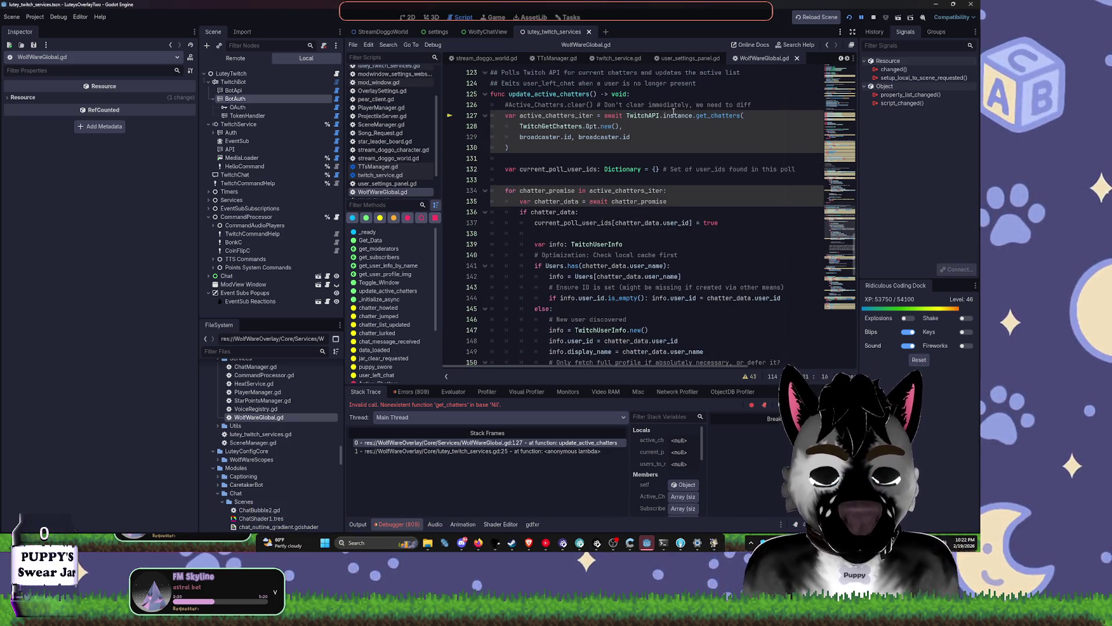
{"action": "scroll", "coordinate": [672, 111], "scroll_direction": "up", "scroll_amount": 3}
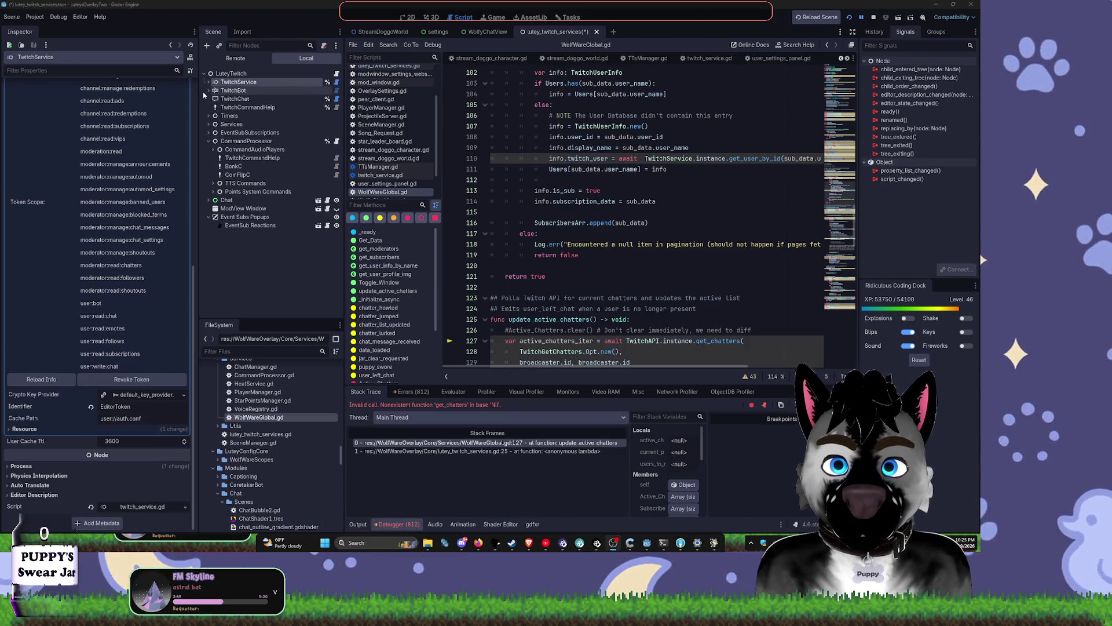
Step: Revoke the API node's editor token locally
{"action": "left_click", "coordinate": [227, 106]}
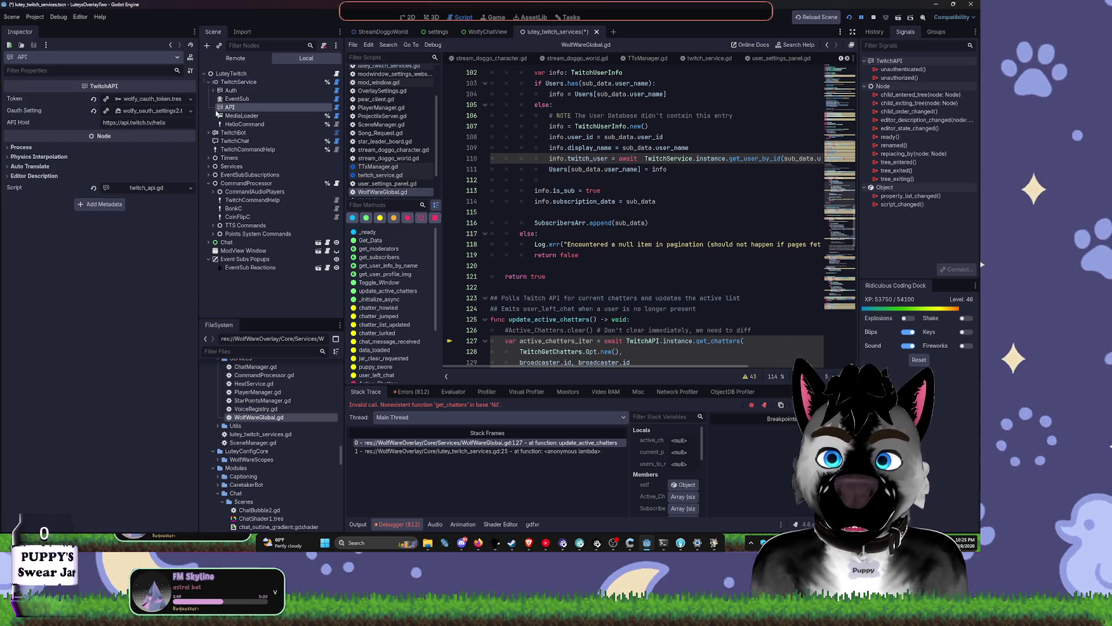
{"action": "left_click", "coordinate": [145, 99]}
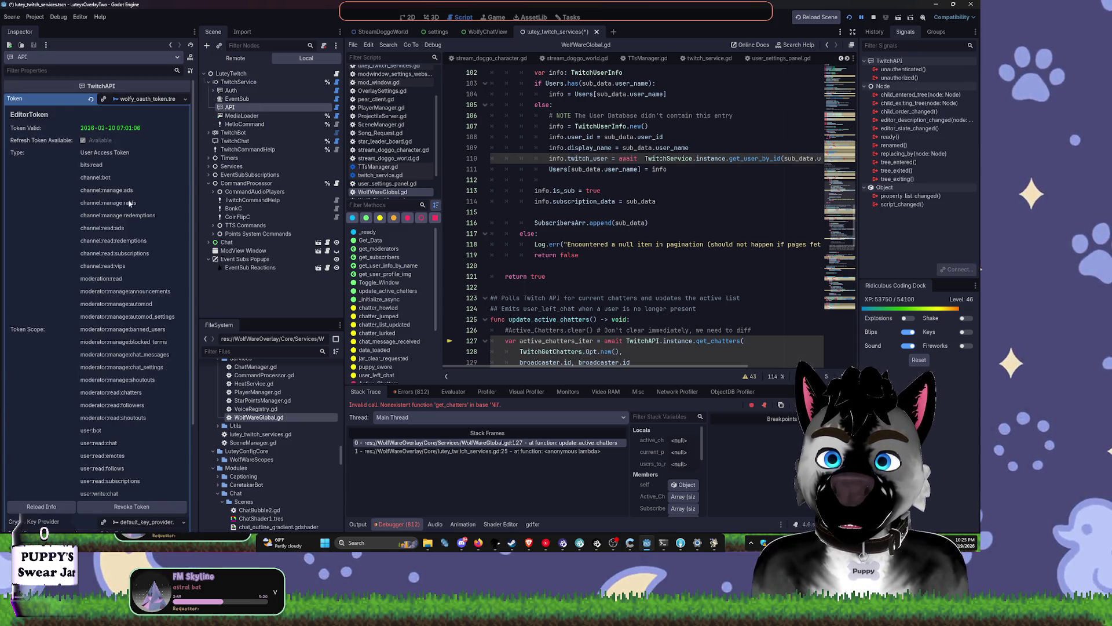
{"action": "scroll", "coordinate": [75, 367], "scroll_direction": "down", "scroll_amount": 3}
{"action": "left_click", "coordinate": [87, 367]}
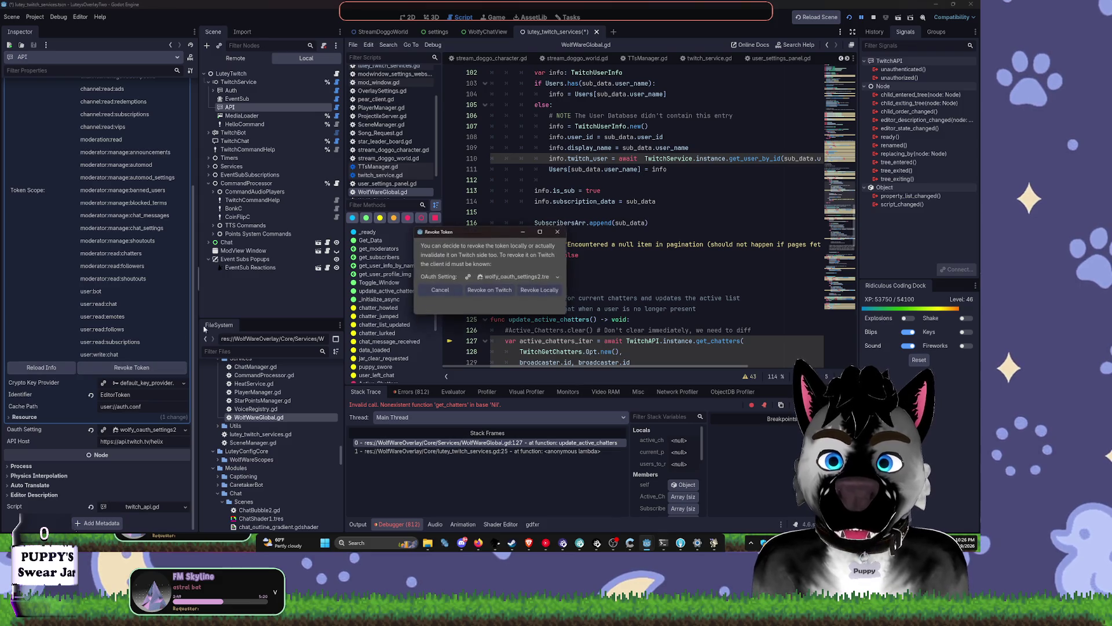
{"action": "left_click", "coordinate": [510, 293]}
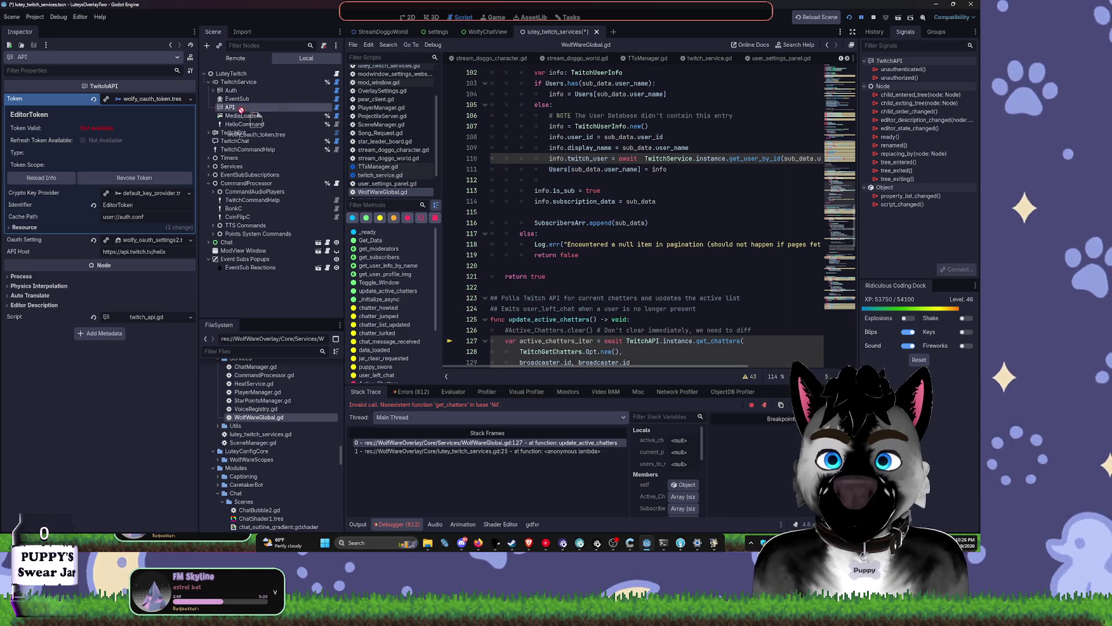
Step: Revoke the TwitchBot's bot token locally so it reads not available
{"action": "left_click", "coordinate": [229, 133]}
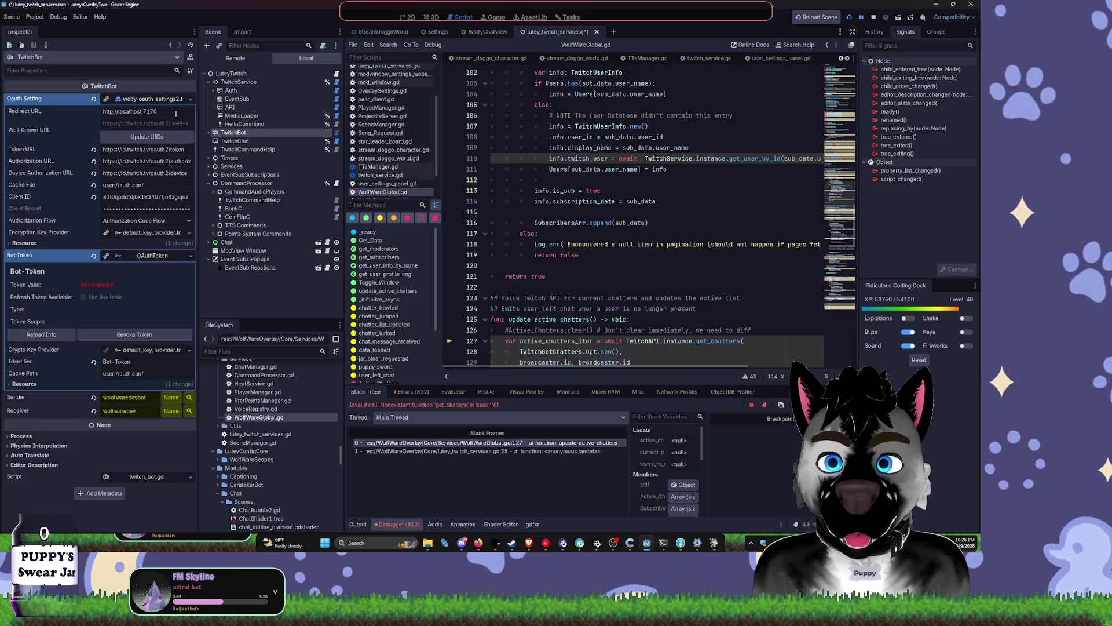
{"action": "left_click", "coordinate": [133, 334]}
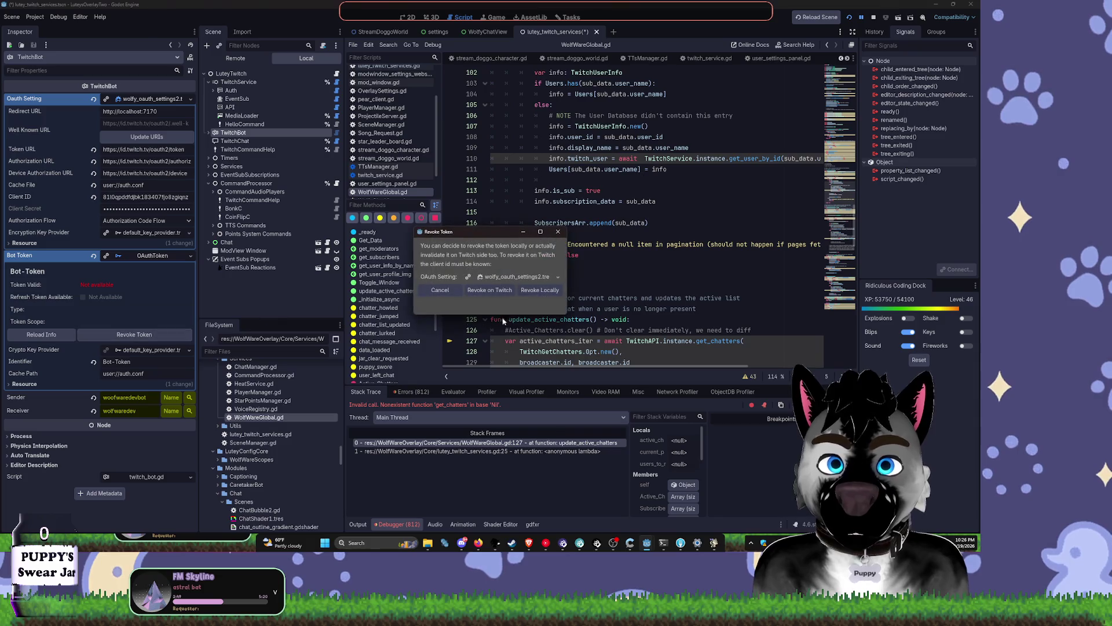
{"action": "left_click", "coordinate": [536, 292]}
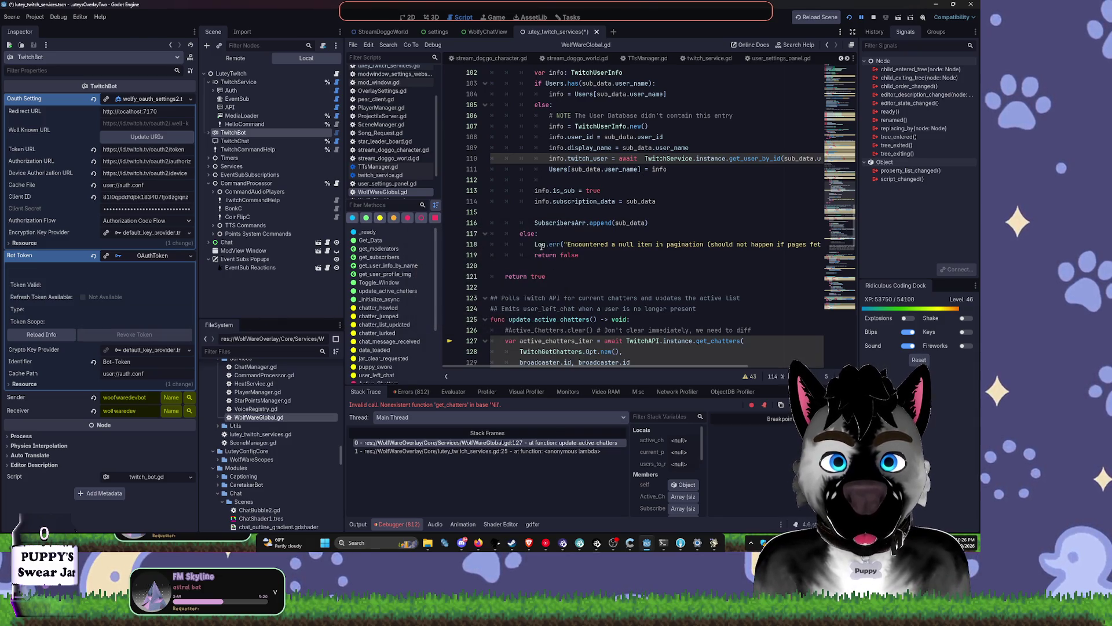
{"action": "left_click", "coordinate": [153, 259]}
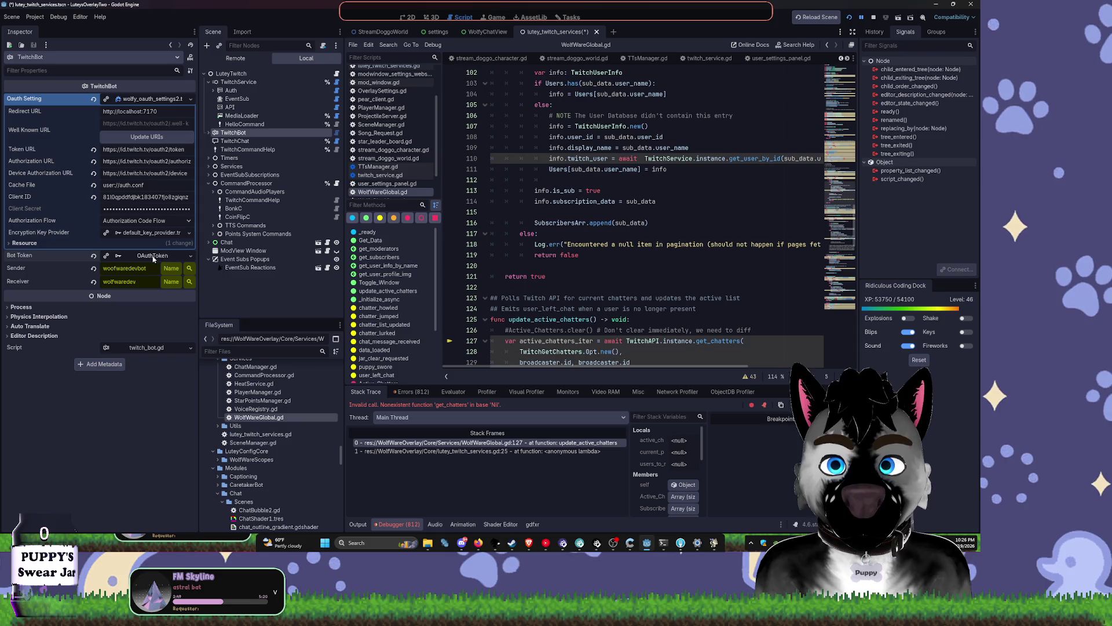
{"action": "left_click", "coordinate": [153, 258]}
{"action": "left_click", "coordinate": [126, 336]}
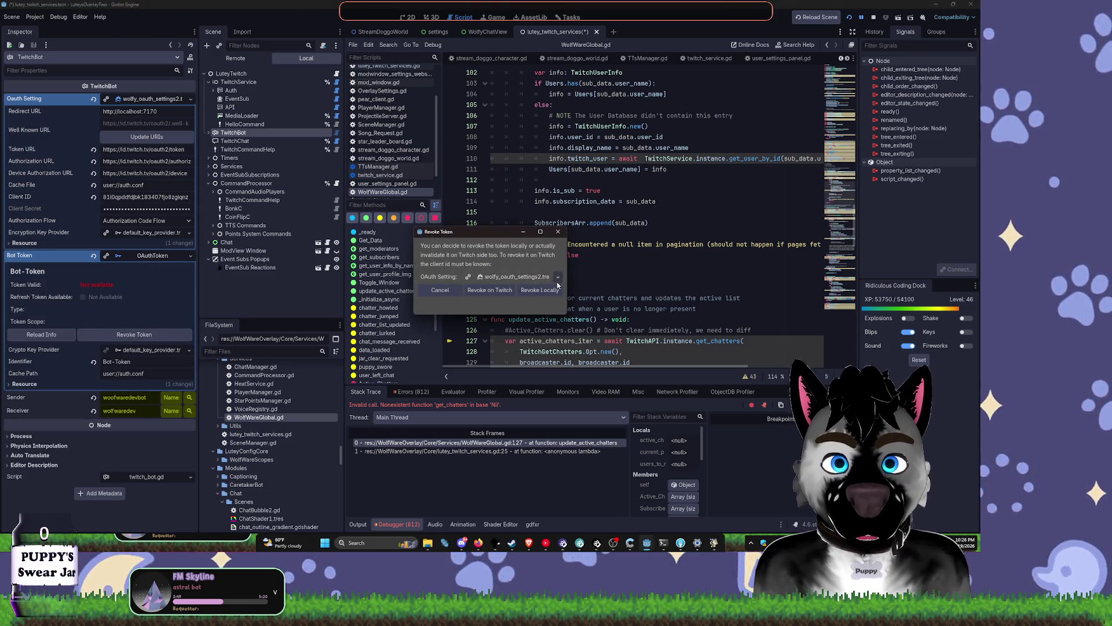
{"action": "left_click", "coordinate": [558, 232]}
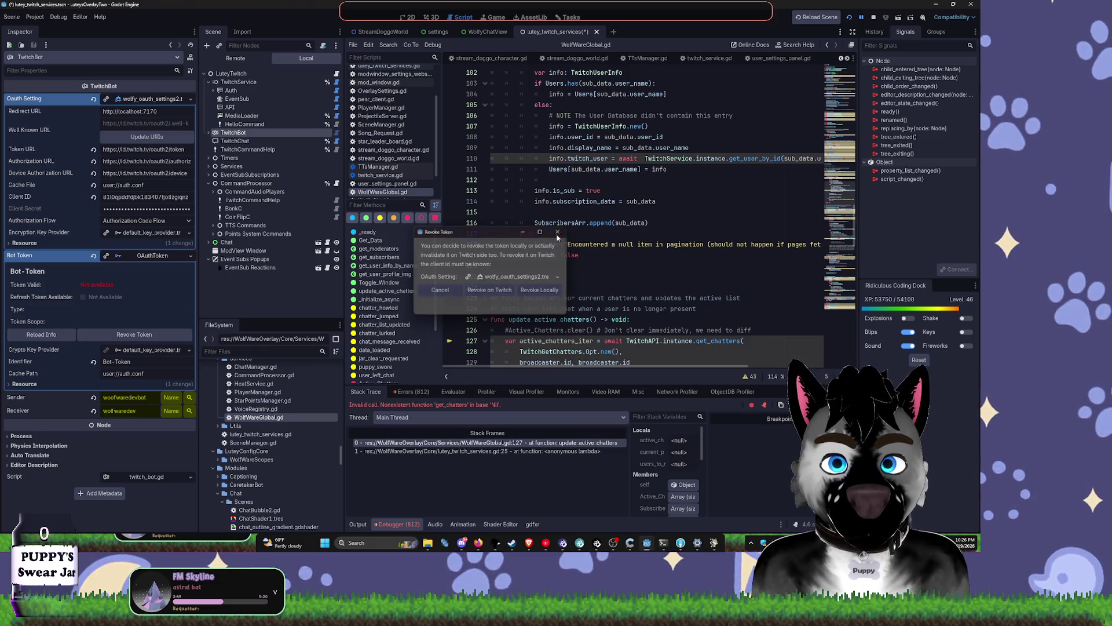
Step: Revoke the TwitchService editor token locally and stop the running project
{"action": "left_click", "coordinate": [238, 82]}
{"action": "left_click", "coordinate": [134, 370]}
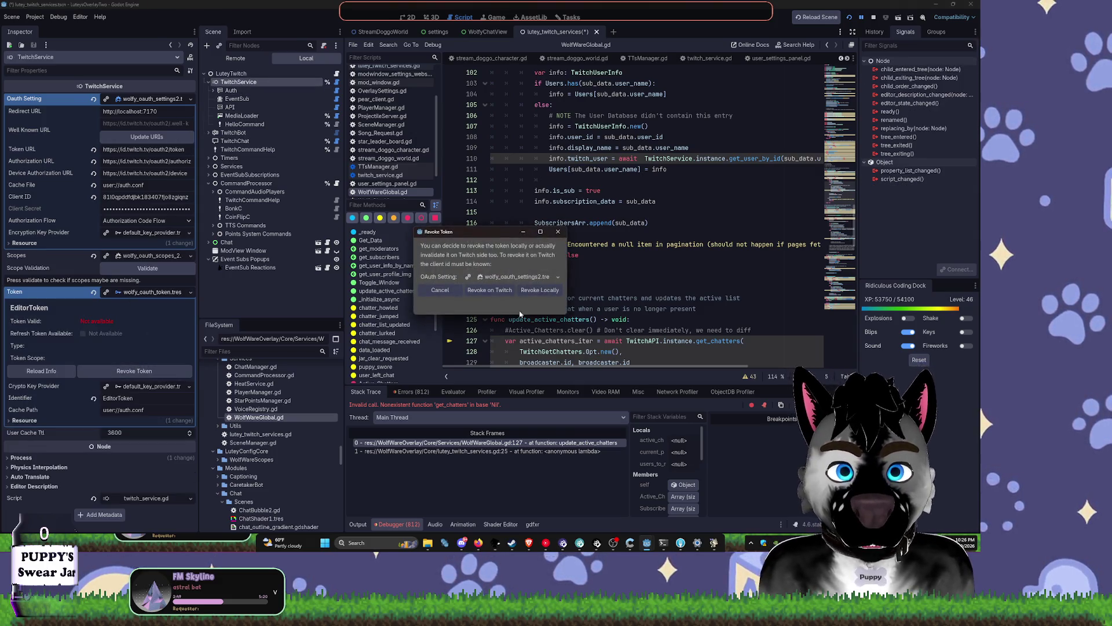
{"action": "left_click", "coordinate": [539, 290]}
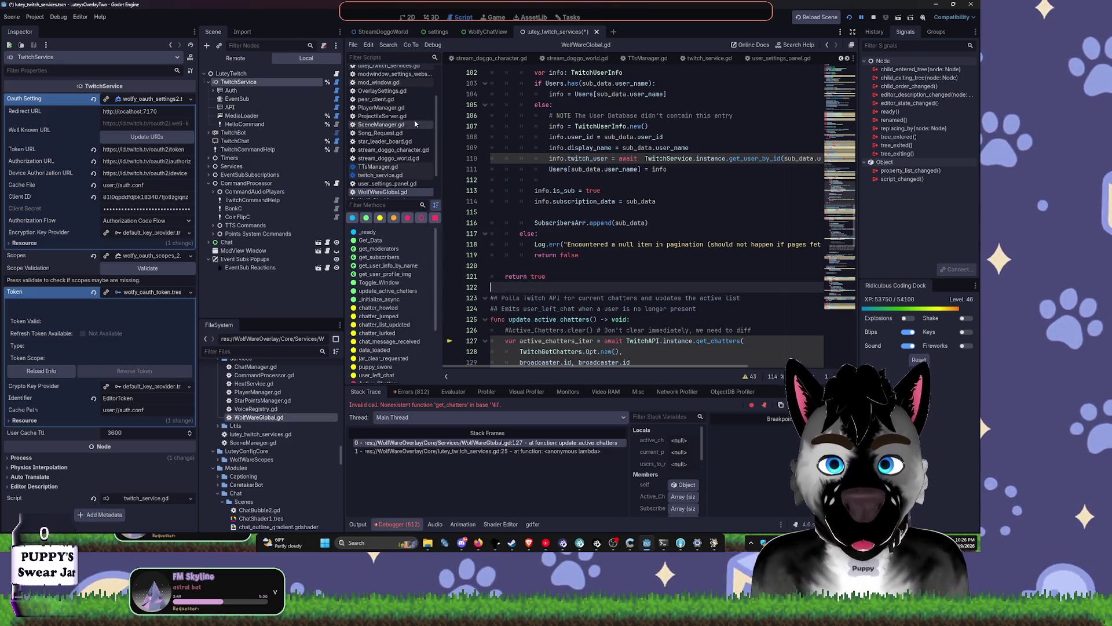
{"action": "left_click", "coordinate": [873, 18]}
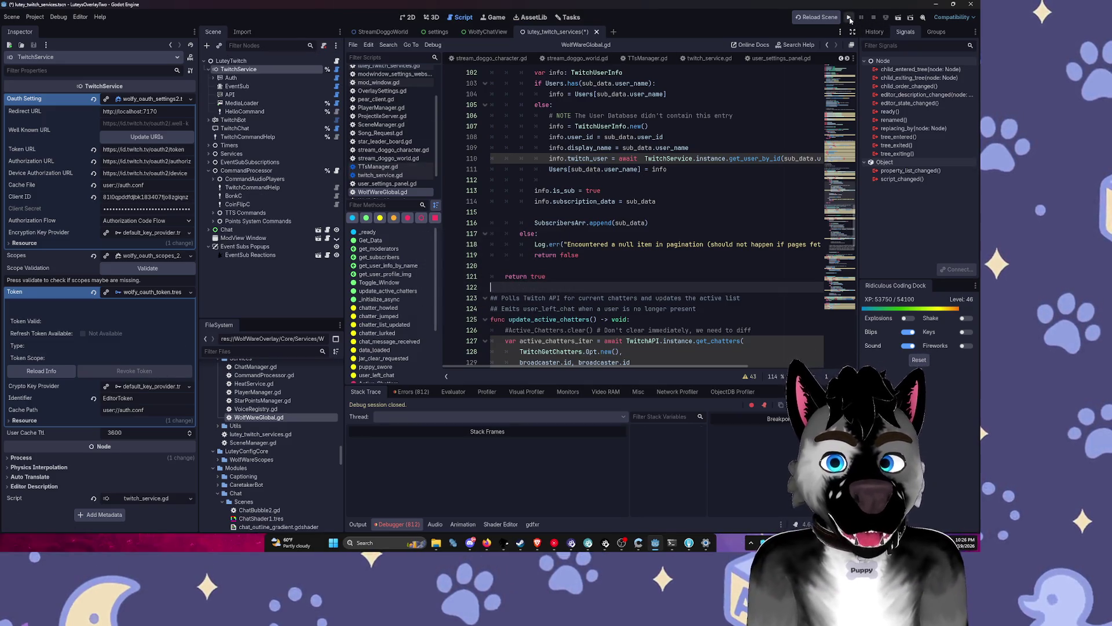
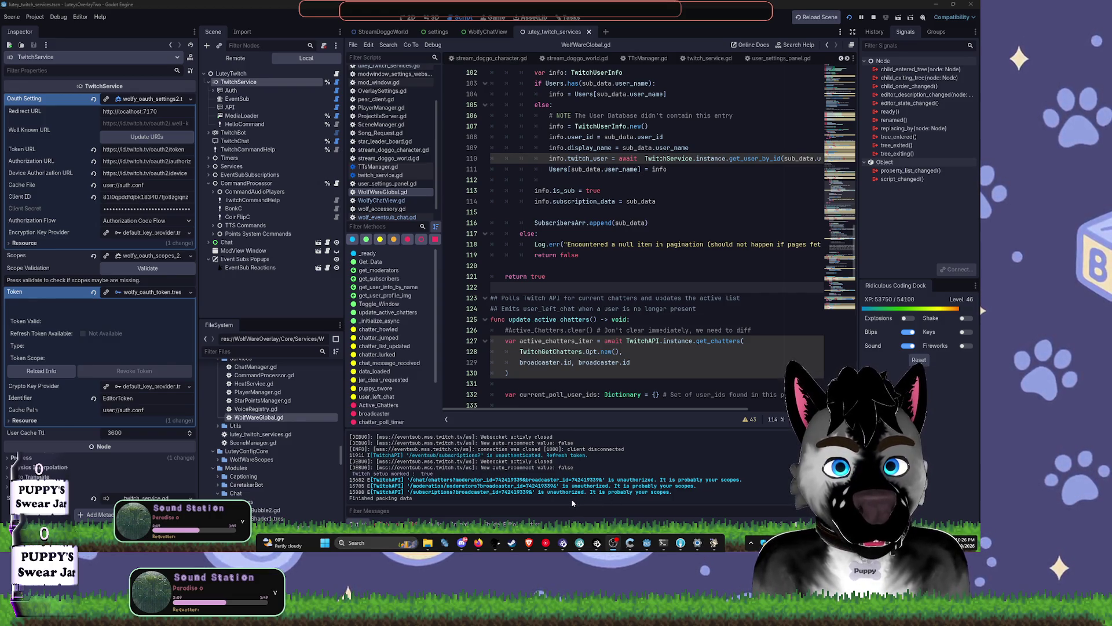
Step: Bring the Godot editor window back to the front
{"action": "mouse_move", "coordinate": [528, 545]}
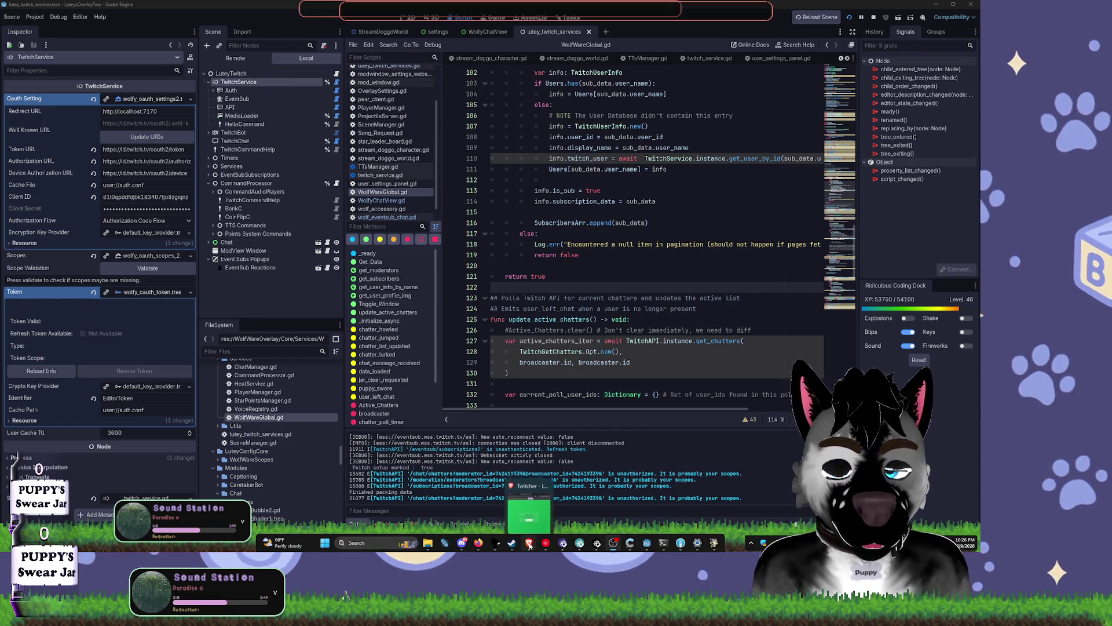
{"action": "left_click", "coordinate": [529, 544]}
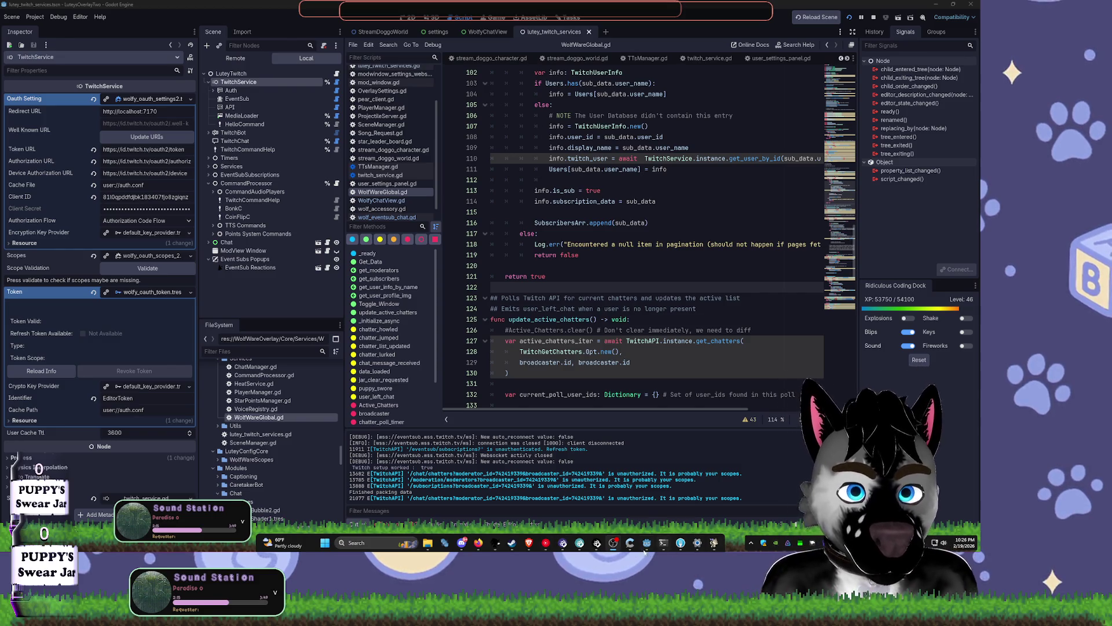
{"action": "mouse_move", "coordinate": [533, 548]}
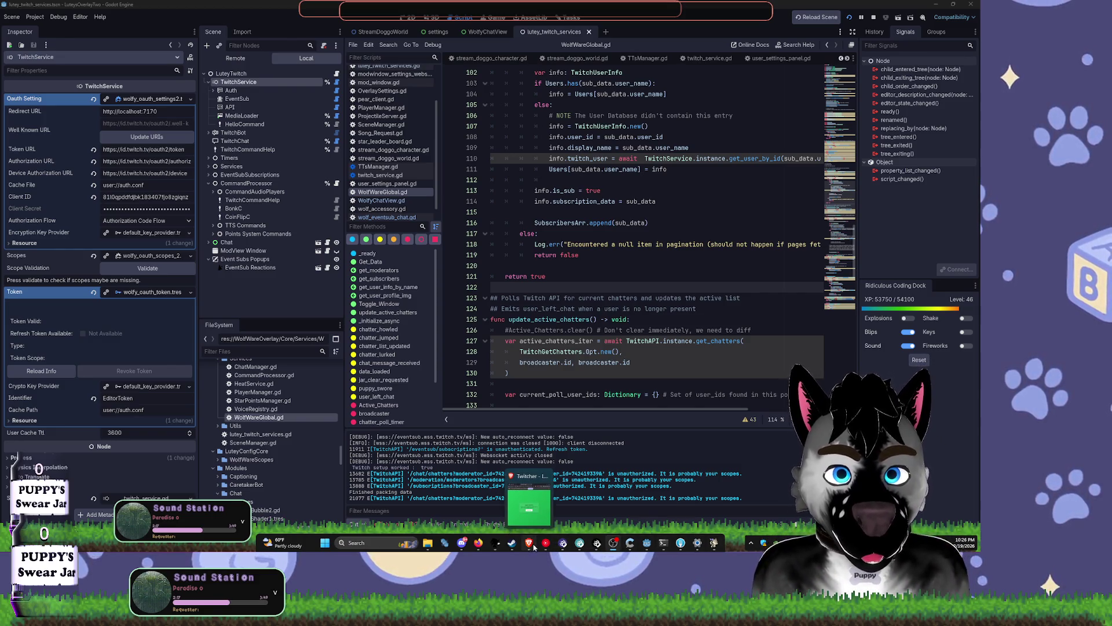
{"action": "left_click", "coordinate": [647, 543]}
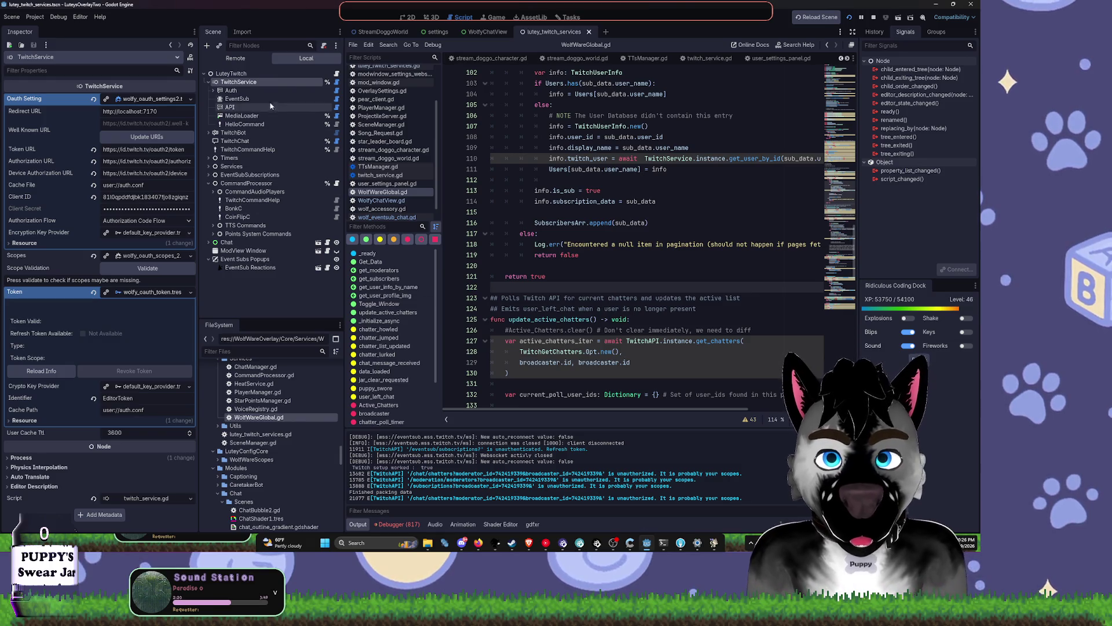
Step: Reload TwitchService's EditorToken info, then collapse the TwitchBot node's Bot Token details
{"action": "left_click", "coordinate": [219, 133]}
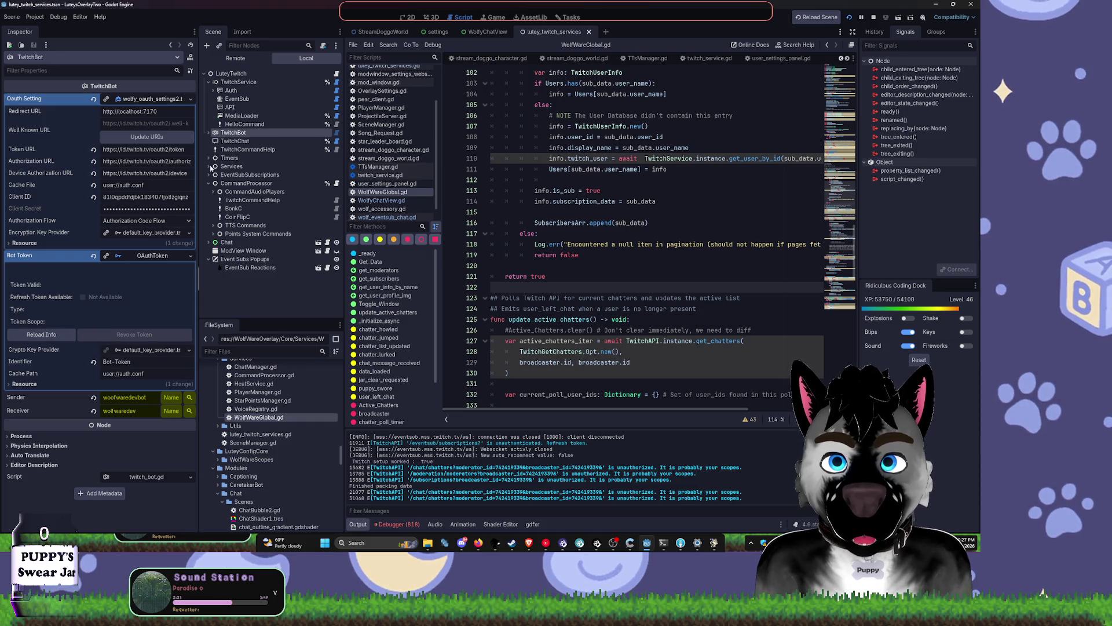
{"action": "left_click", "coordinate": [245, 82]}
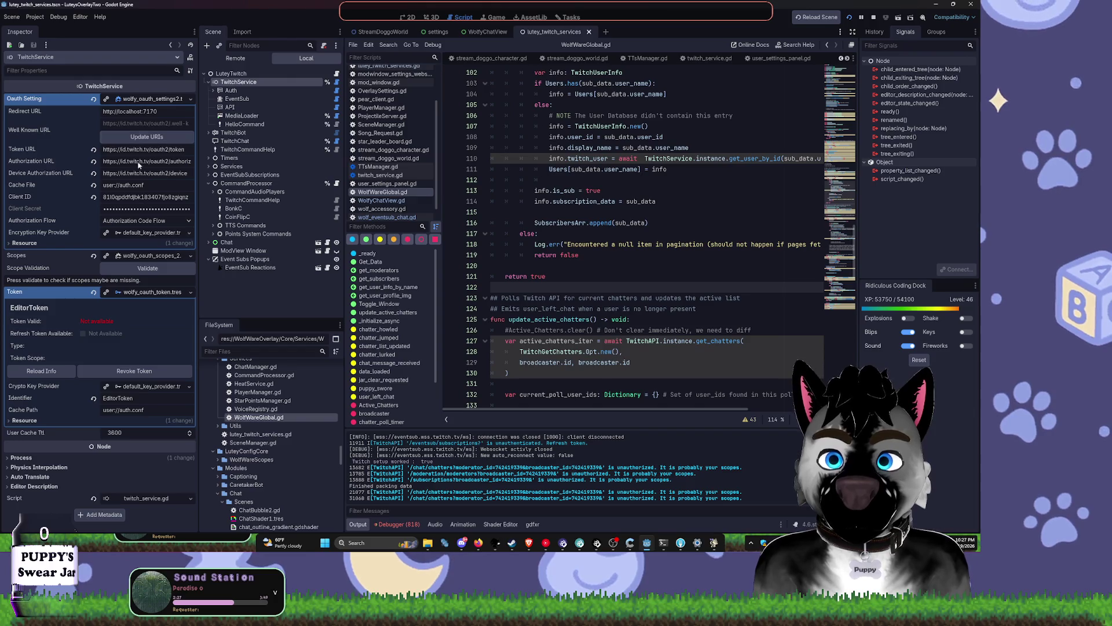
{"action": "left_click", "coordinate": [62, 371]}
{"action": "scroll", "coordinate": [166, 248], "scroll_direction": "down", "scroll_amount": 5}
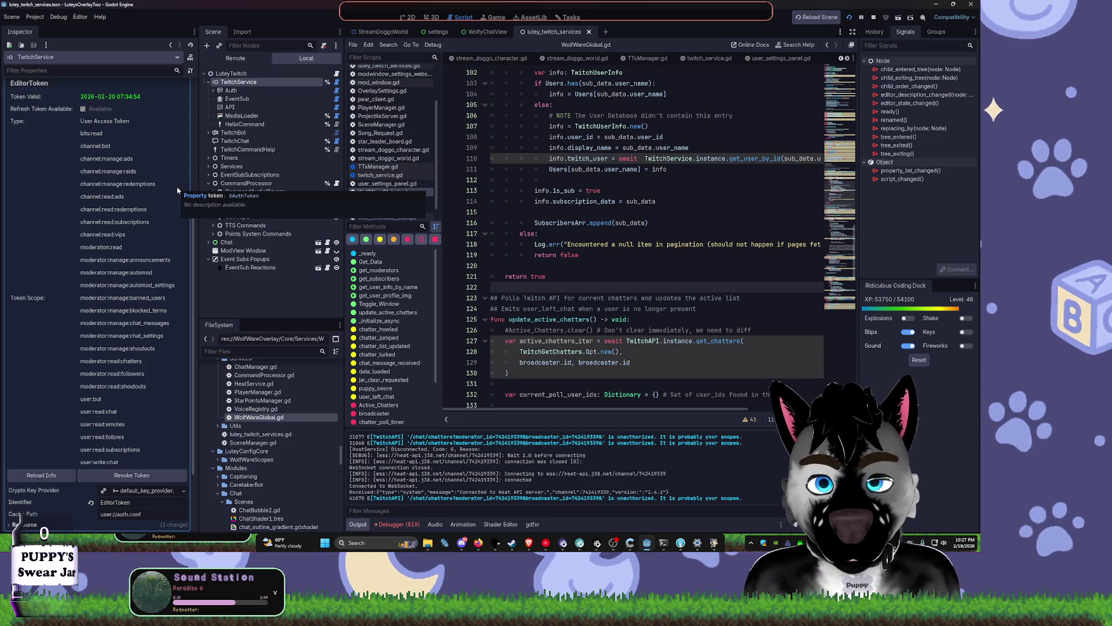
{"action": "scroll", "coordinate": [177, 190], "scroll_direction": "up", "scroll_amount": 4}
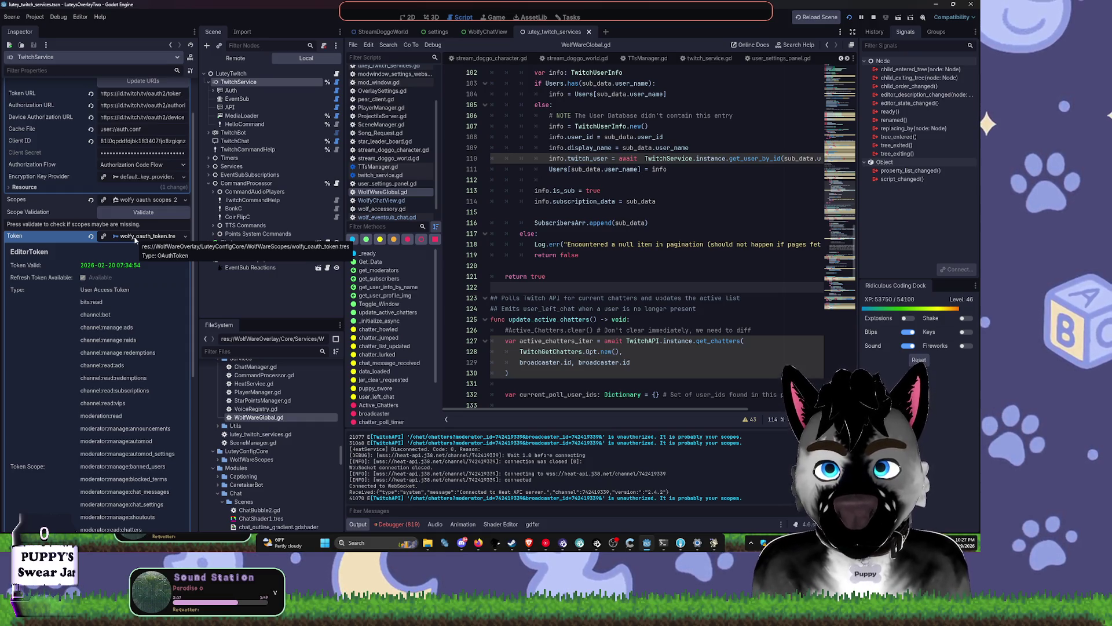
{"action": "left_click", "coordinate": [233, 132]}
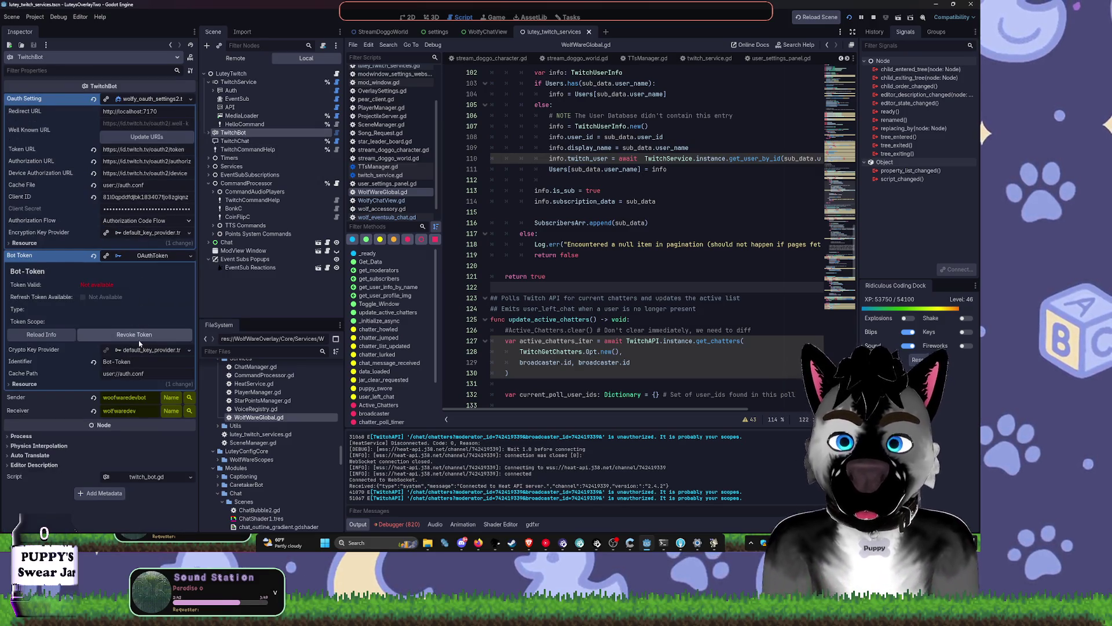
{"action": "left_click", "coordinate": [150, 256]}
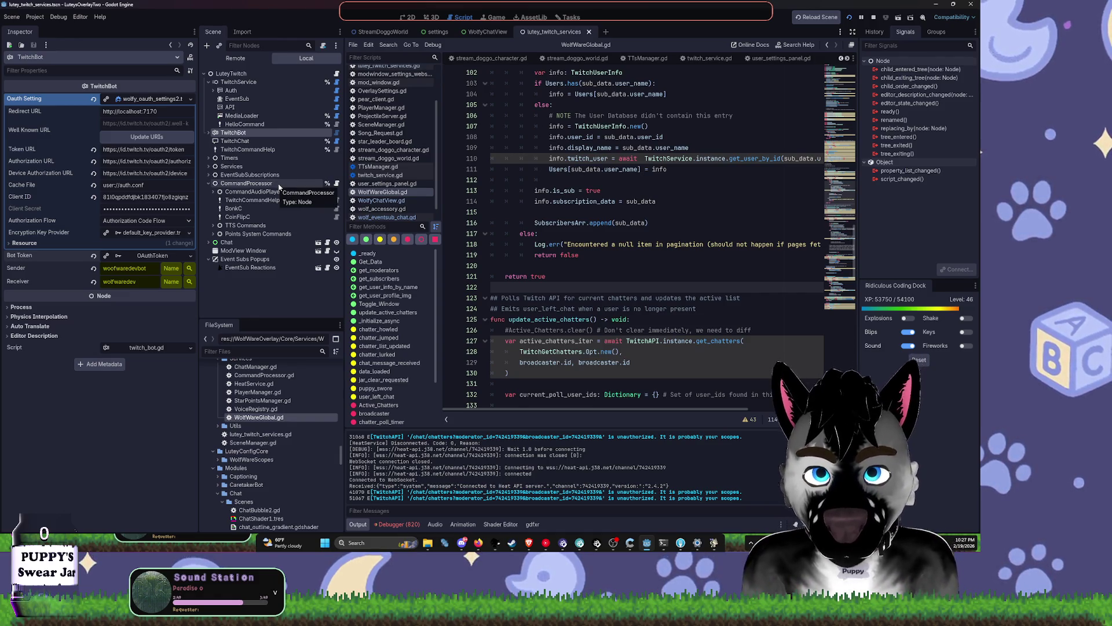
Step: Expand TwitchBot, widen the Inspector, and assign wolfy_oauth_token.tres as BotAuth's token
{"action": "left_click", "coordinate": [209, 133]}
{"action": "left_click", "coordinate": [234, 141]}
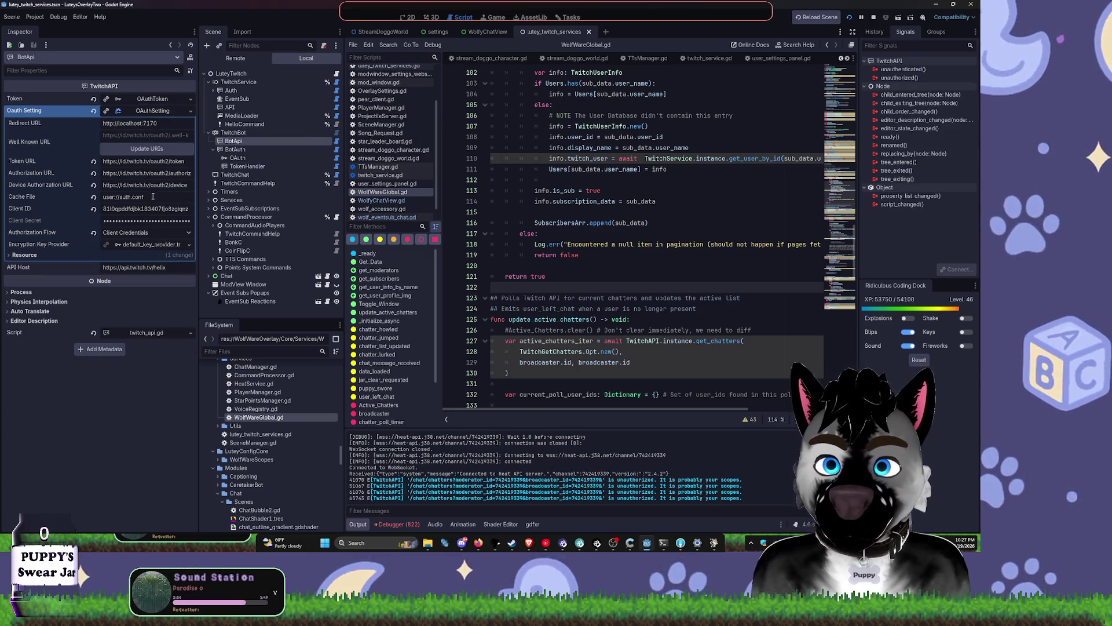
{"action": "left_click_drag", "start_coordinate": [197, 202], "coordinate": [229, 201]}
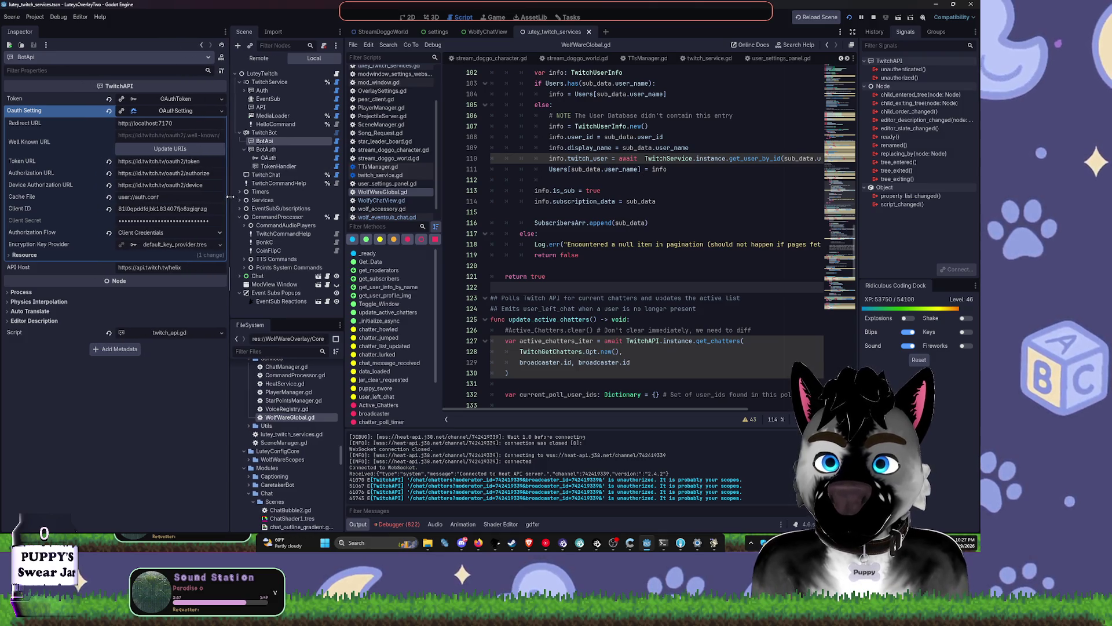
{"action": "left_click", "coordinate": [266, 150]}
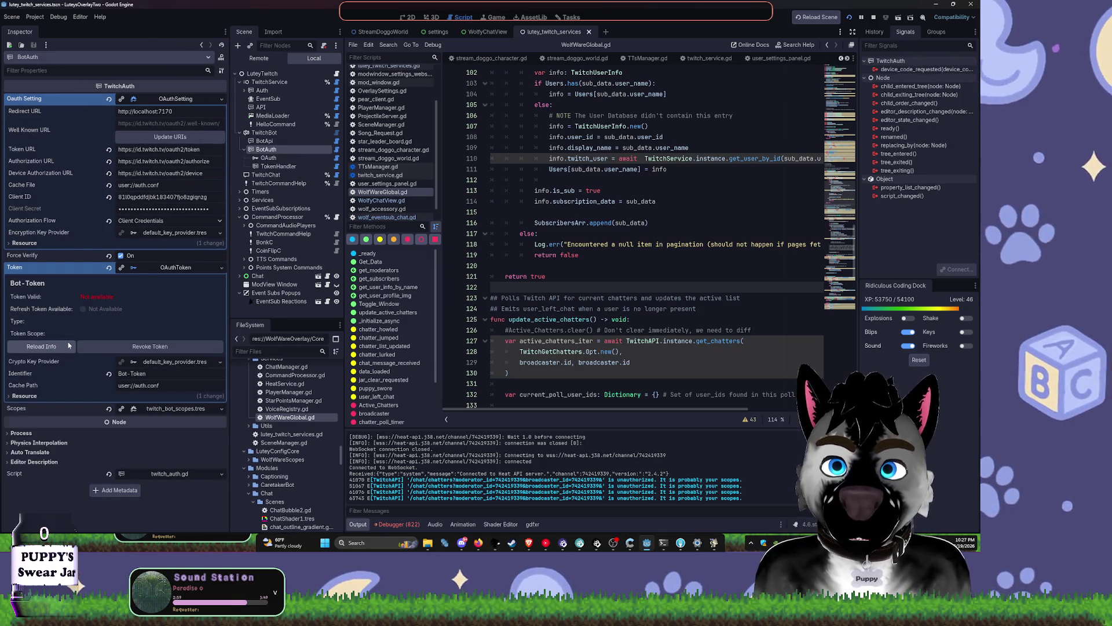
{"action": "left_click", "coordinate": [213, 269]}
{"action": "left_click", "coordinate": [174, 307]}
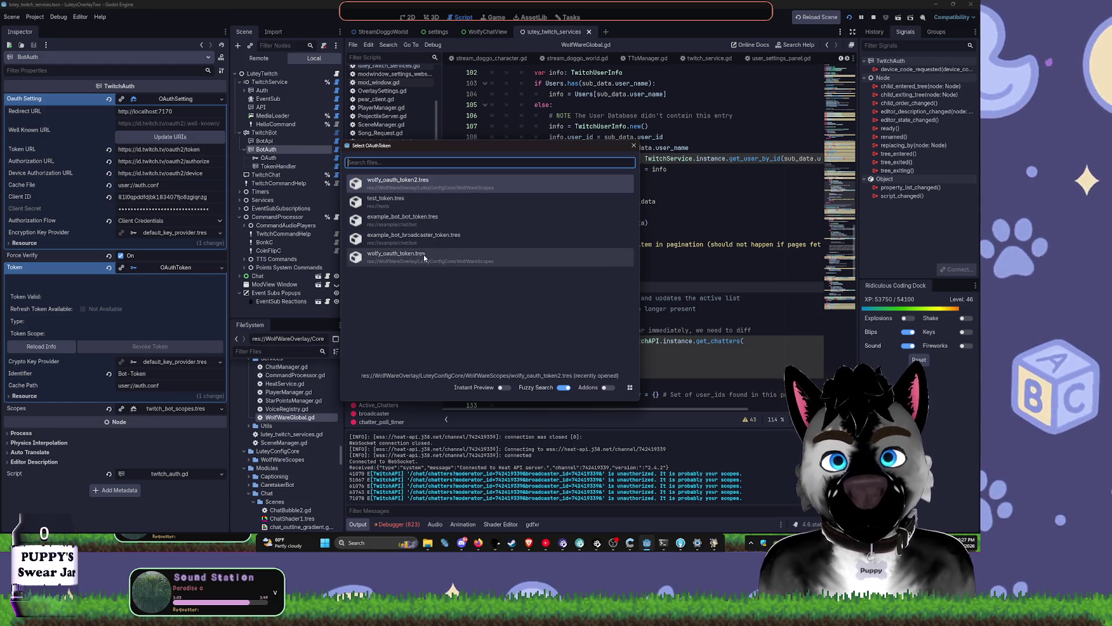
{"action": "left_click", "coordinate": [415, 256]}
{"action": "right_click", "coordinate": [179, 270]}
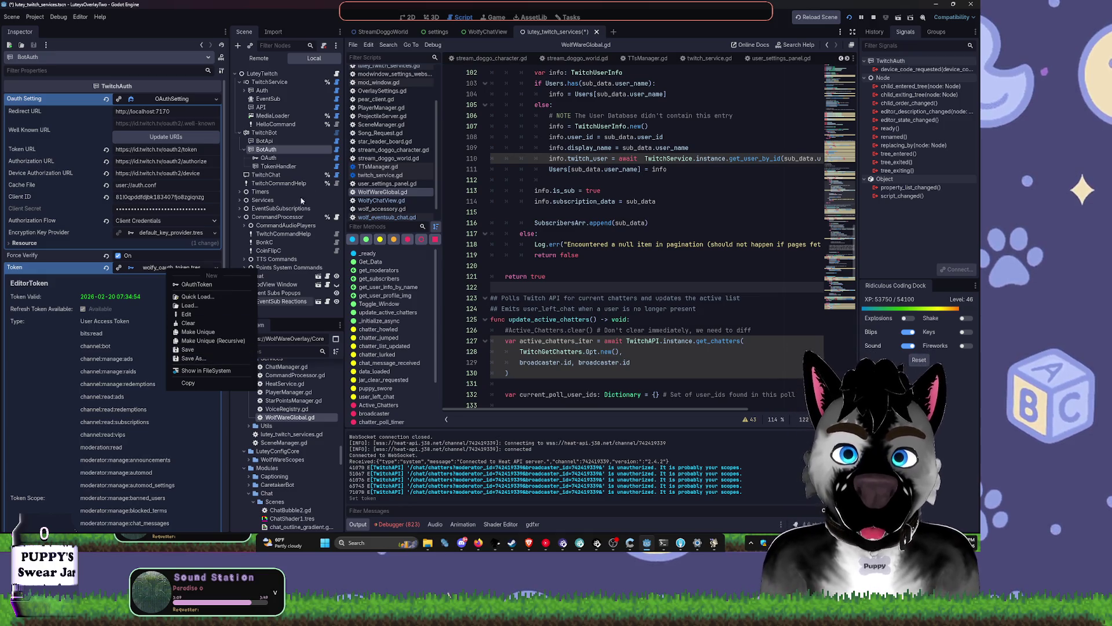
{"action": "left_click", "coordinate": [276, 148]}
Step: Assign wolfy_oauth_token.tres as the TwitchBot node's Bot Token
{"action": "left_click", "coordinate": [264, 132]}
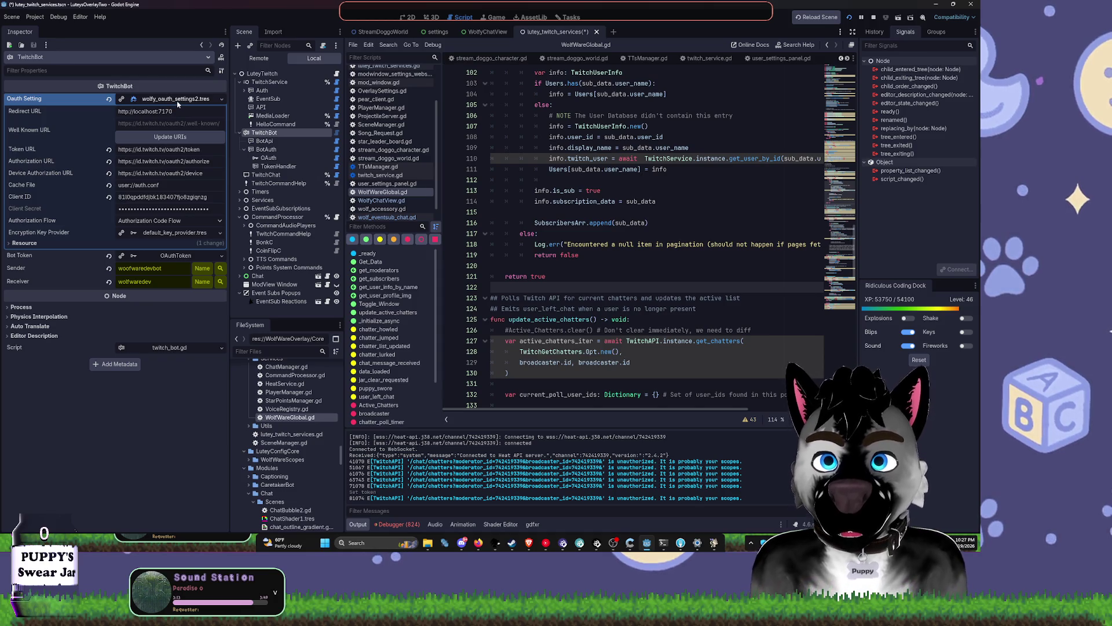
{"action": "left_click", "coordinate": [176, 102]}
{"action": "left_click", "coordinate": [222, 113]}
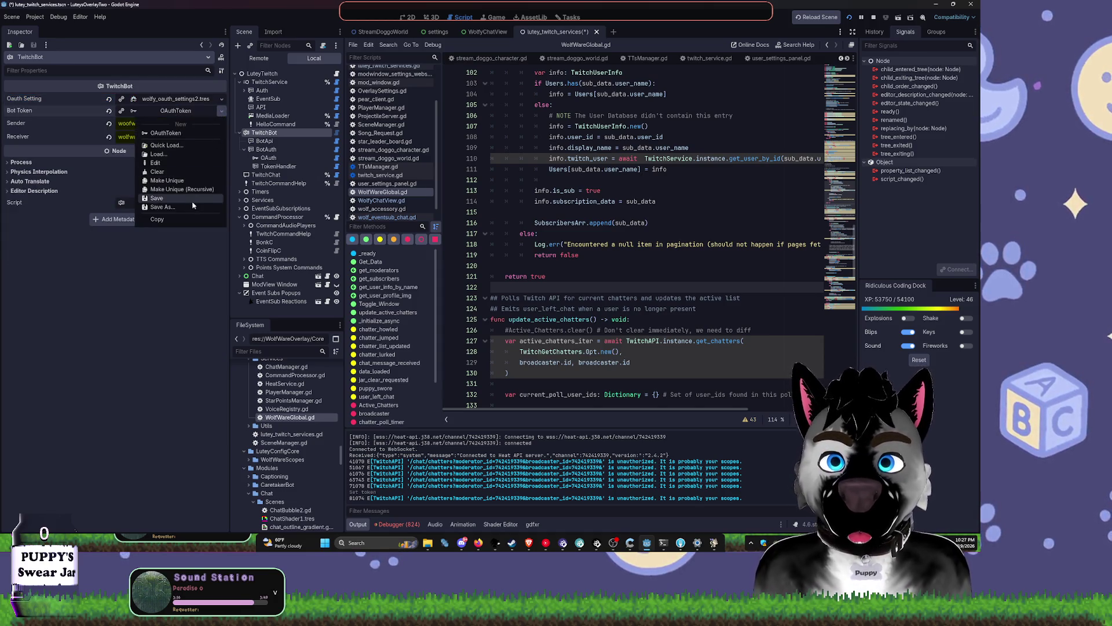
{"action": "left_click", "coordinate": [188, 144]}
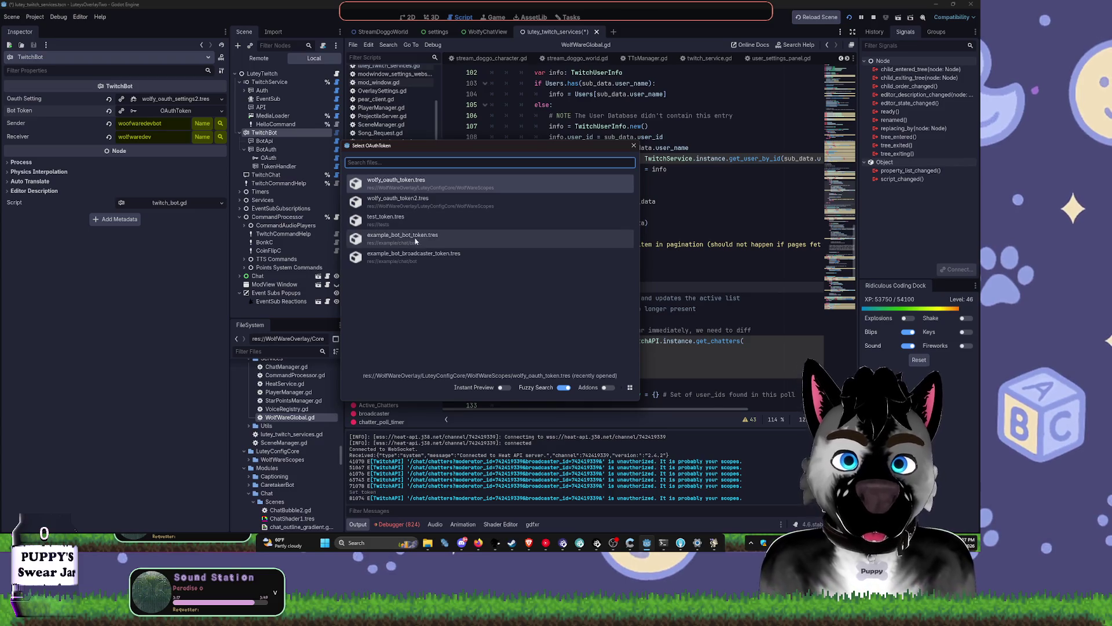
{"action": "left_click", "coordinate": [437, 179]}
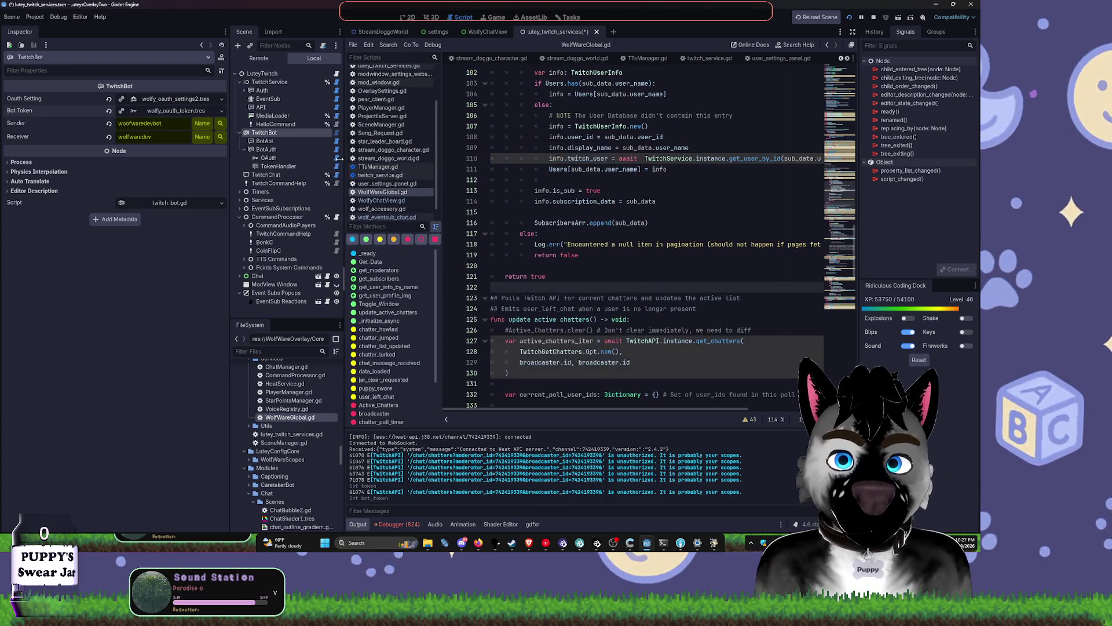
Step: Assign wolfy_oauth_token.tres as the BotApi node's token
{"action": "left_click", "coordinate": [271, 140]}
{"action": "left_click", "coordinate": [264, 132]}
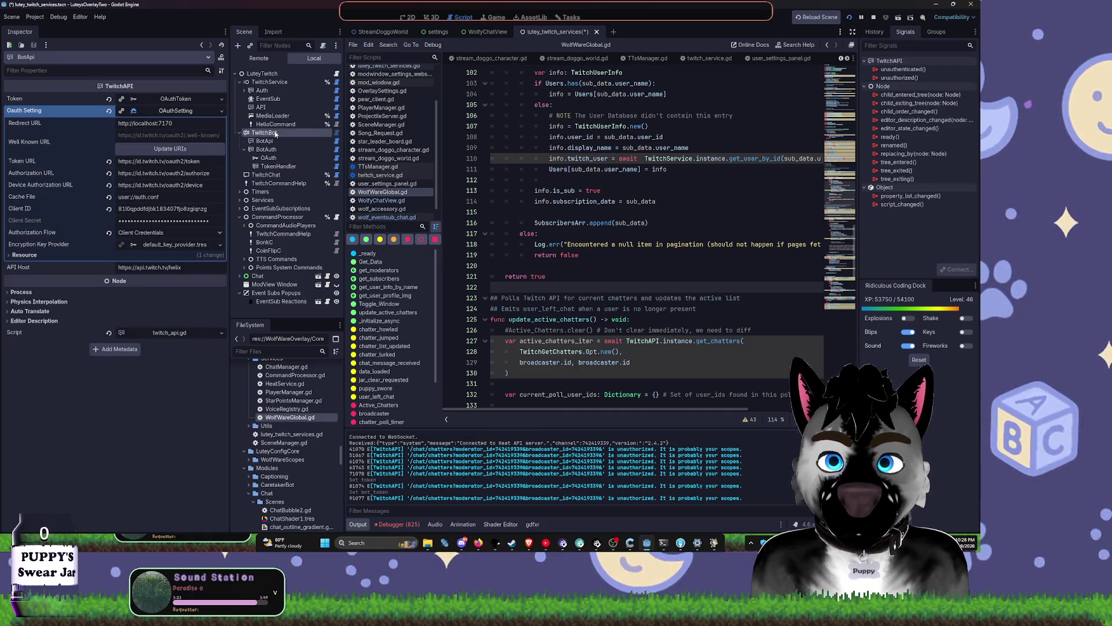
{"action": "left_click", "coordinate": [275, 140]}
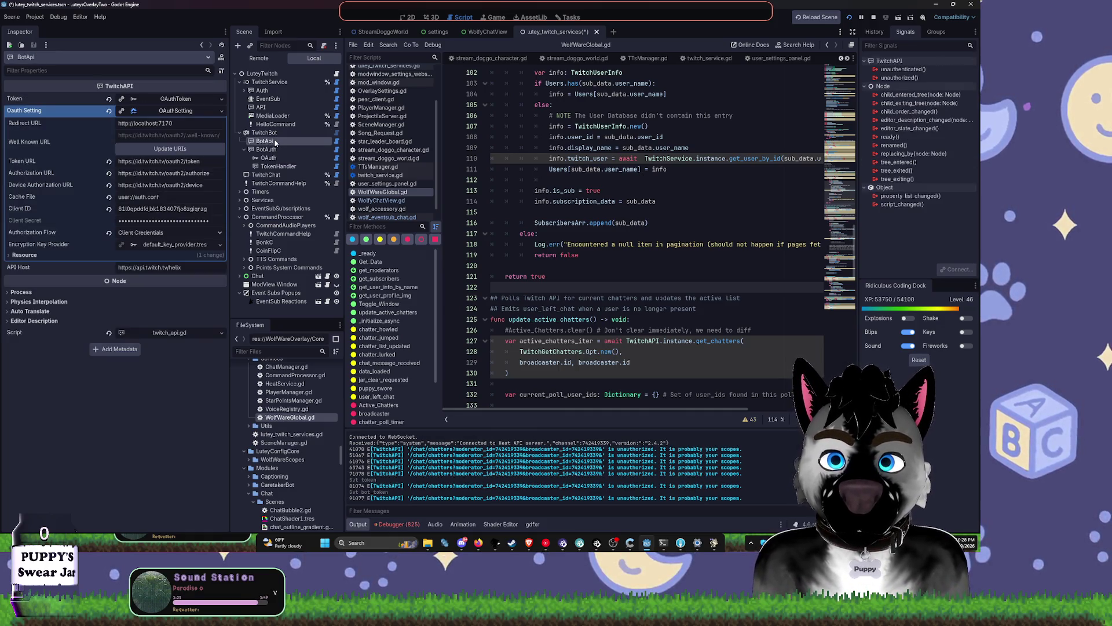
{"action": "left_click", "coordinate": [221, 100]}
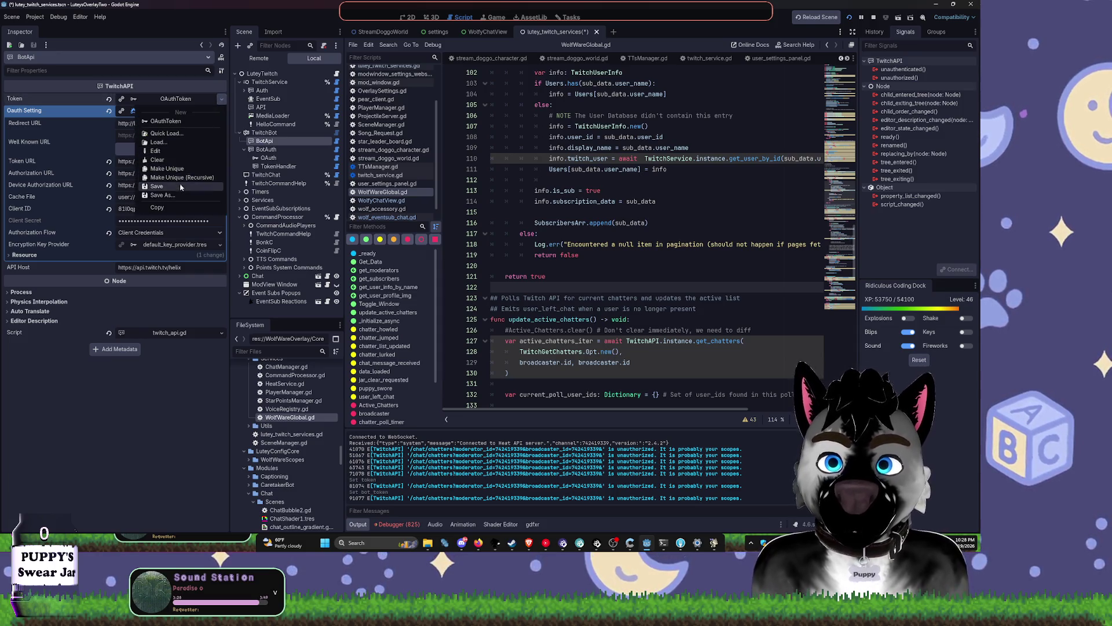
{"action": "left_click", "coordinate": [167, 133]}
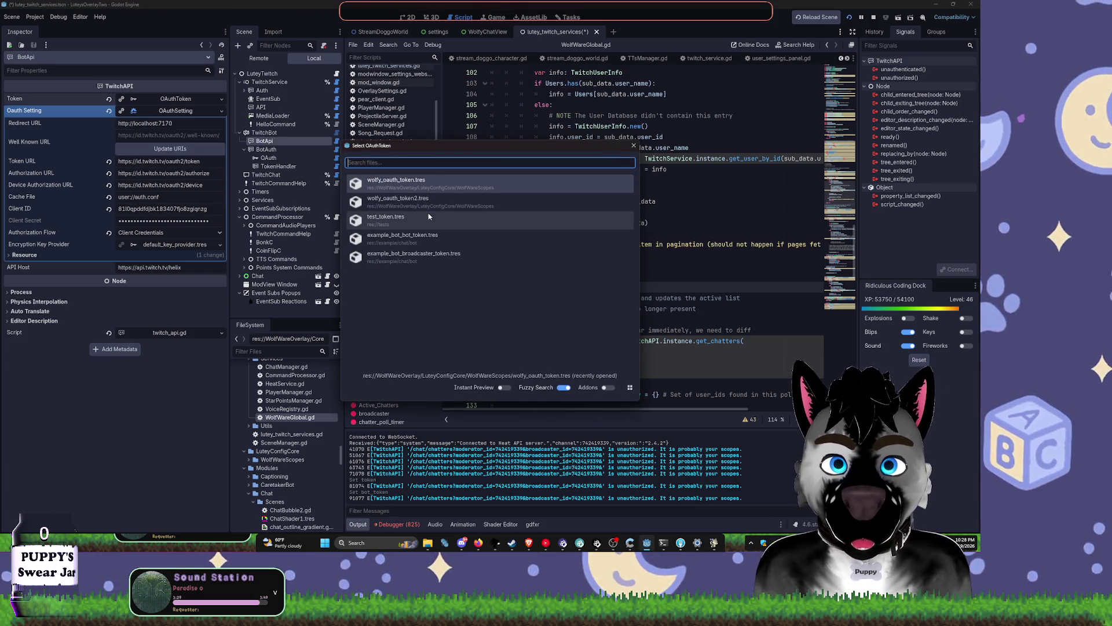
{"action": "left_click", "coordinate": [400, 183]}
Step: Browse BotAuth's OAuth setting files unchanged, then check the OAuth, TokenHandler and TwitchService nodes
{"action": "left_click", "coordinate": [298, 150]}
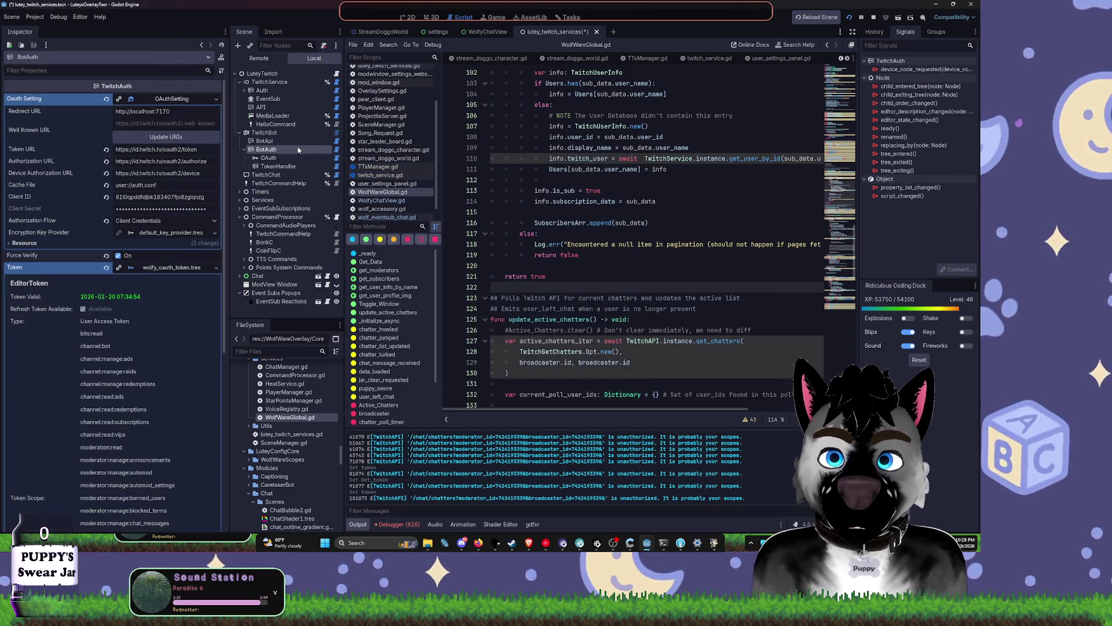
{"action": "left_click", "coordinate": [197, 103]}
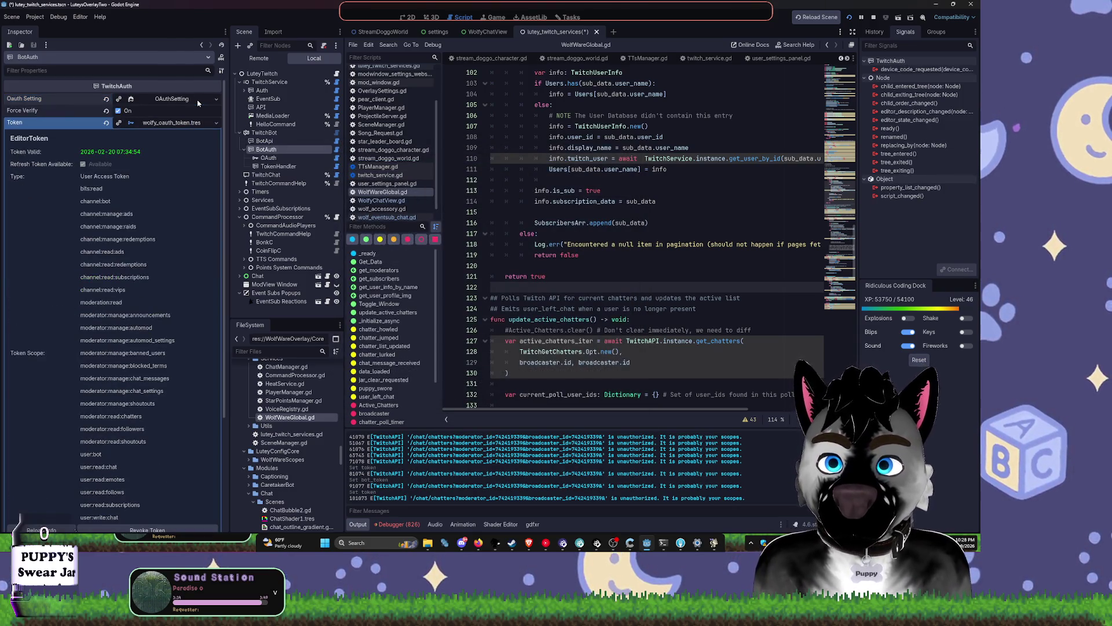
{"action": "left_click", "coordinate": [217, 102]}
{"action": "left_click", "coordinate": [173, 144]}
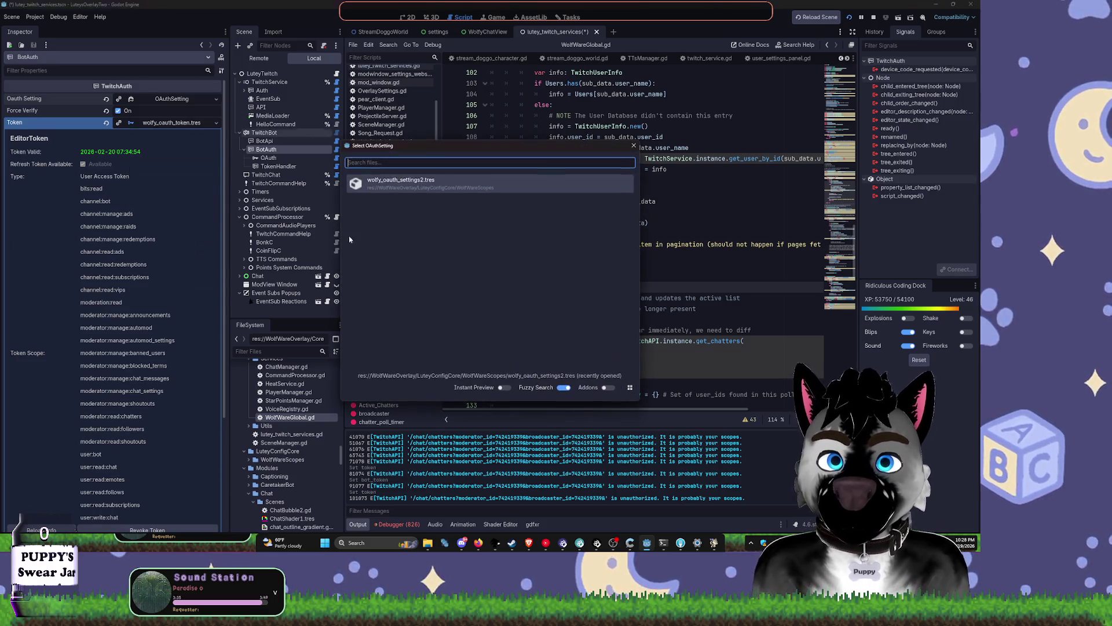
{"action": "left_click", "coordinate": [634, 147]}
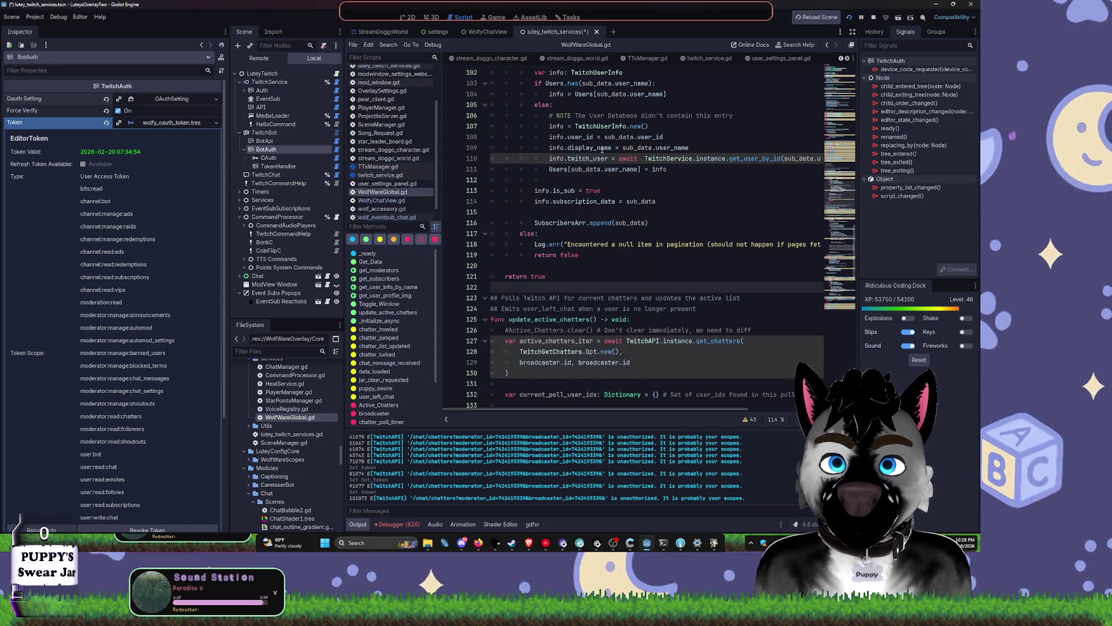
{"action": "left_click", "coordinate": [281, 158]}
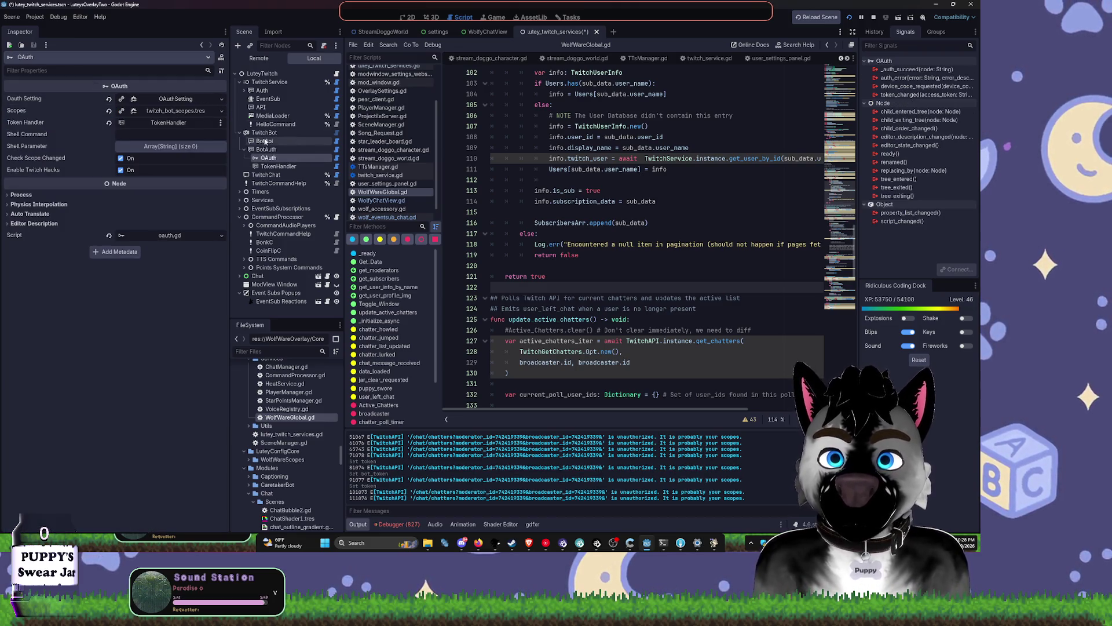
{"action": "left_click", "coordinate": [278, 167]}
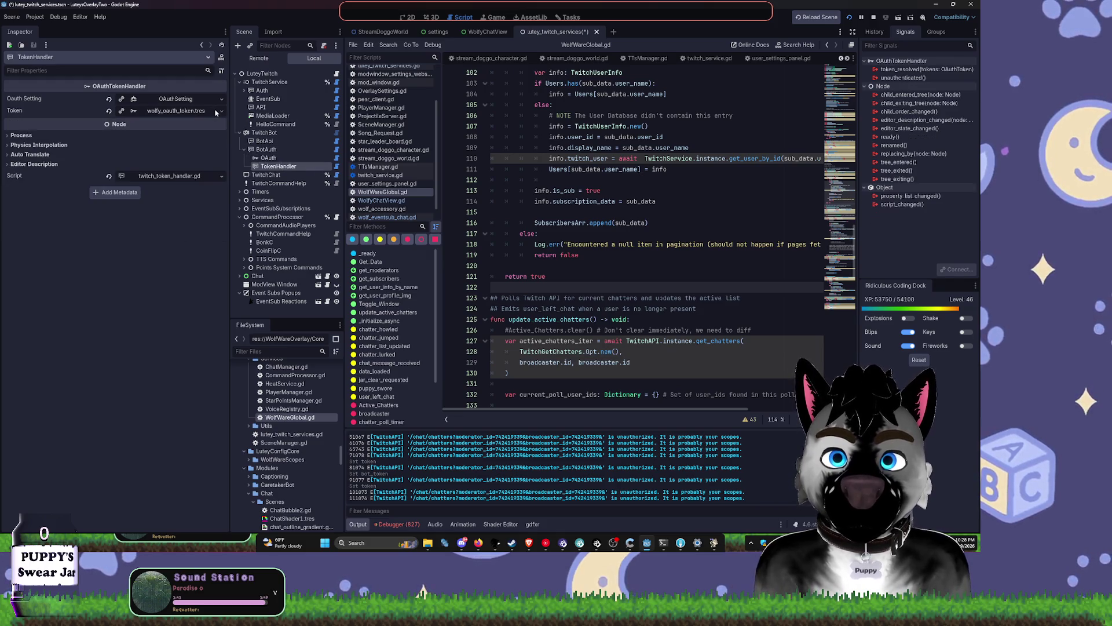
{"action": "left_click", "coordinate": [270, 82]}
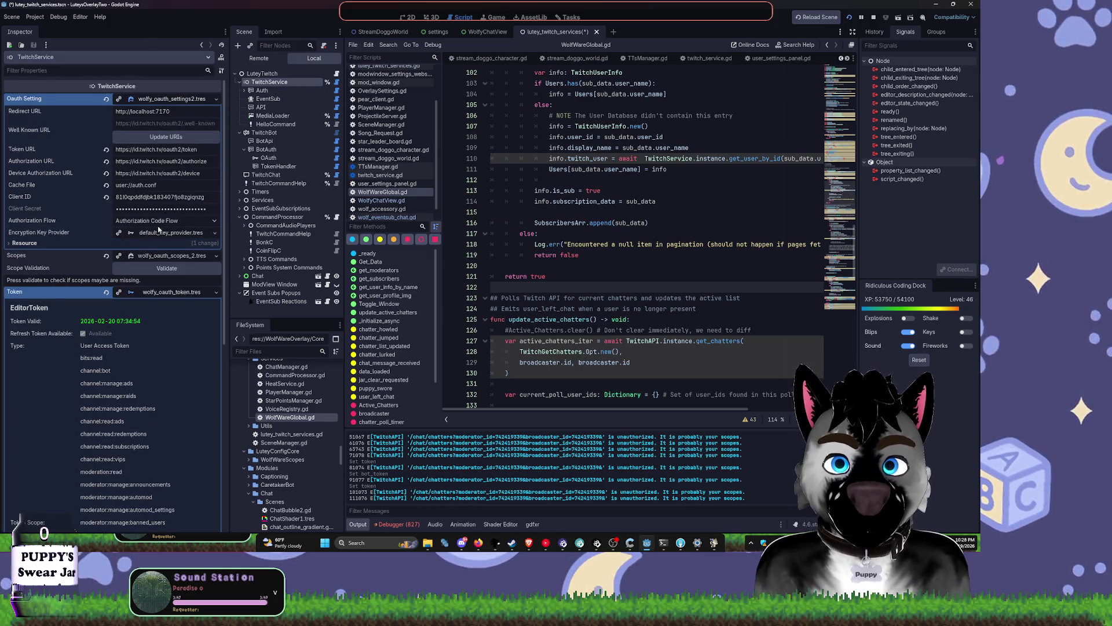
Step: Clear TwitchService's token and toggle Force Verify on the BotAuth node
{"action": "left_click", "coordinate": [107, 292]}
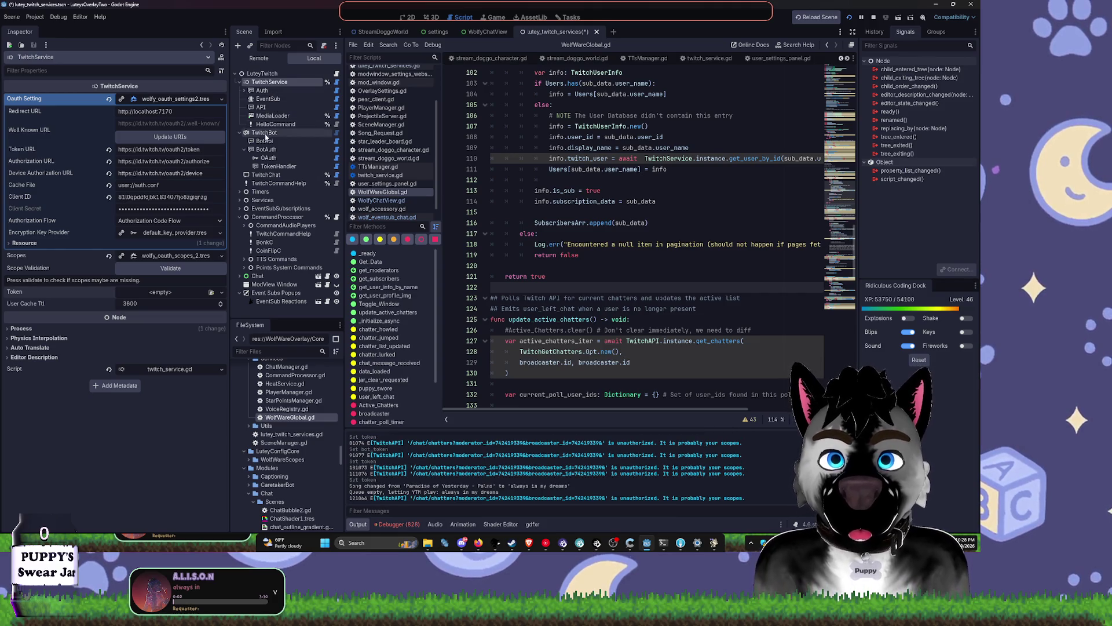
{"action": "left_click", "coordinate": [264, 141]}
{"action": "left_click", "coordinate": [262, 132]}
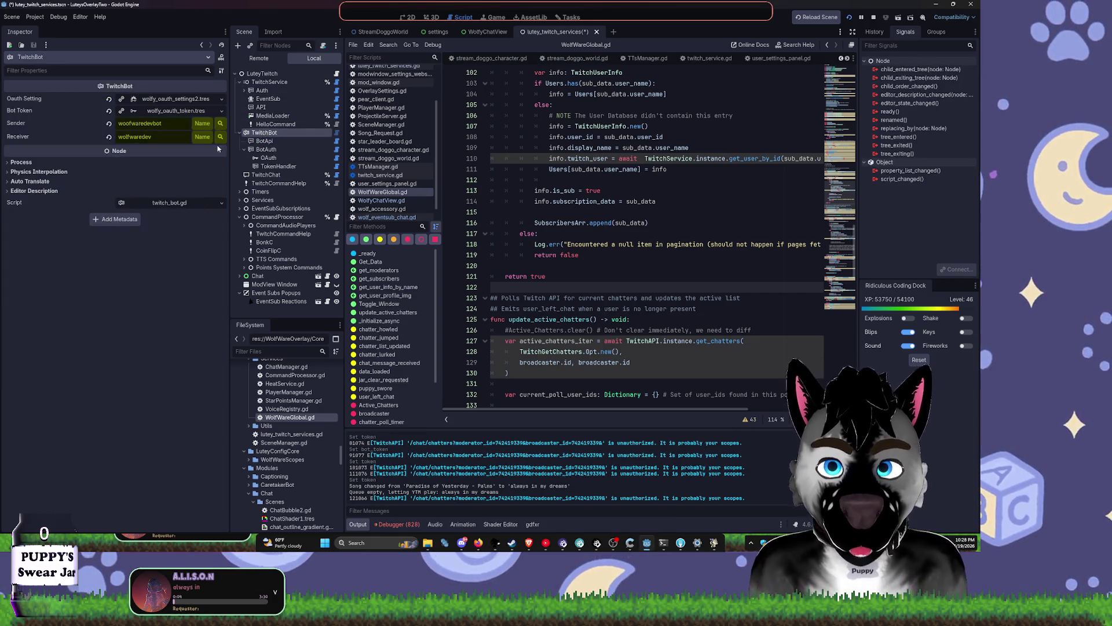
{"action": "left_click", "coordinate": [268, 141]}
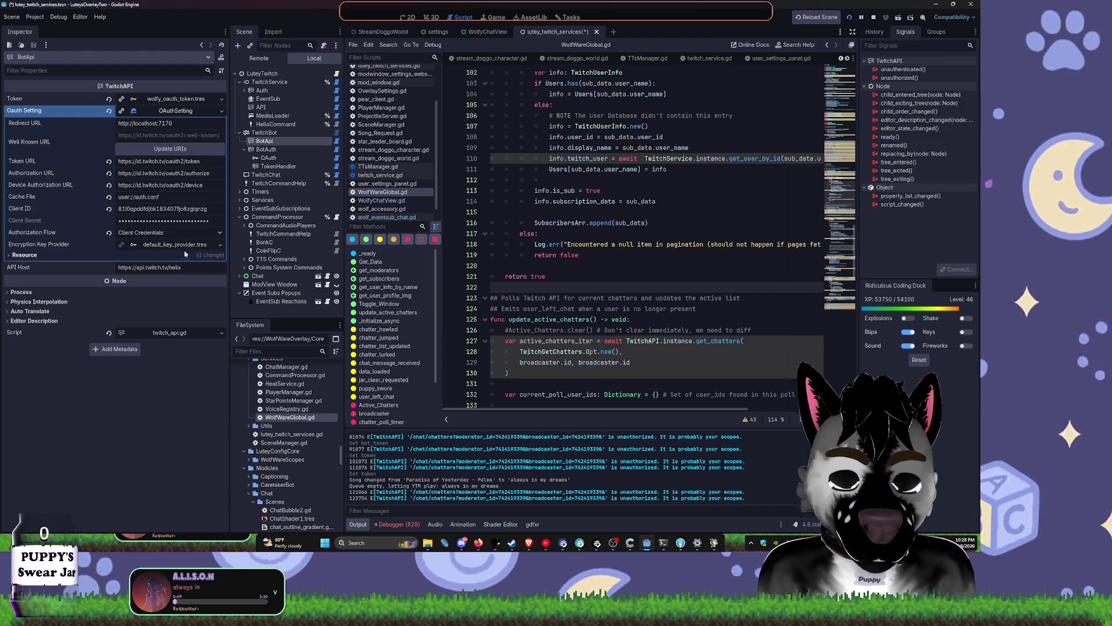
{"action": "left_click", "coordinate": [266, 149]}
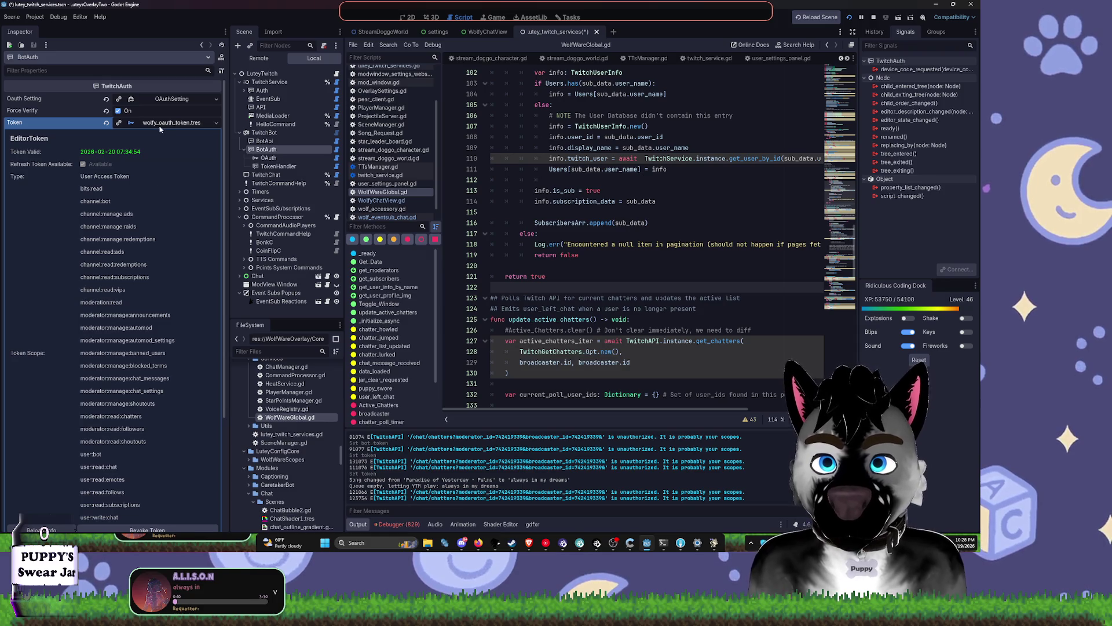
{"action": "left_click", "coordinate": [119, 111]}
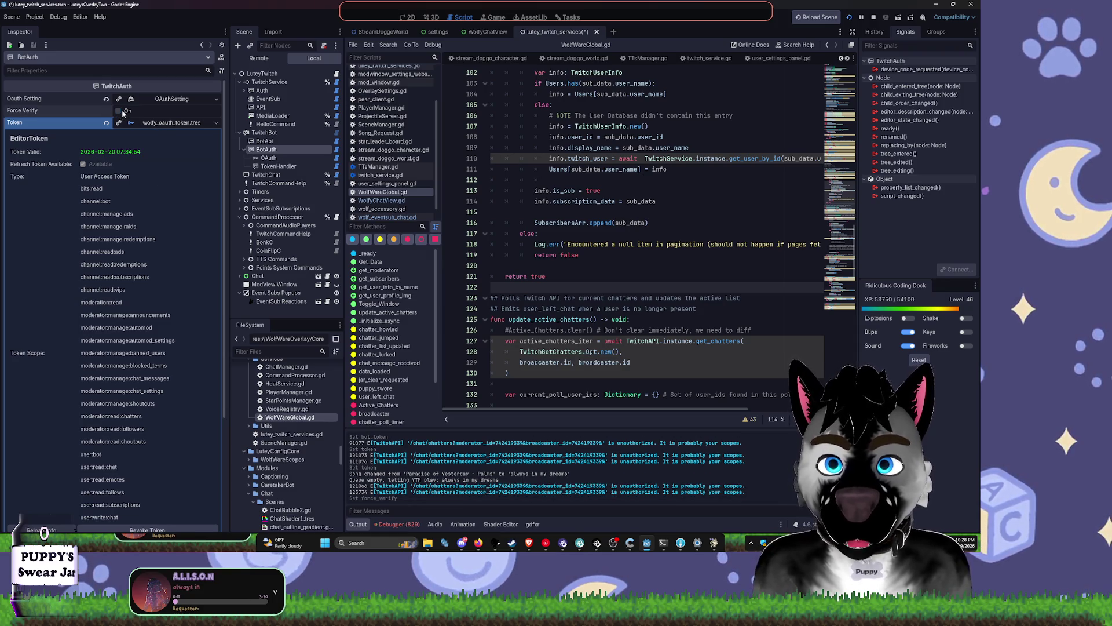
{"action": "left_click", "coordinate": [241, 133]}
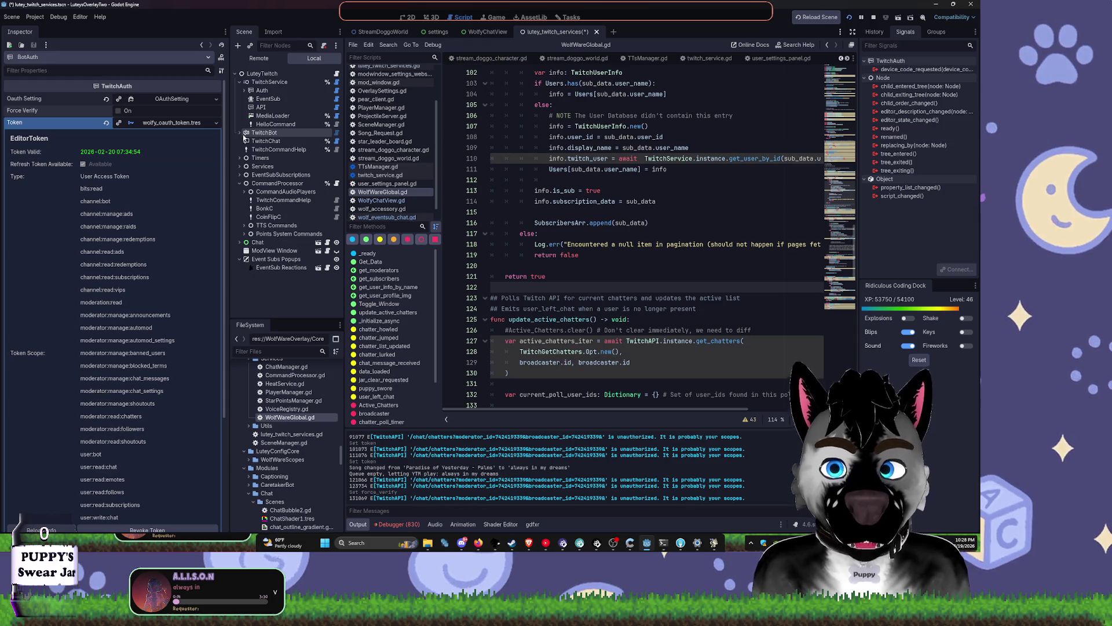
{"action": "left_click", "coordinate": [278, 83]}
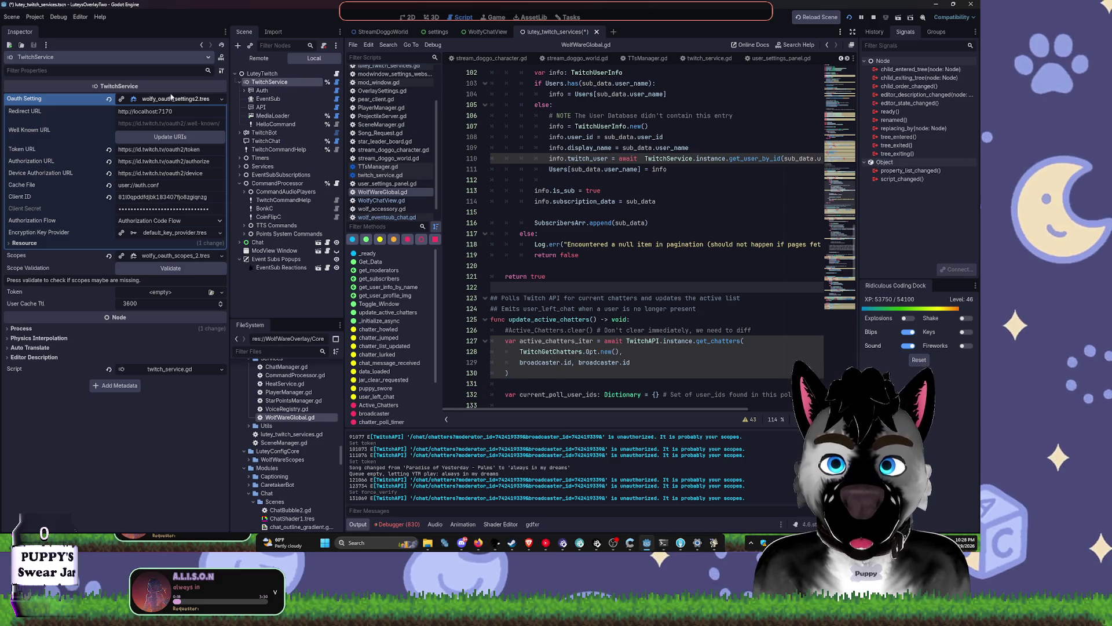
Step: Reset the Auth node's token to a default OAuthToken, then undo back to wolfy_oauth_token.tres
{"action": "left_click", "coordinate": [272, 91]}
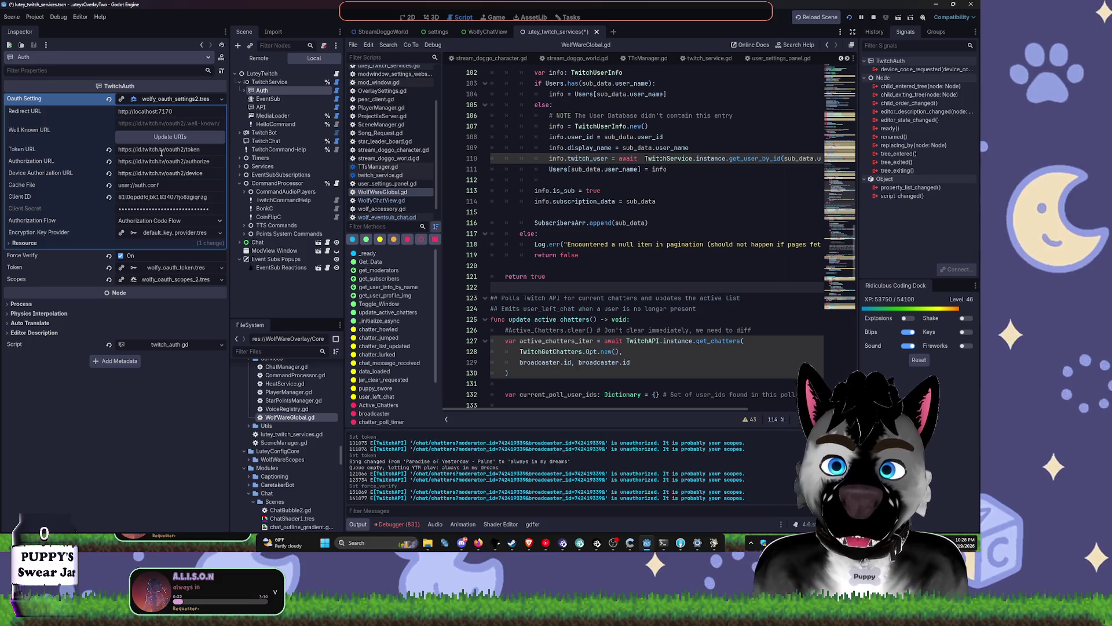
{"action": "left_click", "coordinate": [175, 100]}
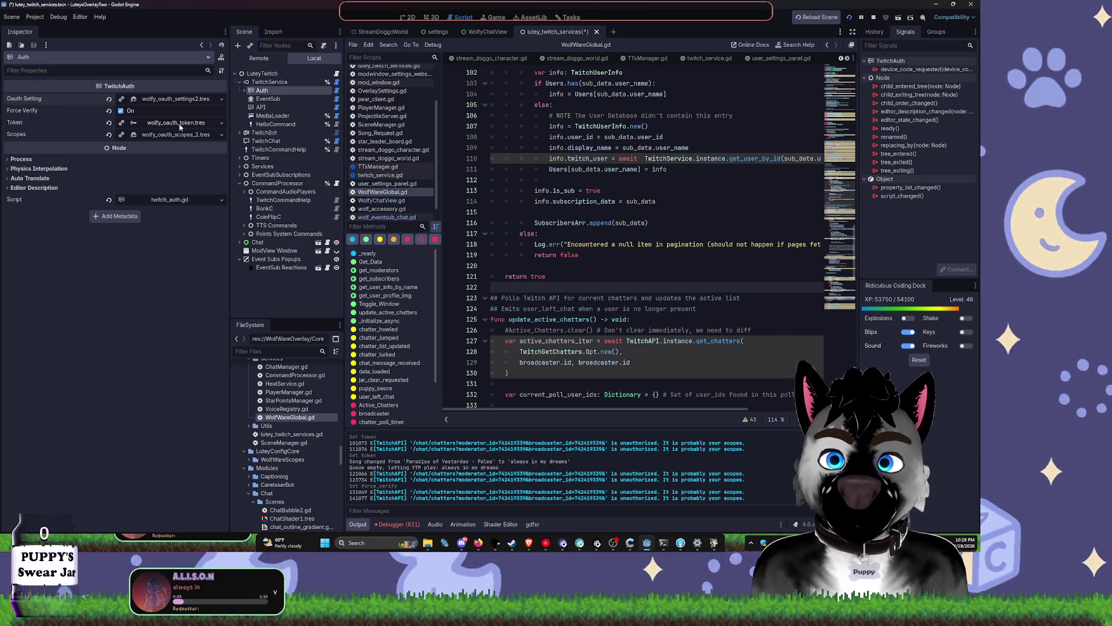
{"action": "left_click", "coordinate": [109, 123]}
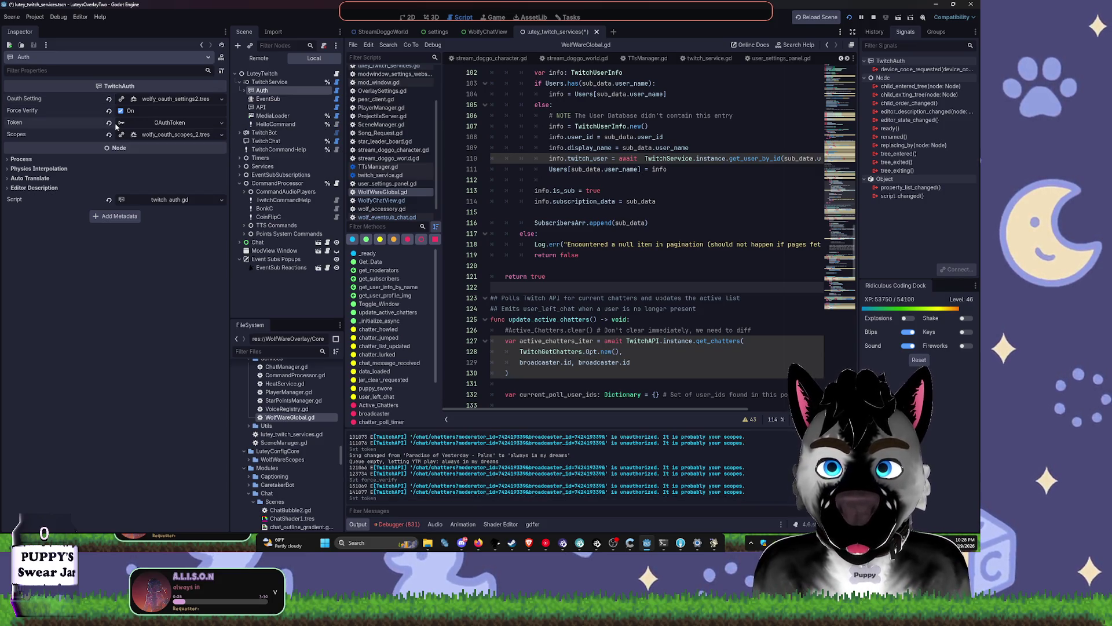
{"action": "left_click", "coordinate": [192, 123]}
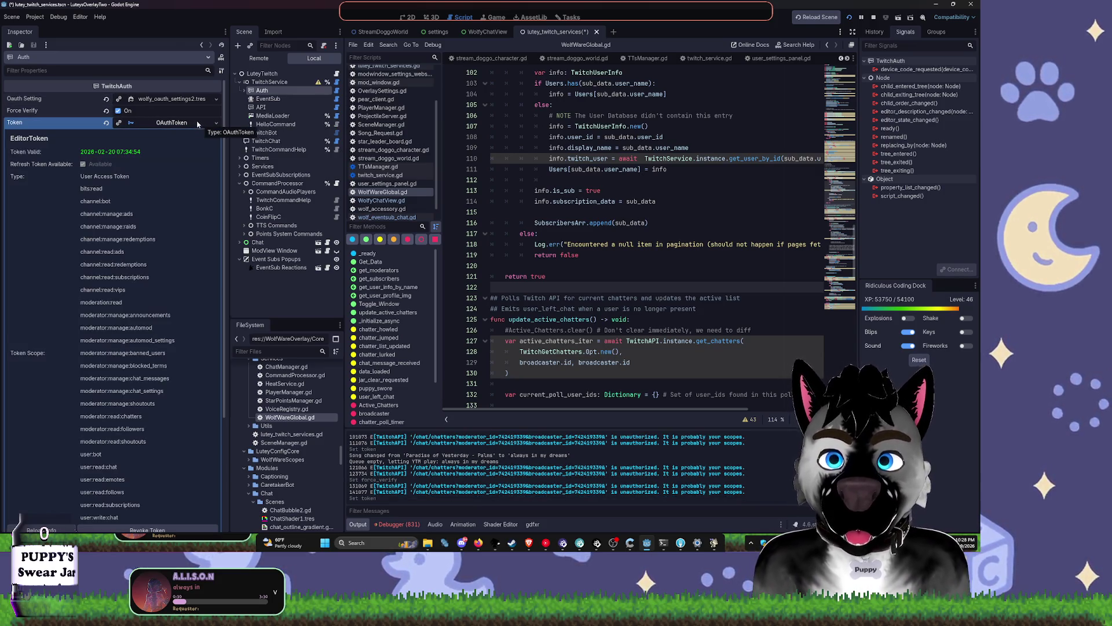
{"action": "scroll", "coordinate": [179, 164], "scroll_direction": "down", "scroll_amount": 3}
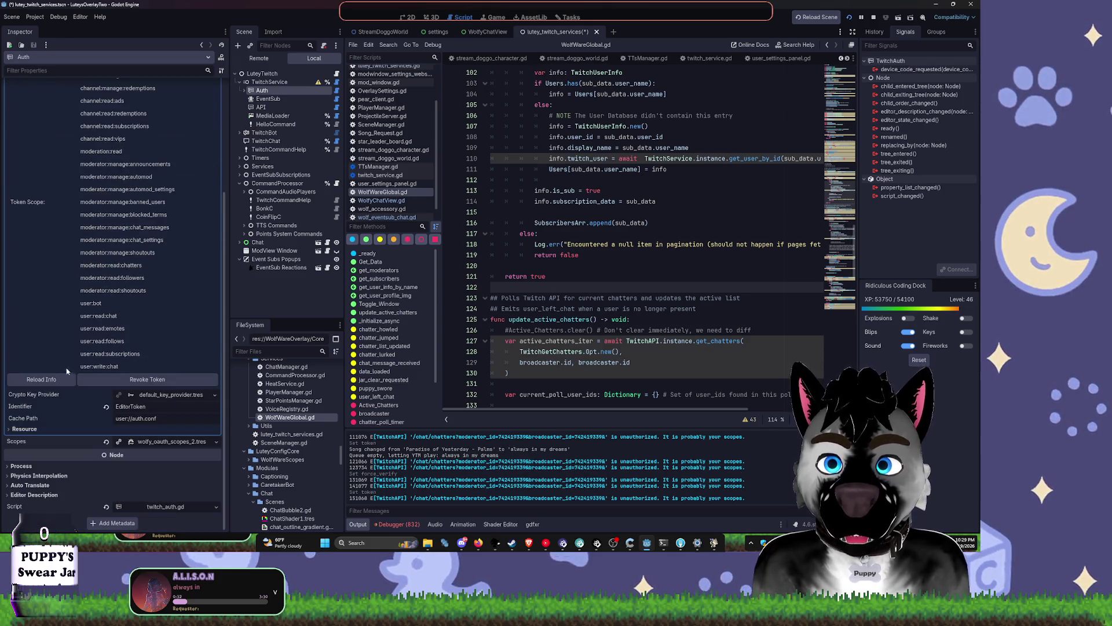
{"action": "scroll", "coordinate": [179, 164], "scroll_direction": "up", "scroll_amount": 3}
{"action": "key", "text": "ctrl+z"}
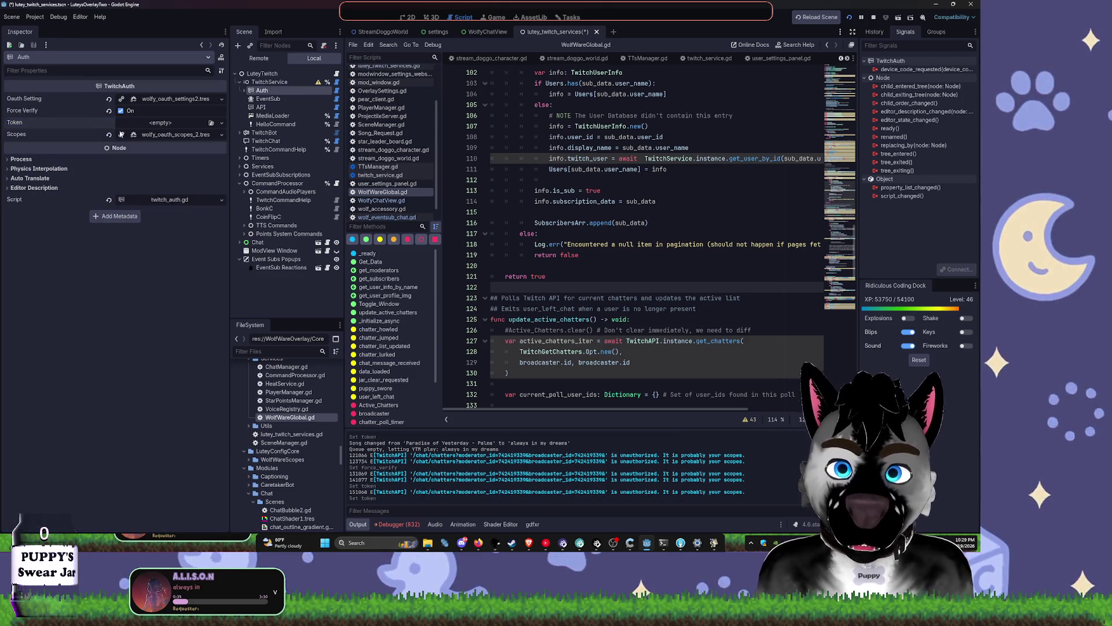
{"action": "key", "text": "ctrl+z"}
Step: Make the Auth node's token unique and start saving it as a new resource
{"action": "right_click", "coordinate": [160, 124]}
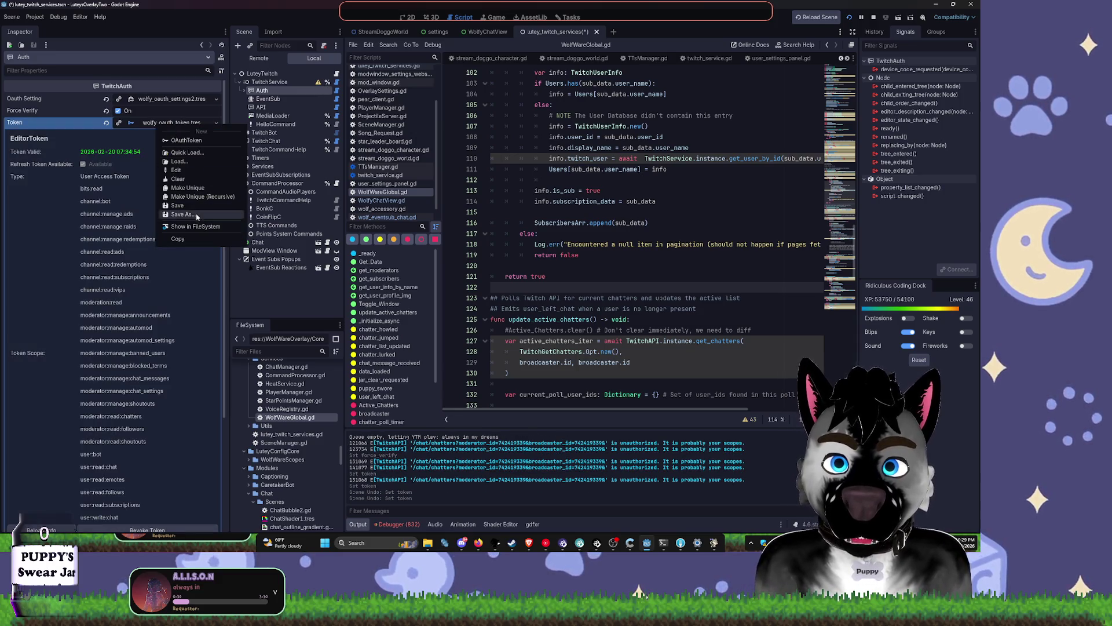
{"action": "left_click", "coordinate": [201, 188]}
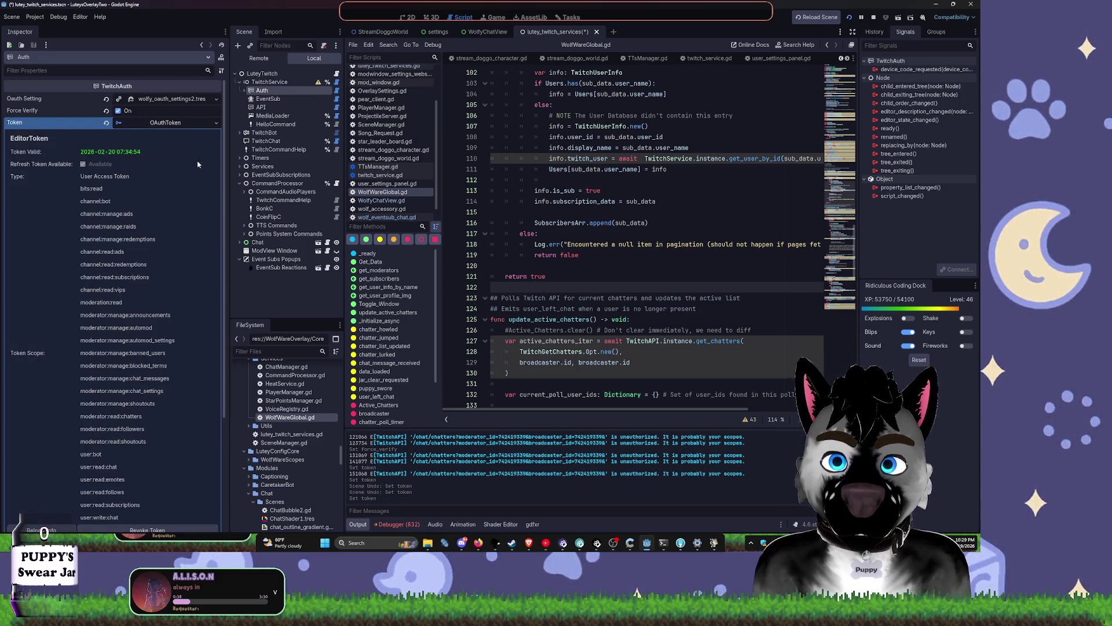
{"action": "right_click", "coordinate": [174, 124]}
{"action": "left_click", "coordinate": [189, 212]}
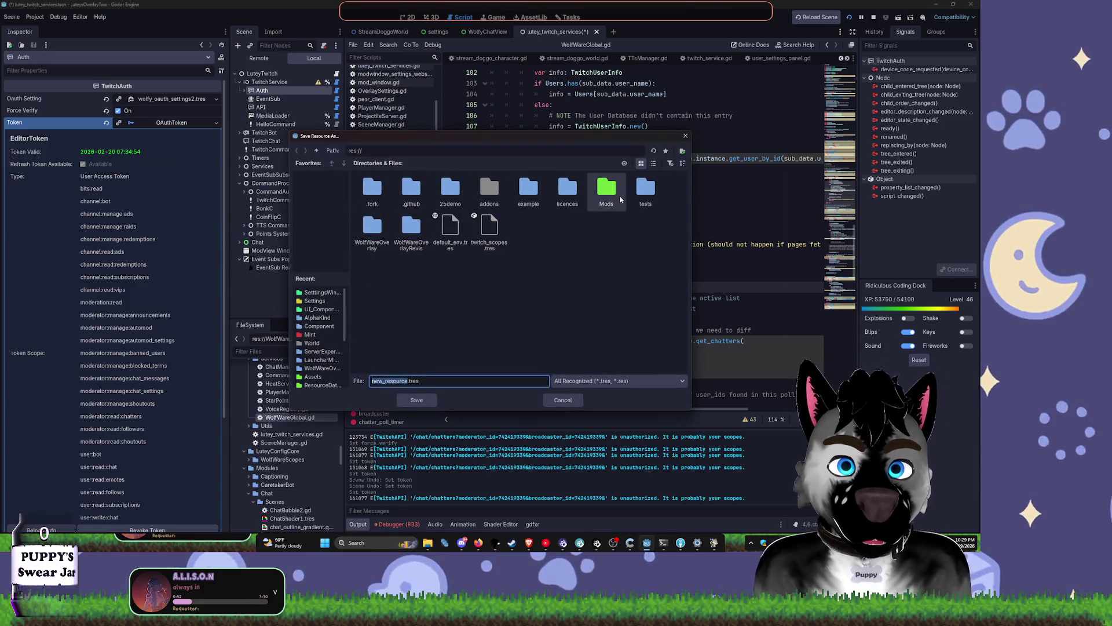
Step: Stay in res:// and save the token file under the name WolfyStreamerToken.tres
{"action": "double_click", "coordinate": [372, 229]}
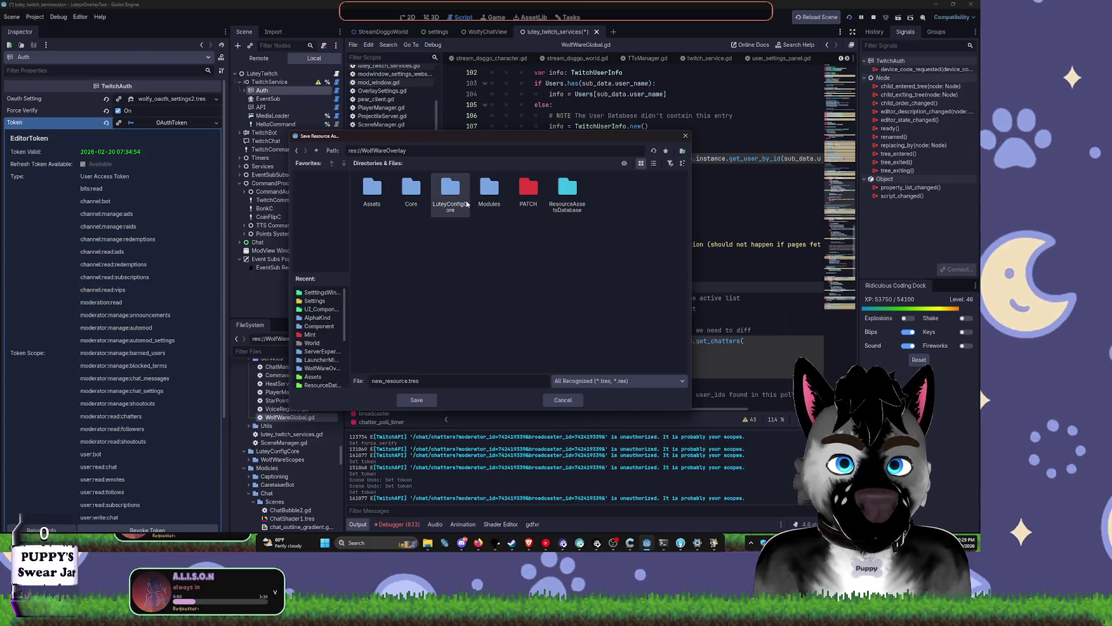
{"action": "key", "text": "BackSpace"}
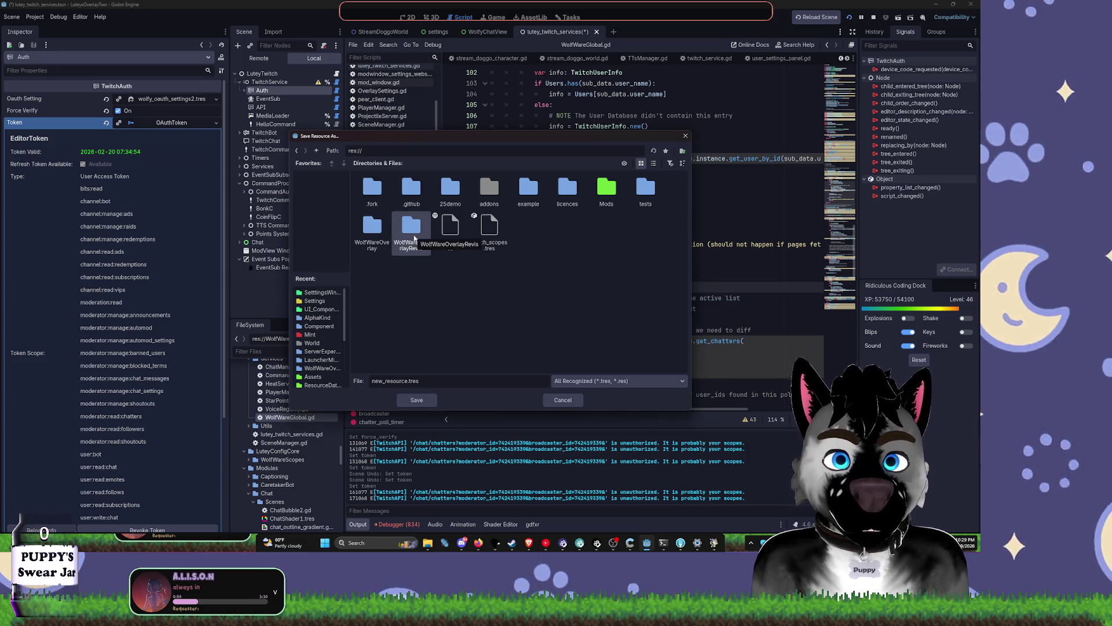
{"action": "double_click", "coordinate": [376, 382]}
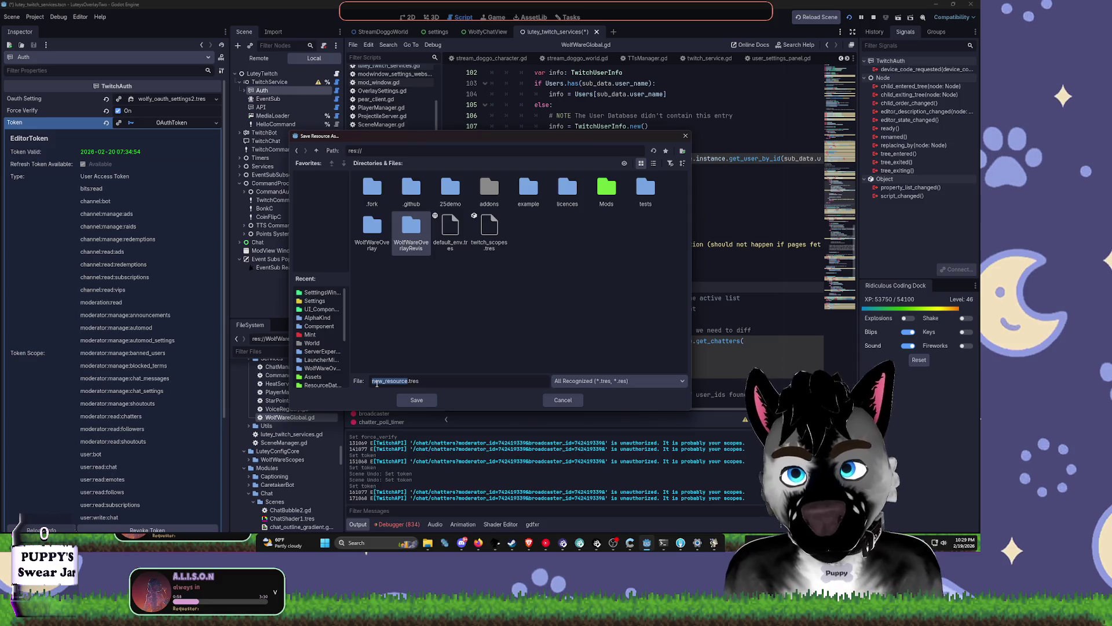
{"action": "type", "text": "Strea"}
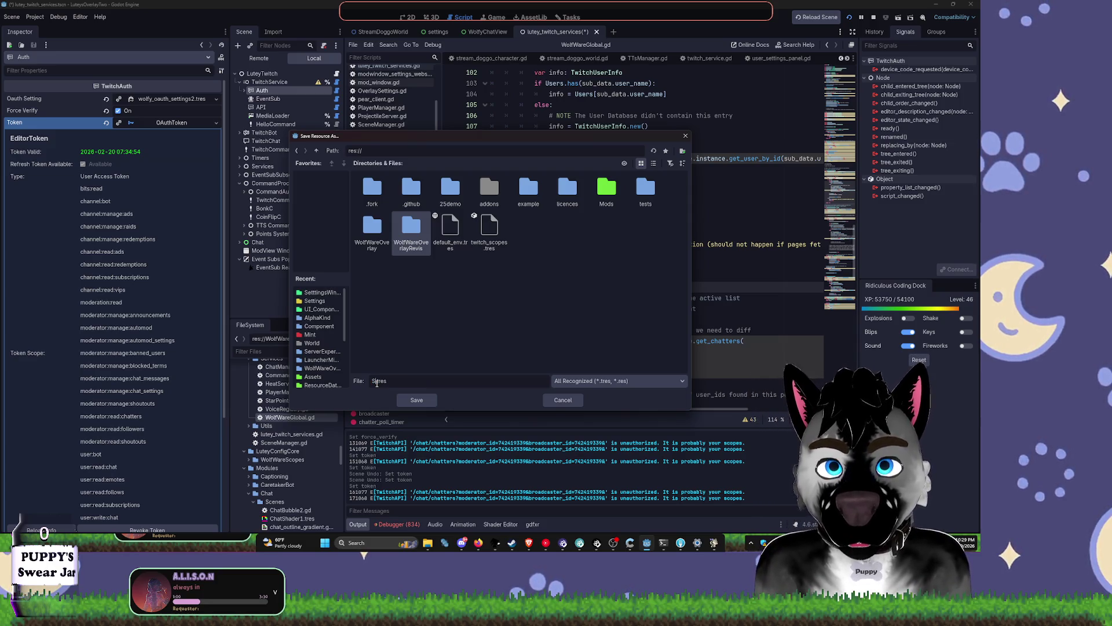
{"action": "type", "text": "merToken"}
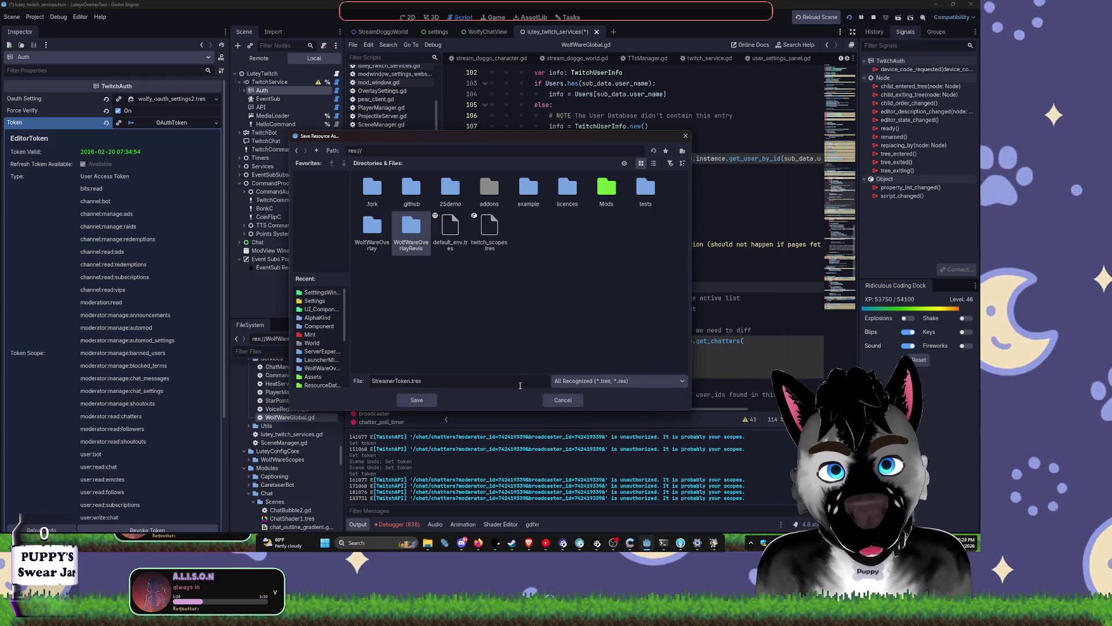
{"action": "key", "text": "Home"}
{"action": "type", "text": "Wol"}
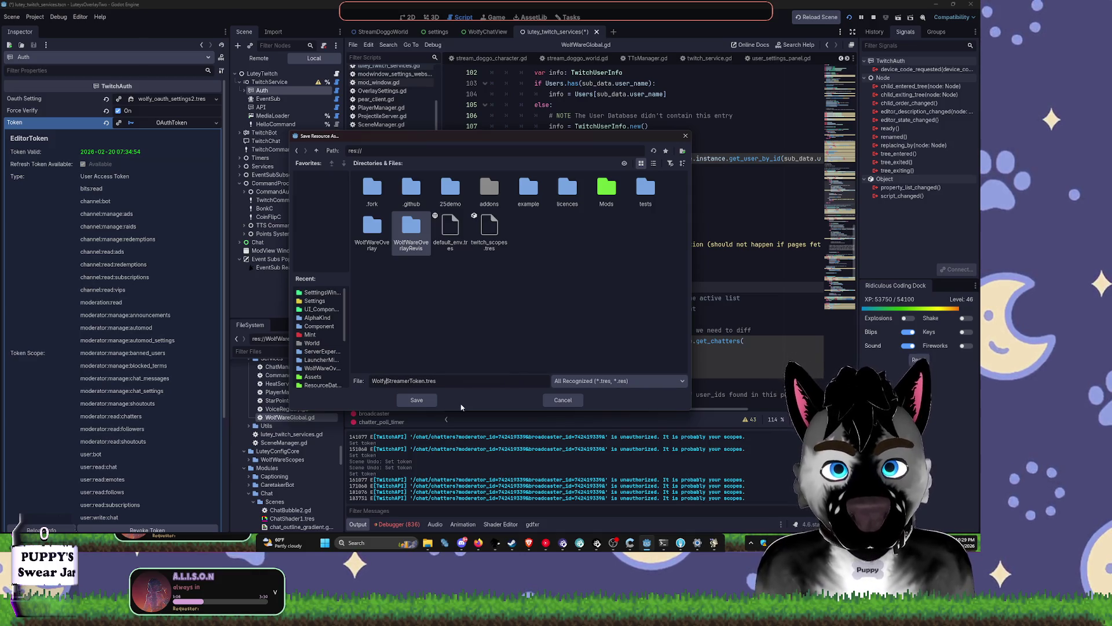
{"action": "left_click", "coordinate": [410, 400]}
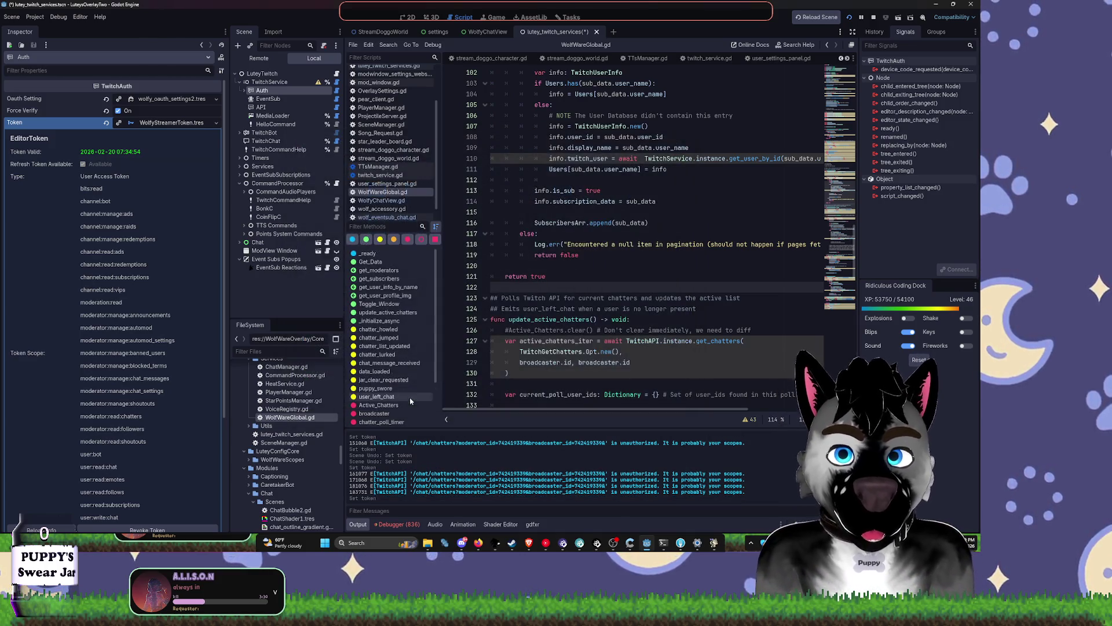
Step: Select the Auth node and revoke its stored token locally, twice
{"action": "left_click", "coordinate": [269, 82]}
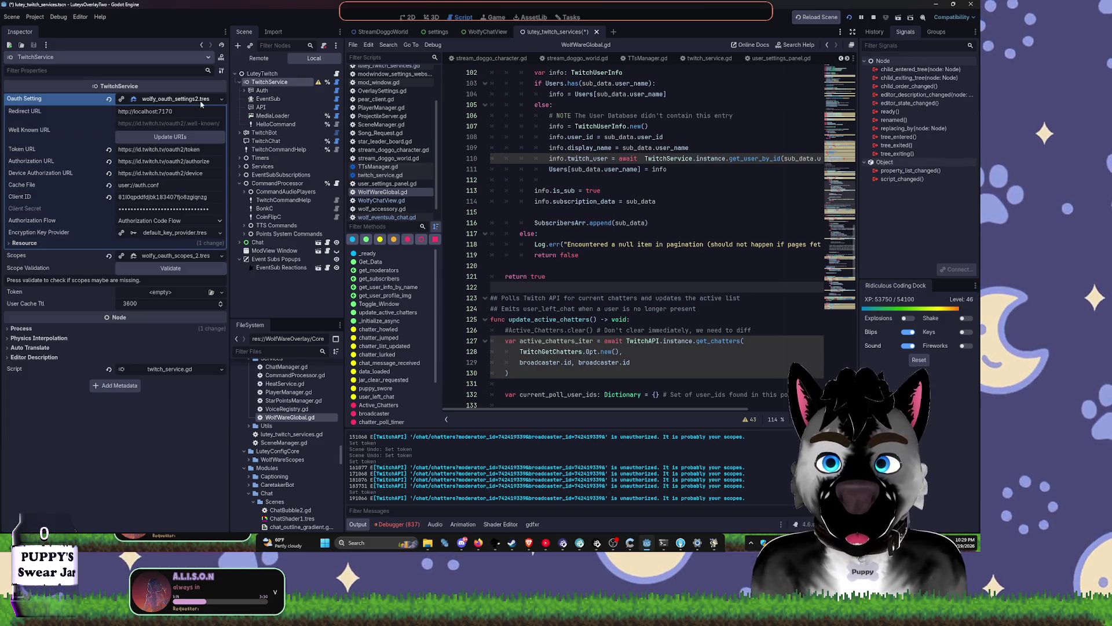
{"action": "left_click", "coordinate": [267, 91]}
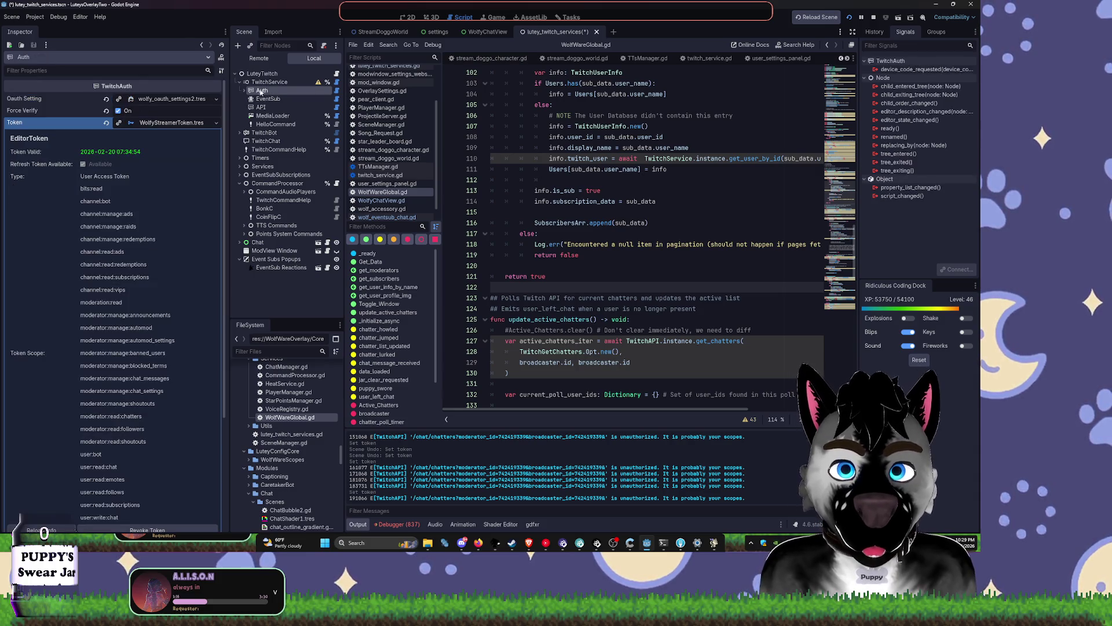
{"action": "left_click", "coordinate": [255, 82]}
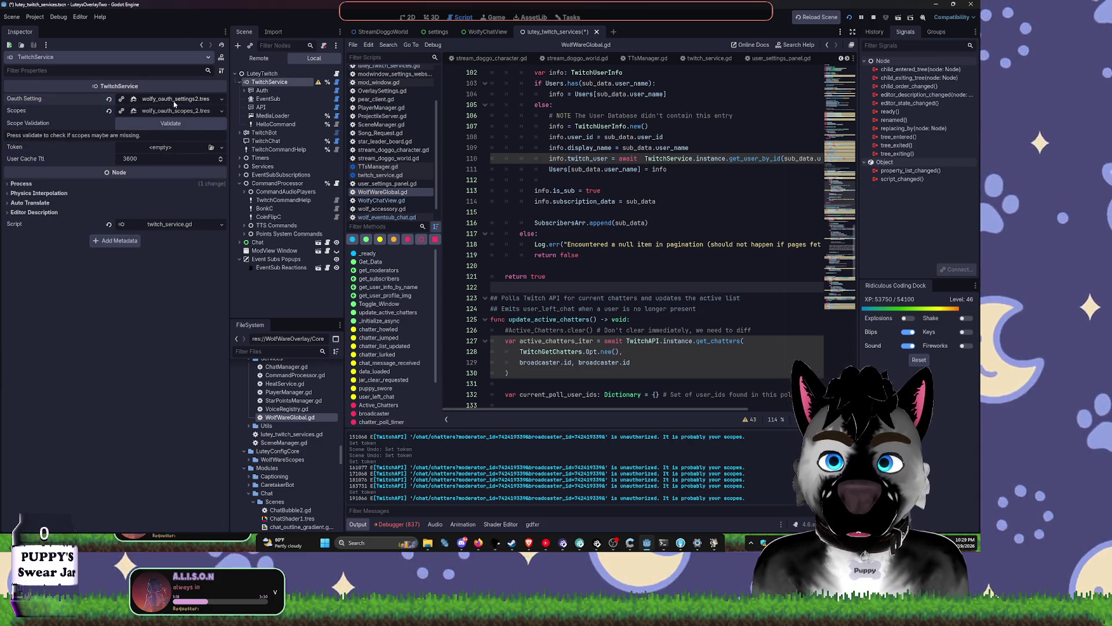
{"action": "key", "text": "Down"}
{"action": "right_click", "coordinate": [179, 125]}
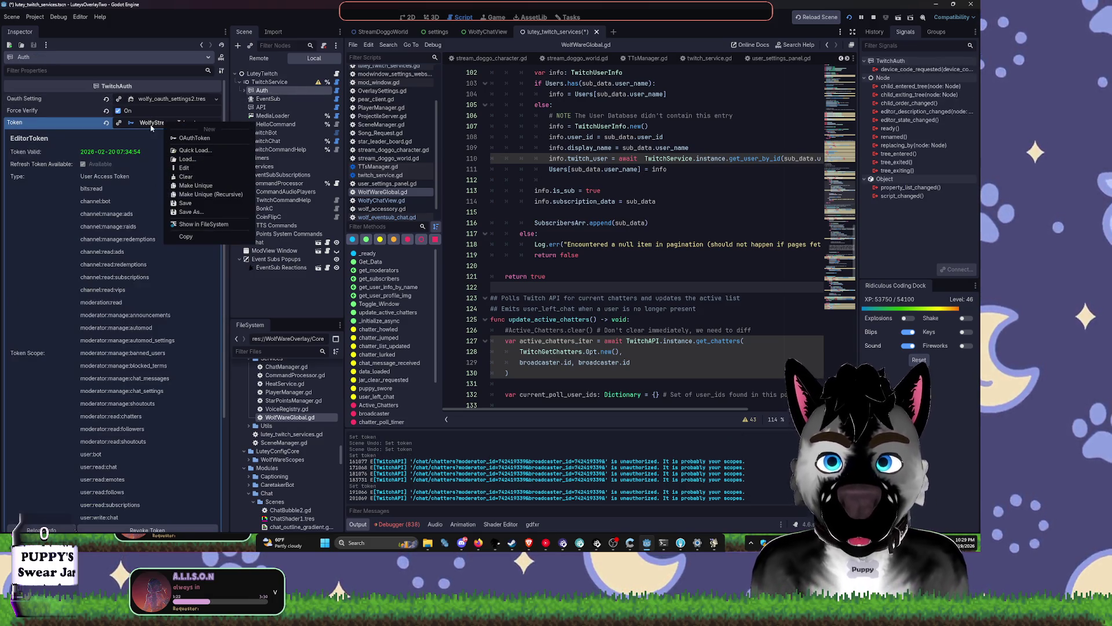
{"action": "left_click", "coordinate": [201, 195]}
{"action": "scroll", "coordinate": [153, 157], "scroll_direction": "down", "scroll_amount": 5}
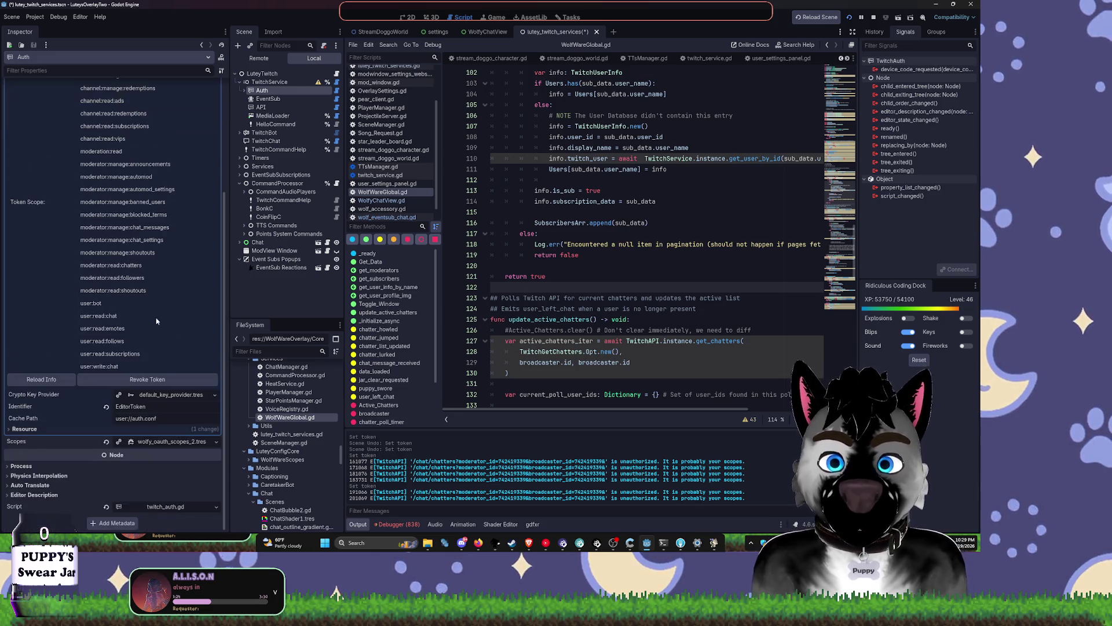
{"action": "left_click", "coordinate": [104, 382]}
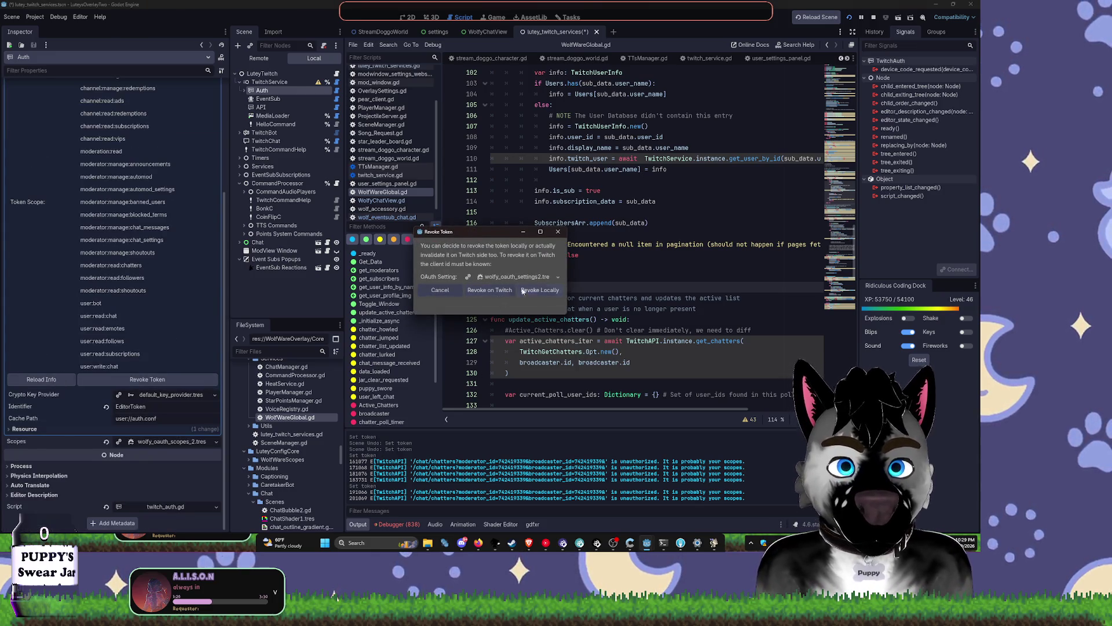
{"action": "left_click", "coordinate": [520, 290]}
{"action": "left_click", "coordinate": [150, 201]}
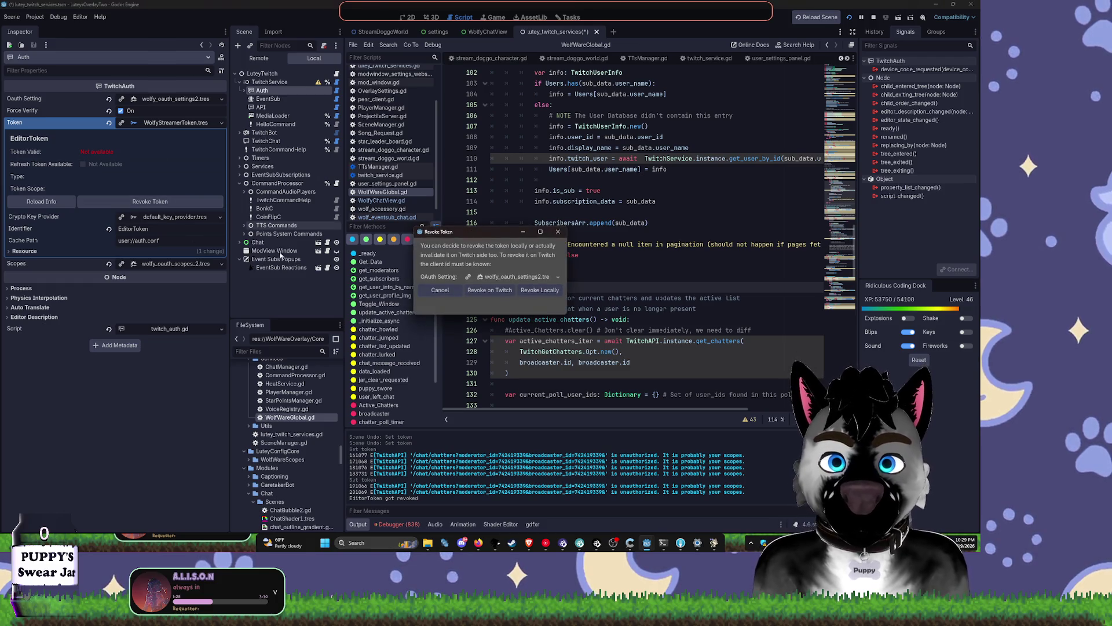
{"action": "left_click", "coordinate": [534, 292]}
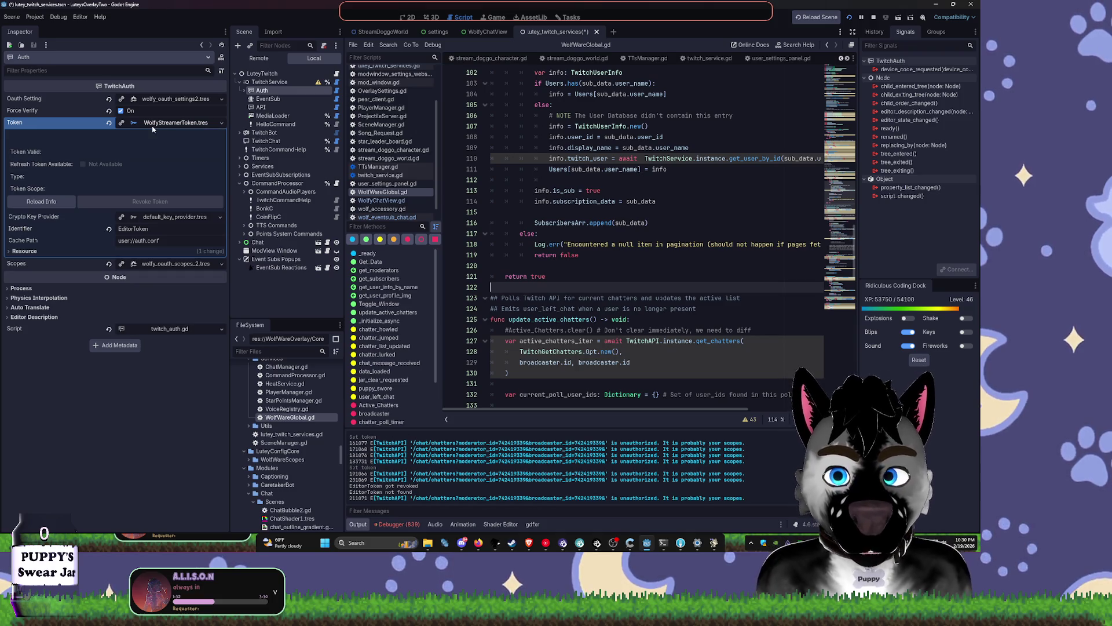
Step: Check TwitchService's Oauth Setting and its wolfy_oauth_scopes_2.tres list of 27 scopes
{"action": "right_click", "coordinate": [177, 122]}
{"action": "left_click", "coordinate": [297, 100]}
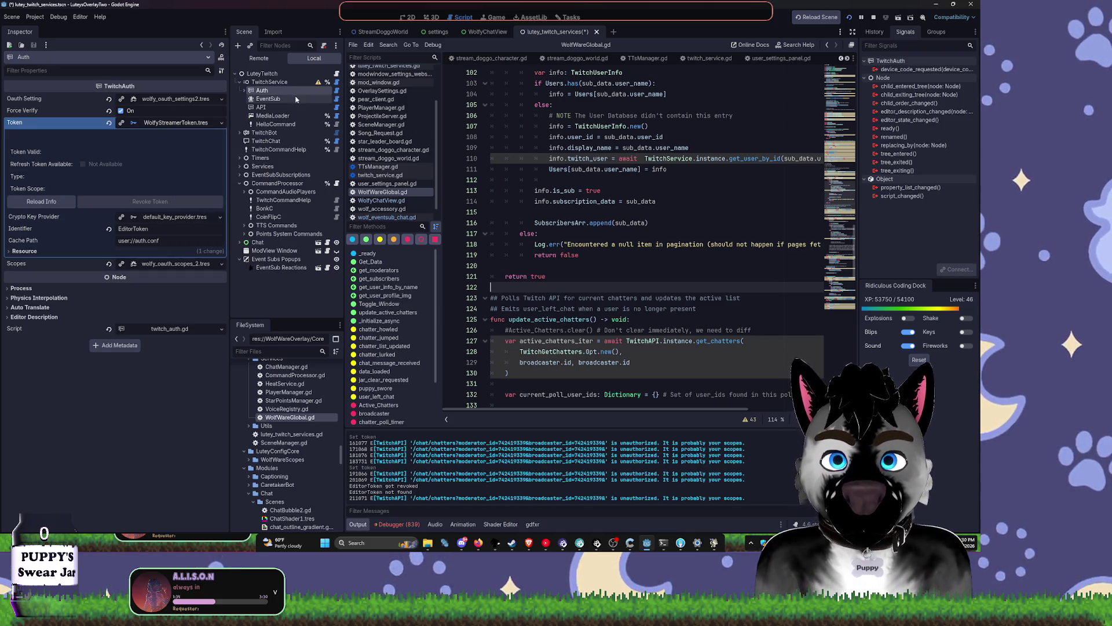
{"action": "left_click", "coordinate": [270, 82]}
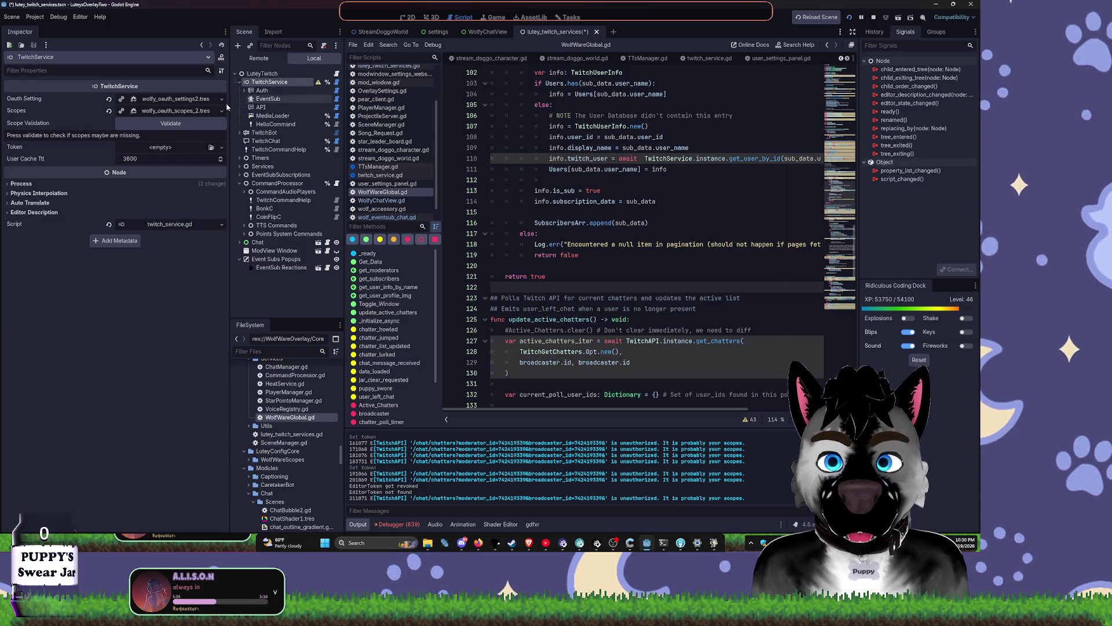
{"action": "left_click", "coordinate": [262, 91]}
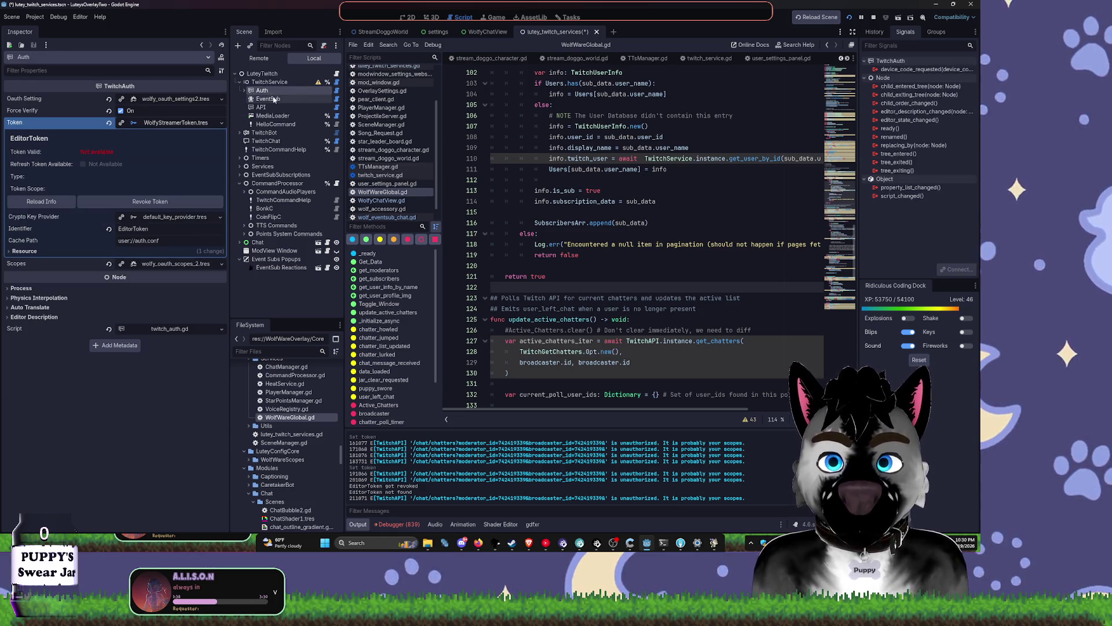
{"action": "left_click", "coordinate": [269, 83]}
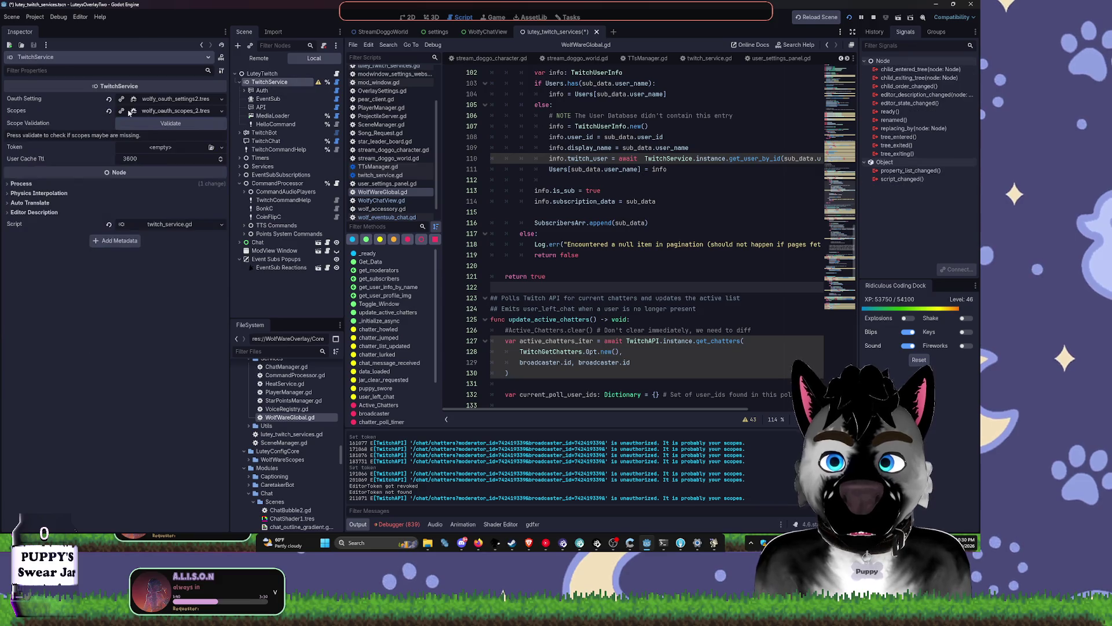
{"action": "left_click", "coordinate": [184, 100]}
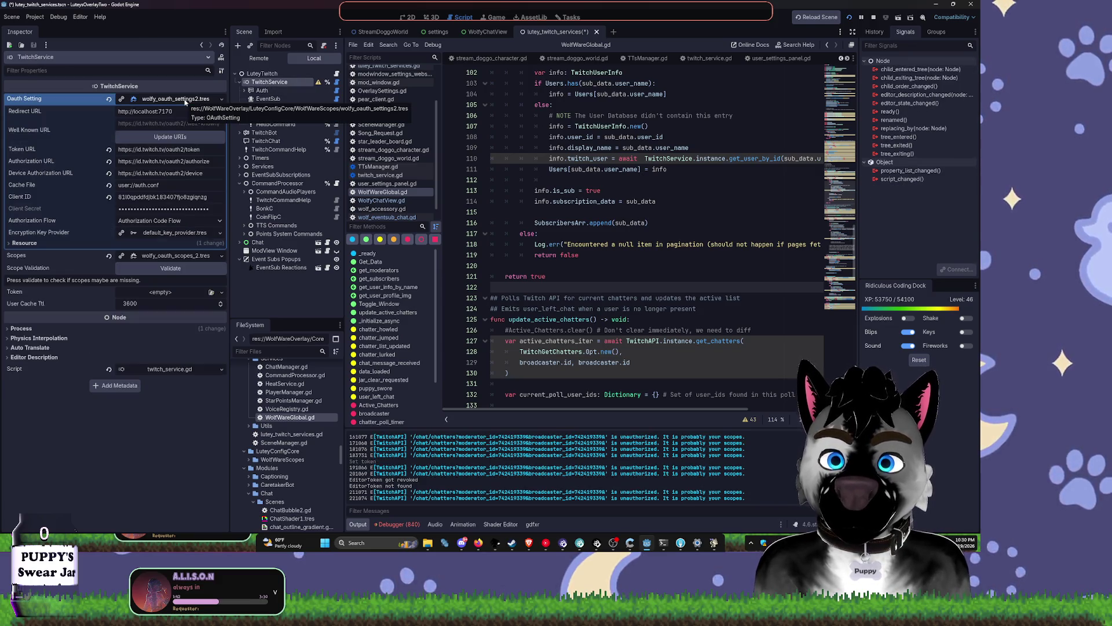
{"action": "left_click", "coordinate": [184, 100]}
{"action": "left_click", "coordinate": [177, 111]}
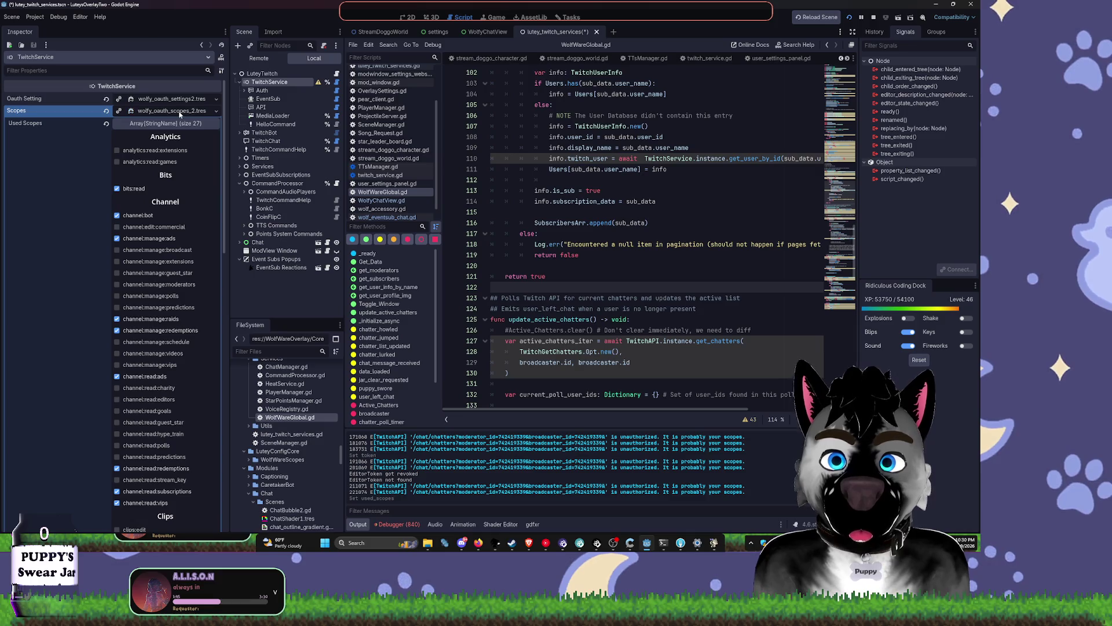
{"action": "left_click", "coordinate": [179, 113]}
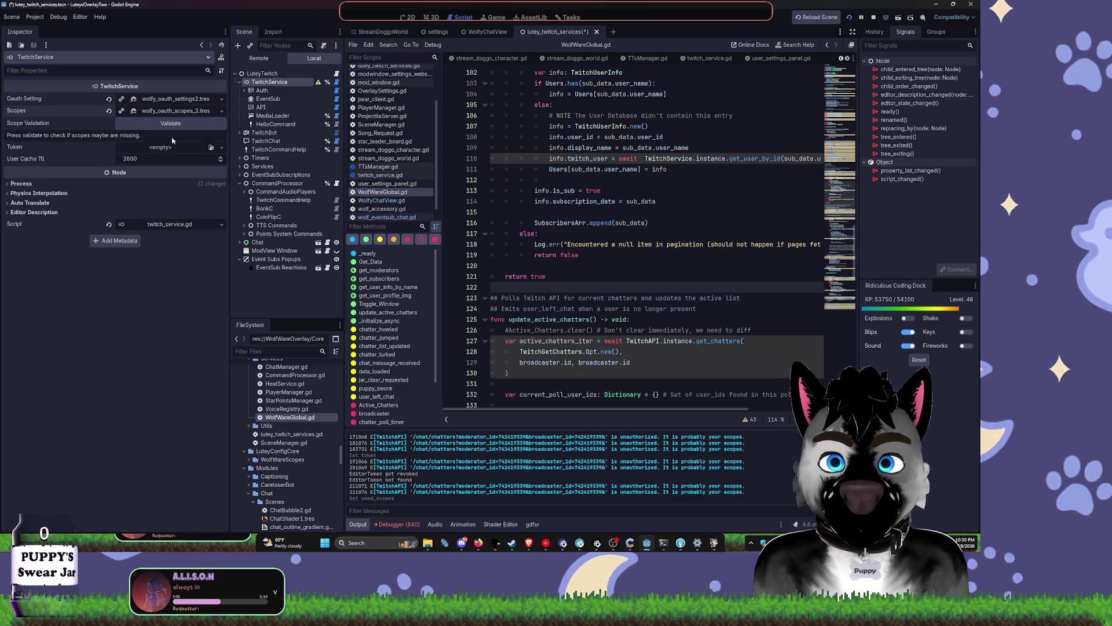
Step: Load WolfyStreamerToken.tres into TwitchService's Token field and check the Auth node
{"action": "left_click", "coordinate": [211, 147]}
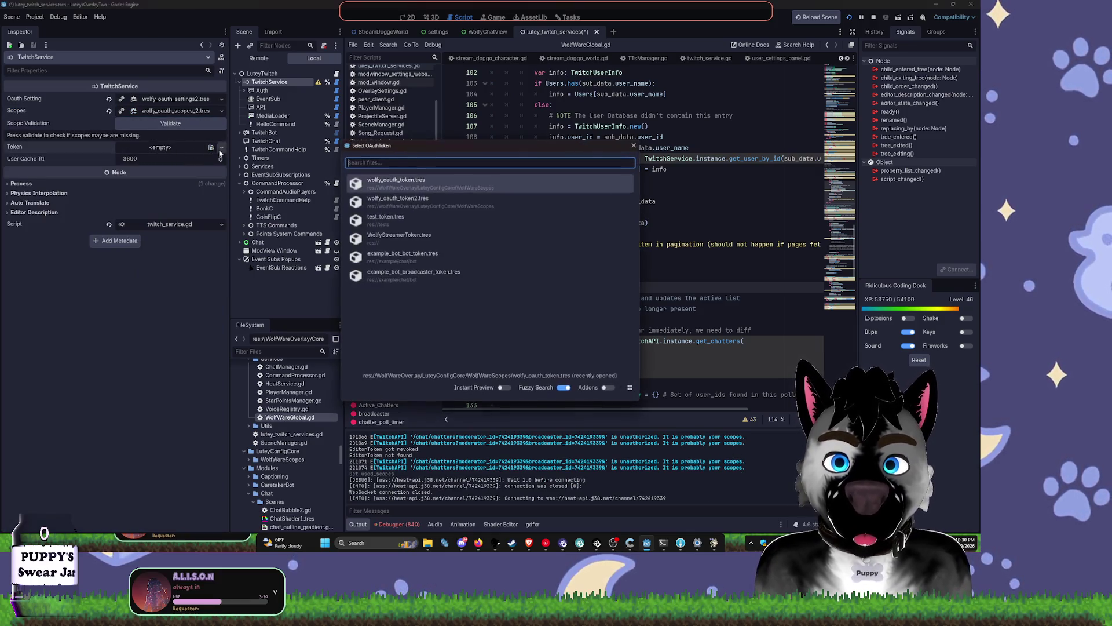
{"action": "left_click", "coordinate": [426, 239]}
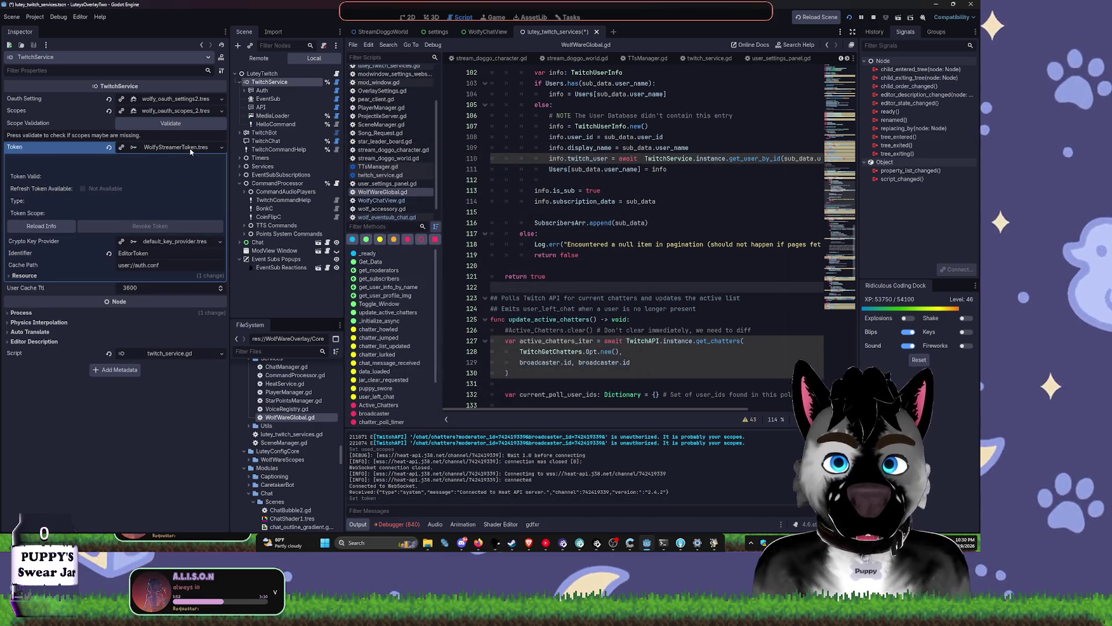
{"action": "left_click", "coordinate": [272, 91]}
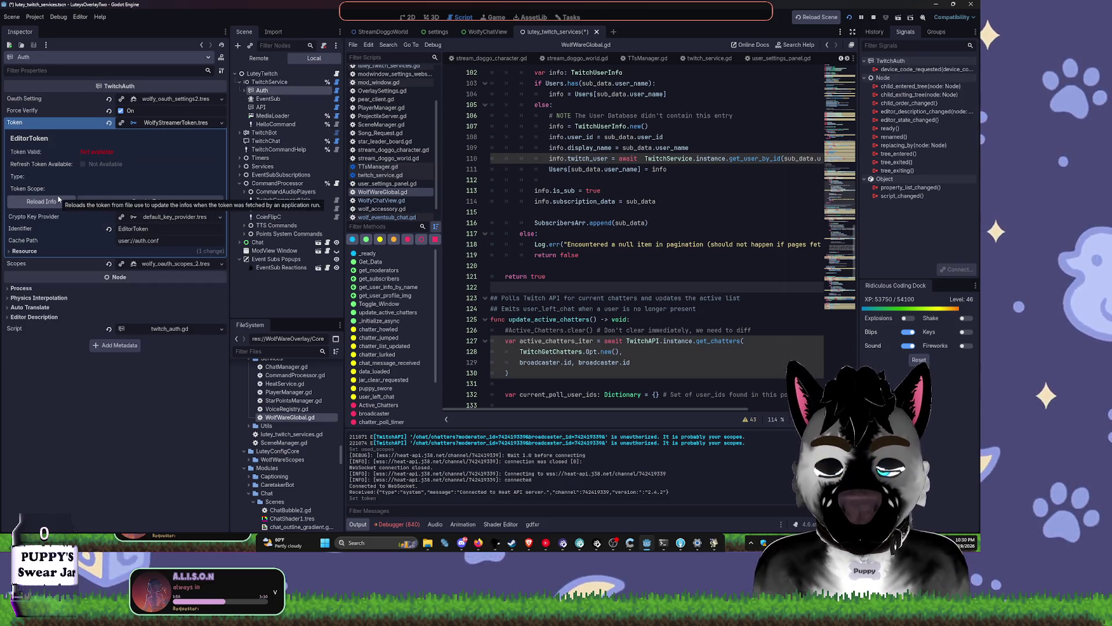
Step: Review the EventSub, API and HelloCommand nodes, then stop the running overlay
{"action": "left_click", "coordinate": [287, 99]}
{"action": "left_click", "coordinate": [277, 108]}
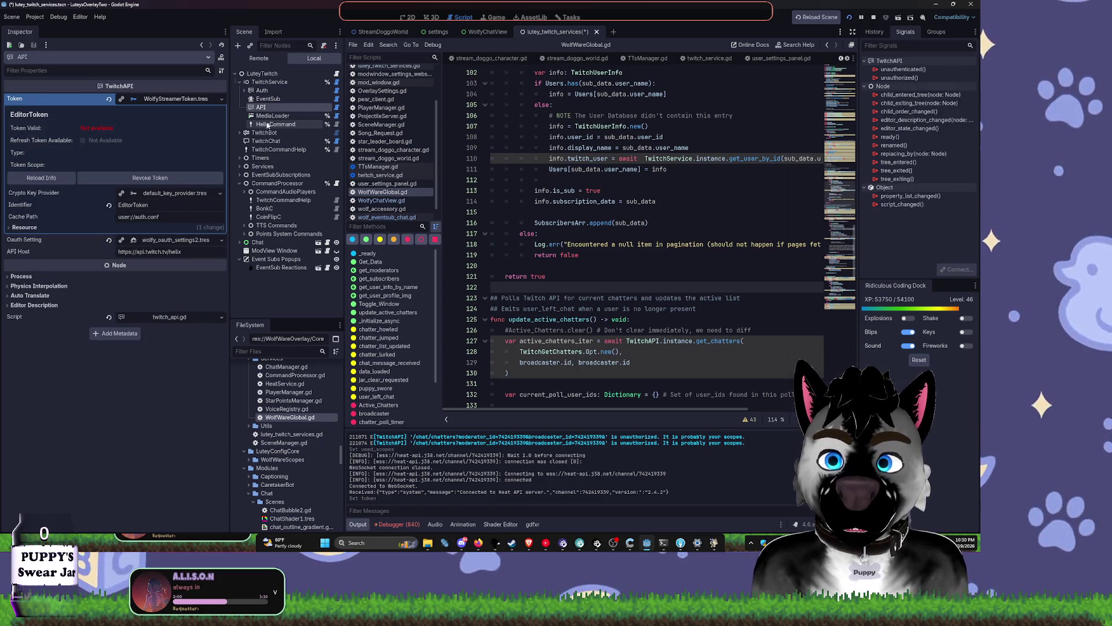
{"action": "left_click", "coordinate": [281, 124]}
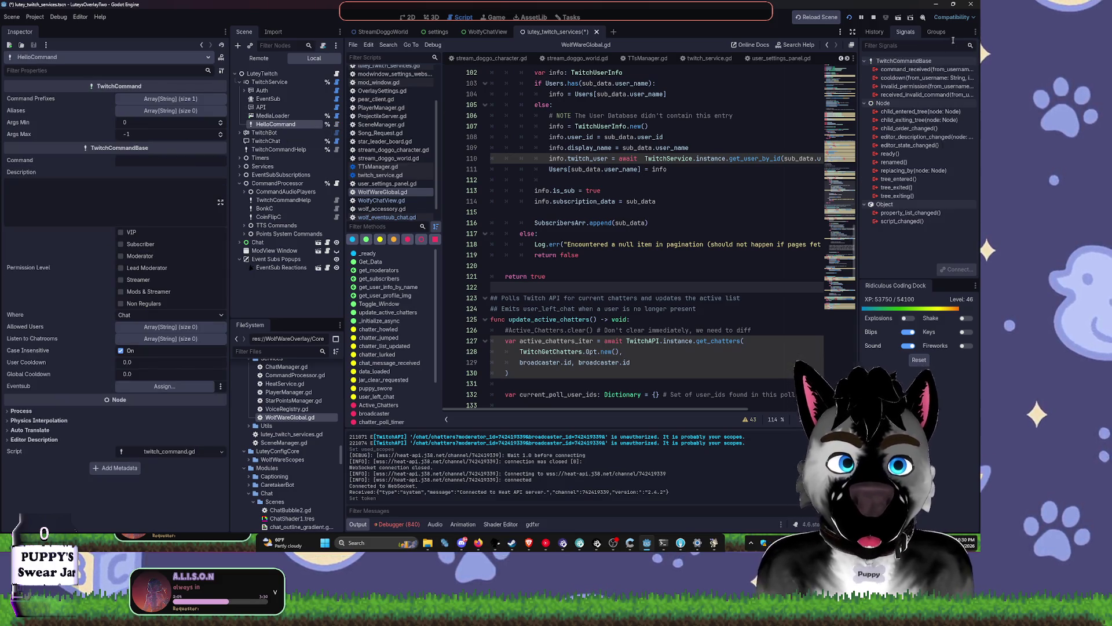
{"action": "left_click", "coordinate": [874, 18]}
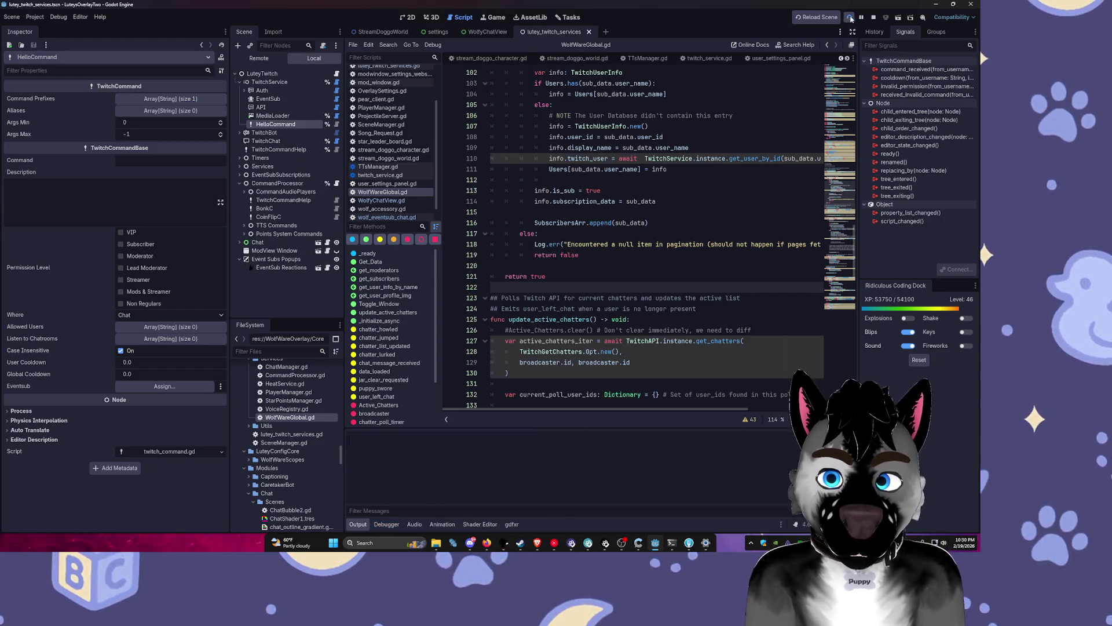
Step: Launch the overlay project twice and check the Output log for the Twitch setup message
{"action": "left_click", "coordinate": [849, 18]}
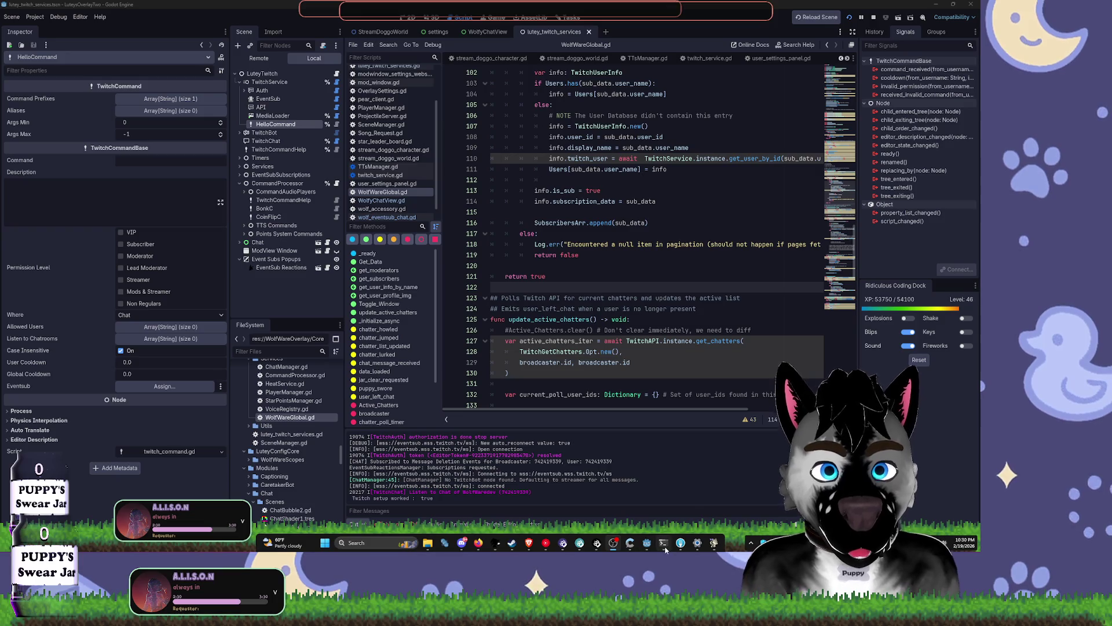
{"action": "mouse_move", "coordinate": [665, 549]}
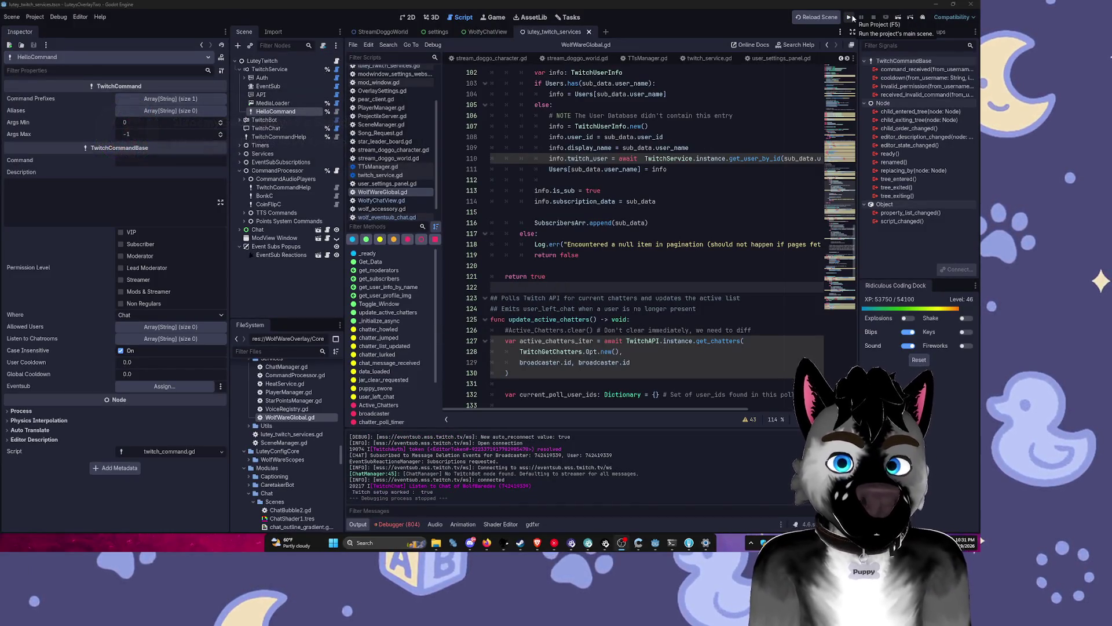
{"action": "left_click", "coordinate": [850, 17]}
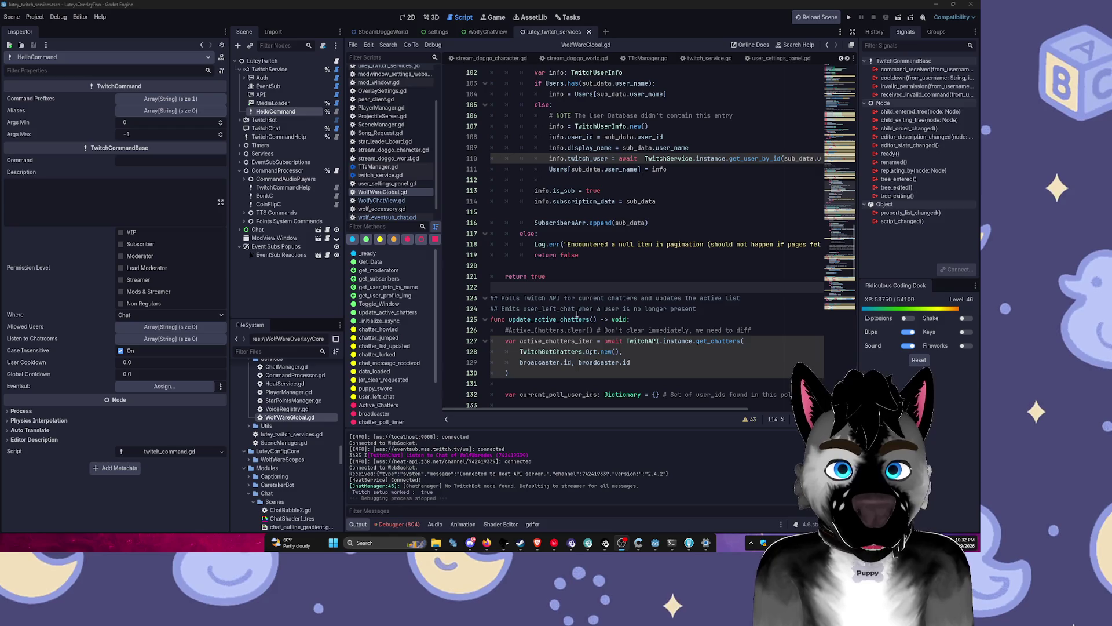
{"action": "scroll", "coordinate": [582, 270], "scroll_direction": "down", "scroll_amount": 10}
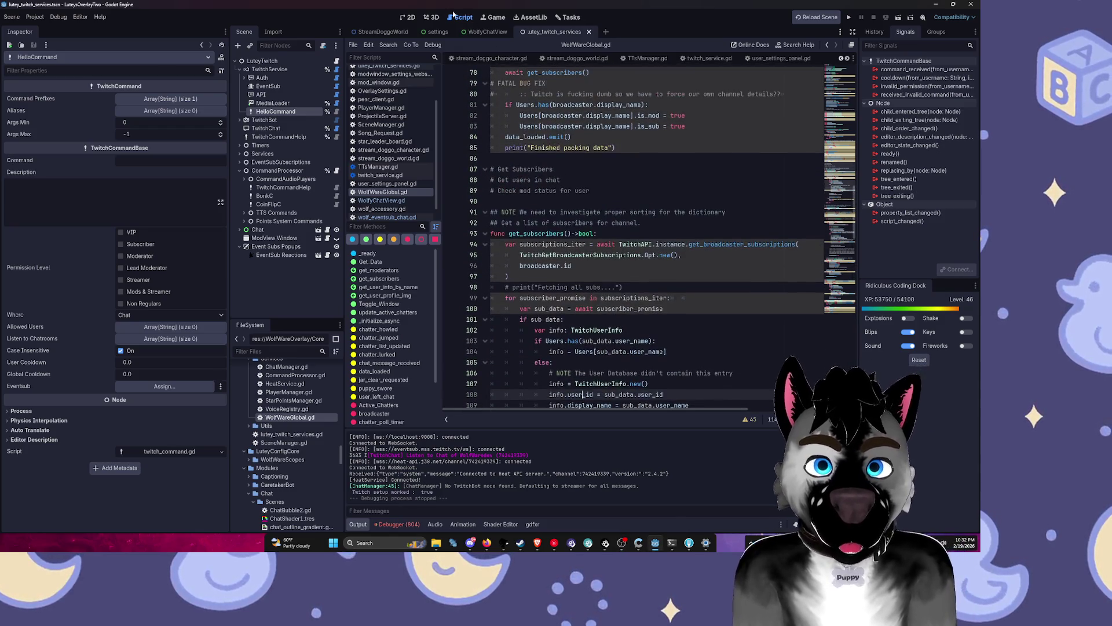
Step: In the Autoload settings, put WolfWareGlobal first and ChatManager above PlayerManager, then run
{"action": "left_click", "coordinate": [411, 18]}
{"action": "left_click", "coordinate": [35, 17]}
{"action": "left_click", "coordinate": [43, 28]}
{"action": "left_click", "coordinate": [342, 184]}
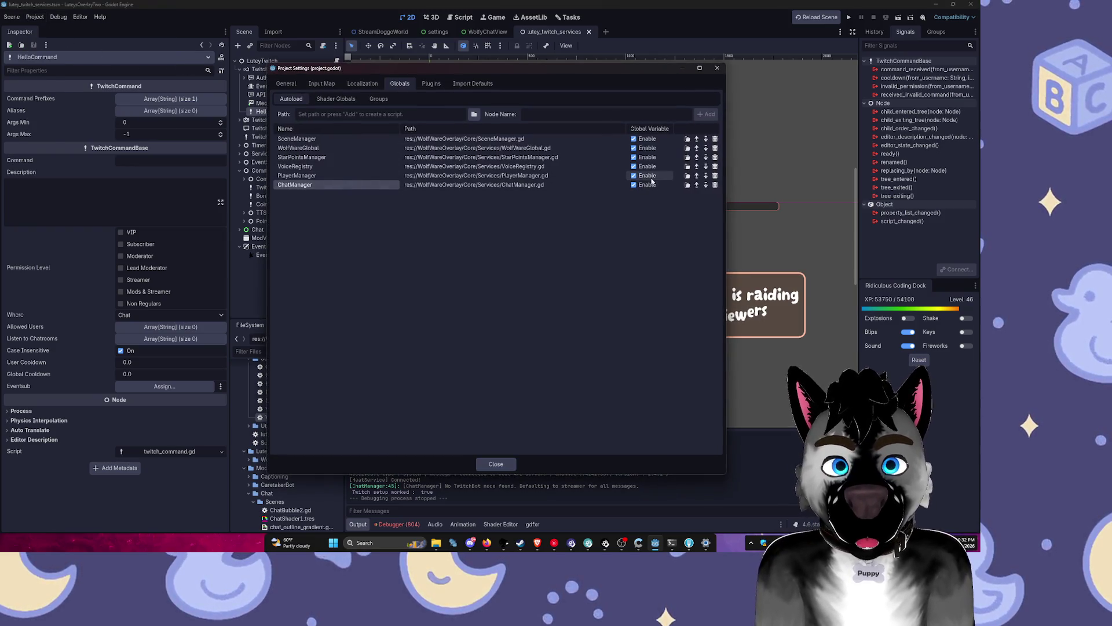
{"action": "left_click", "coordinate": [697, 184]}
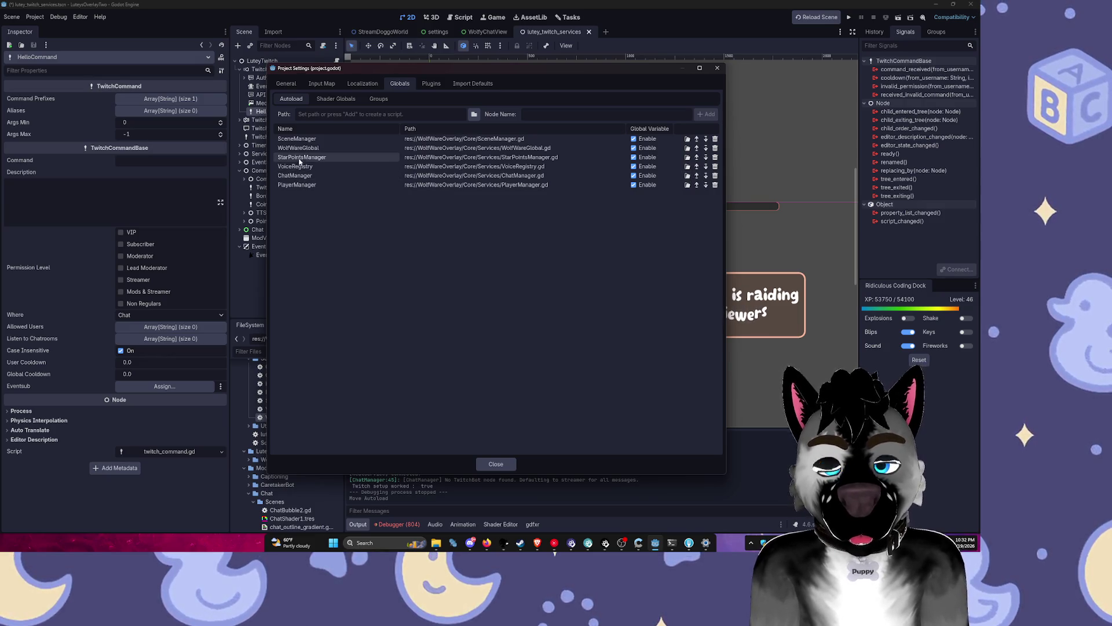
{"action": "left_click_drag", "start_coordinate": [299, 149], "coordinate": [294, 136]}
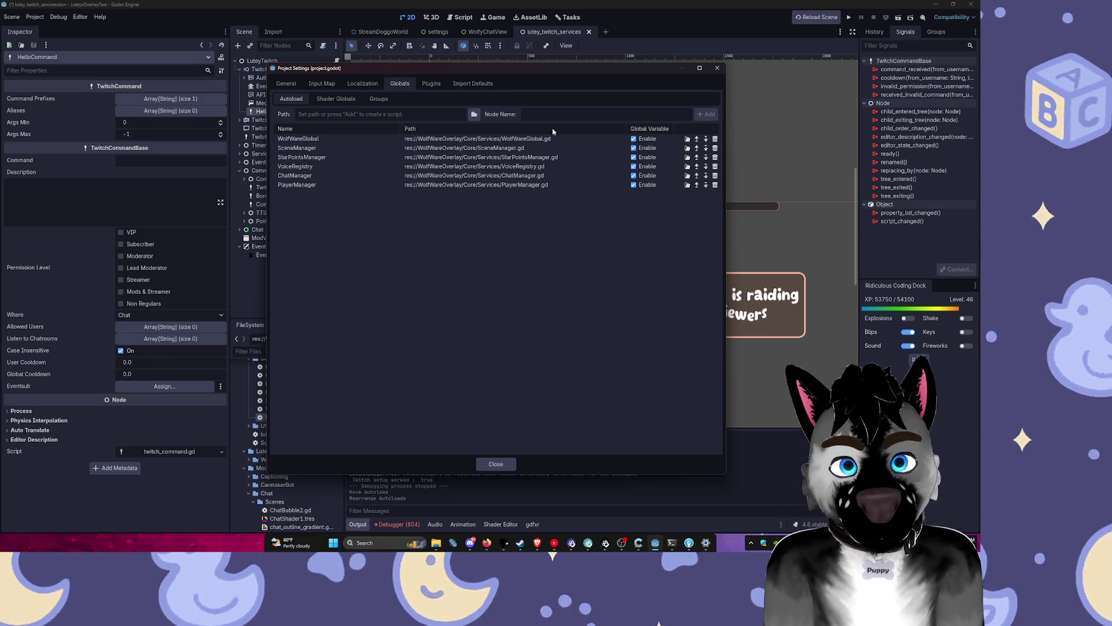
{"action": "left_click", "coordinate": [717, 68]}
{"action": "left_click", "coordinate": [849, 18]}
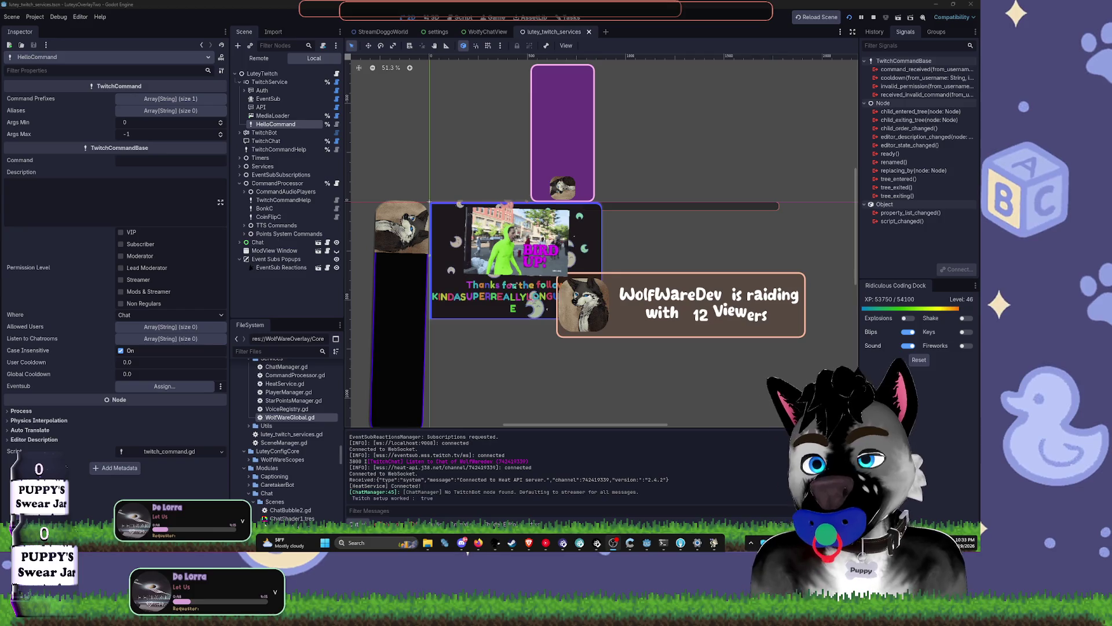
Step: Rerun with F5, dismiss the not-responding prompt, and show the debugger's 804 errors
{"action": "key", "text": "F5"}
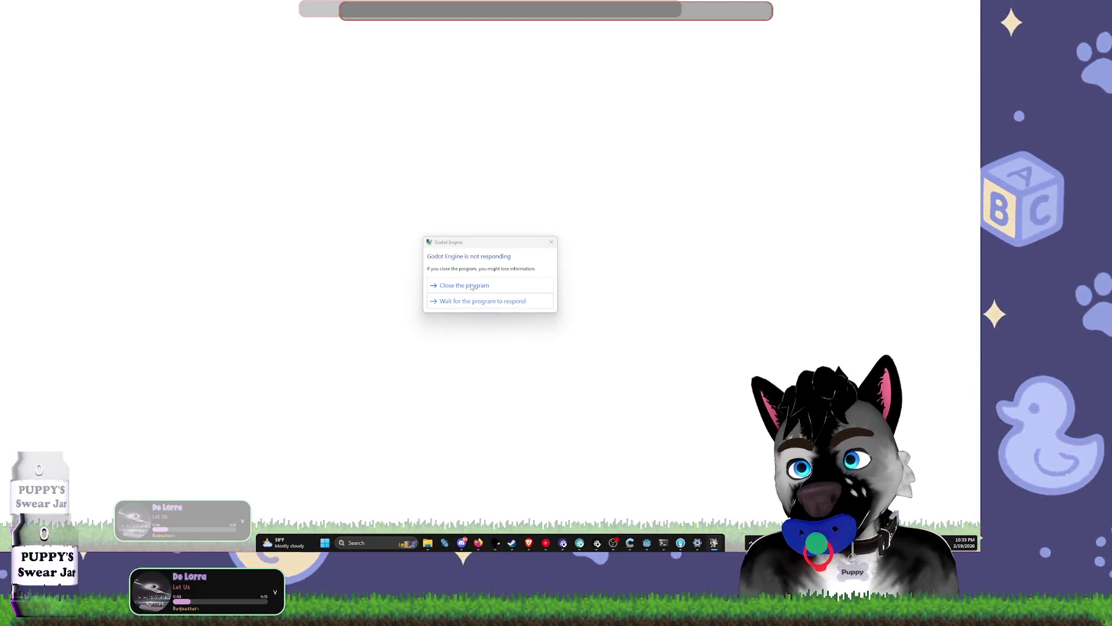
{"action": "left_click", "coordinate": [467, 301]}
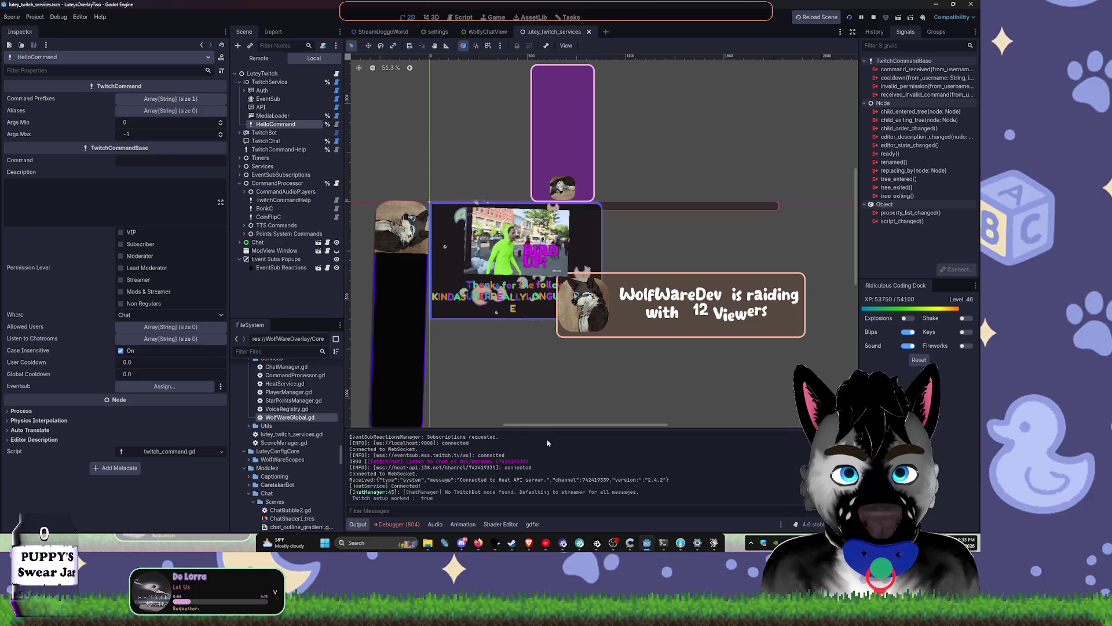
{"action": "left_click", "coordinate": [397, 524]}
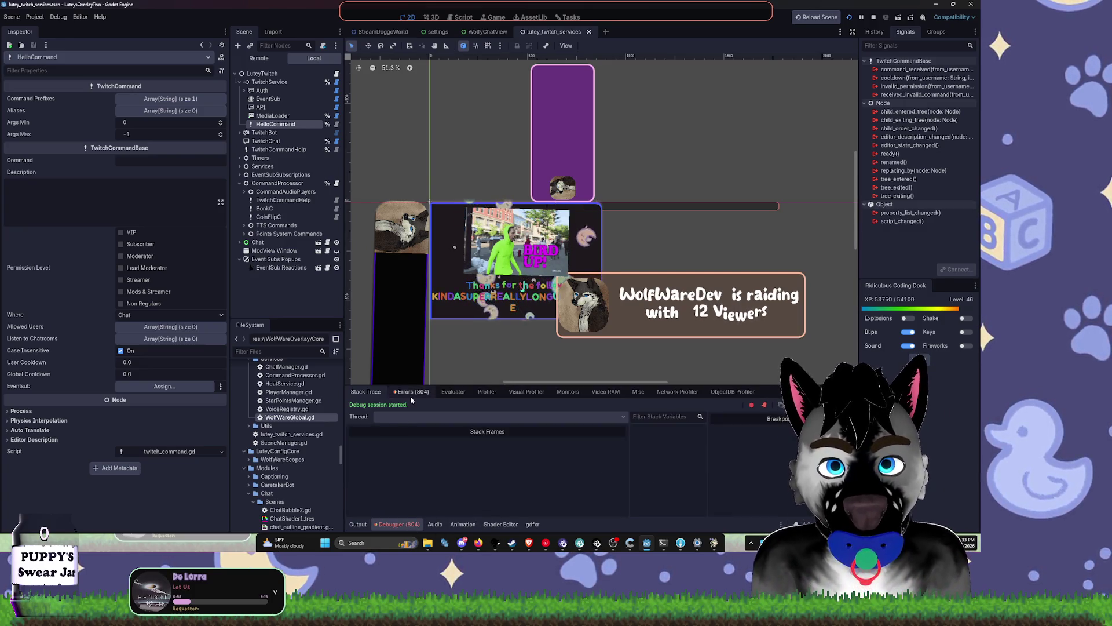
Step: Jump to the ProjectileServer.gd error source, clear the 804 debugger errors, and return to the script
{"action": "scroll", "coordinate": [515, 512], "scroll_direction": "down", "scroll_amount": 2}
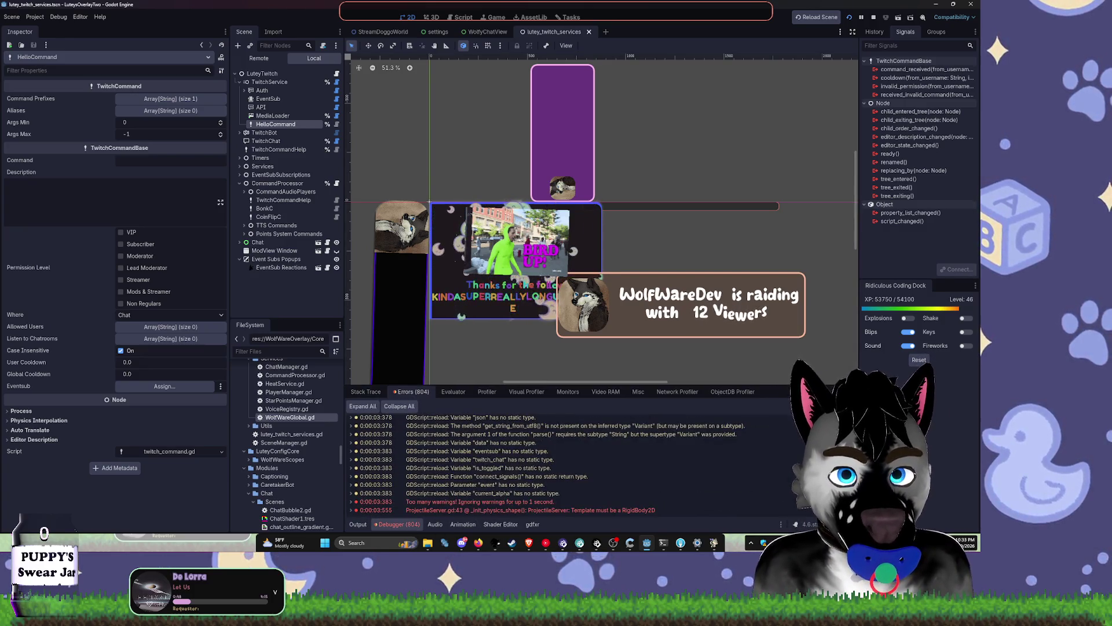
{"action": "double_click", "coordinate": [515, 512]}
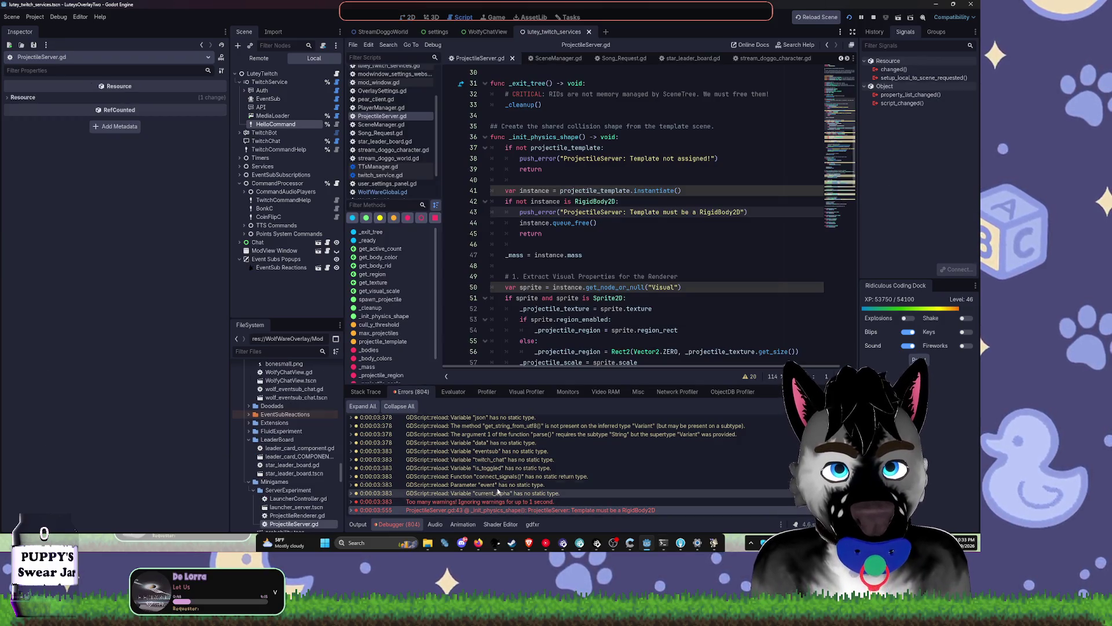
{"action": "scroll", "coordinate": [502, 464], "scroll_direction": "up", "scroll_amount": 10}
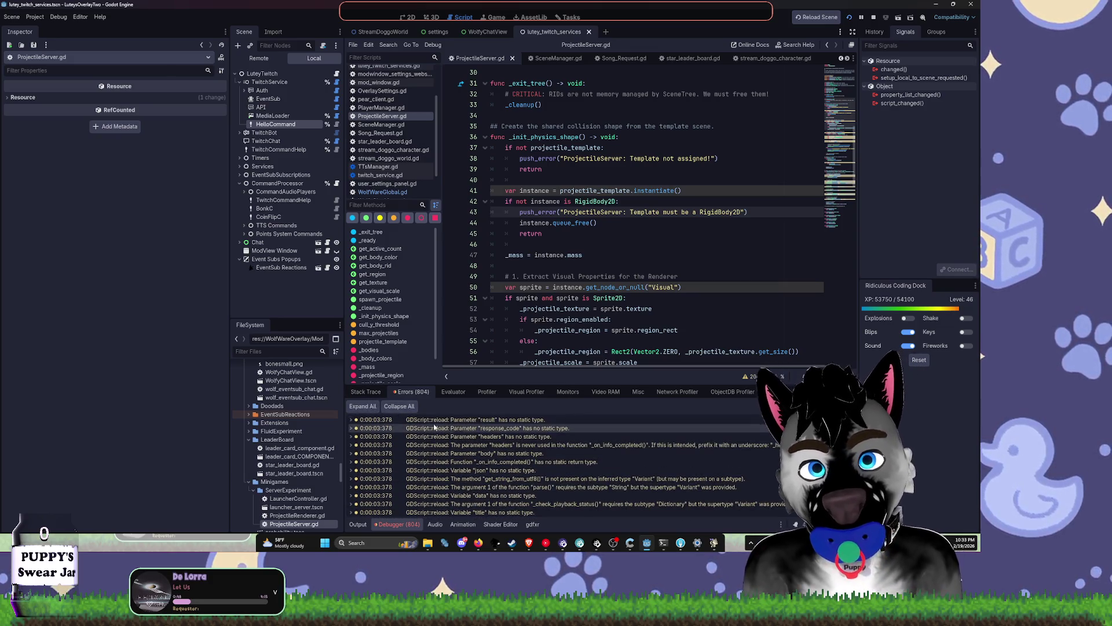
{"action": "left_click", "coordinate": [843, 406]}
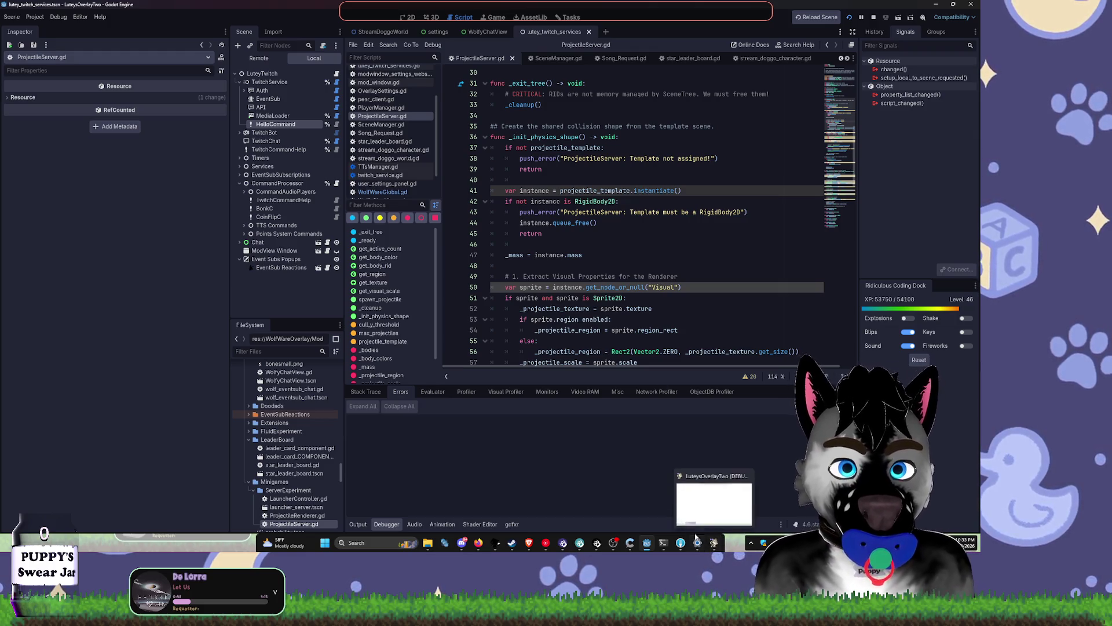
{"action": "mouse_move", "coordinate": [666, 549]}
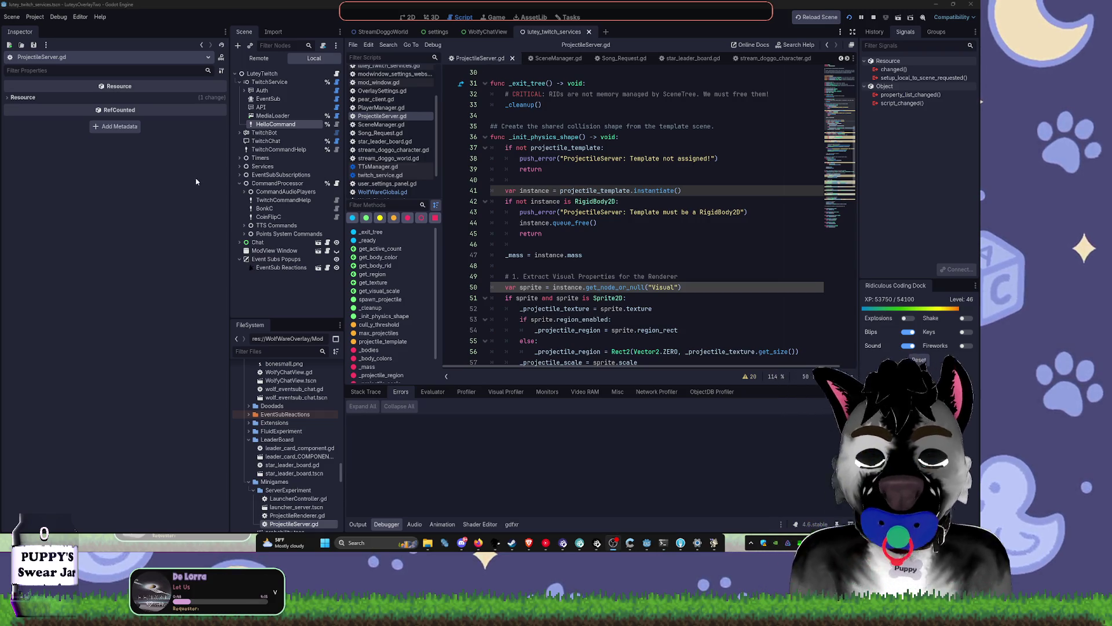
{"action": "left_click", "coordinate": [407, 17]}
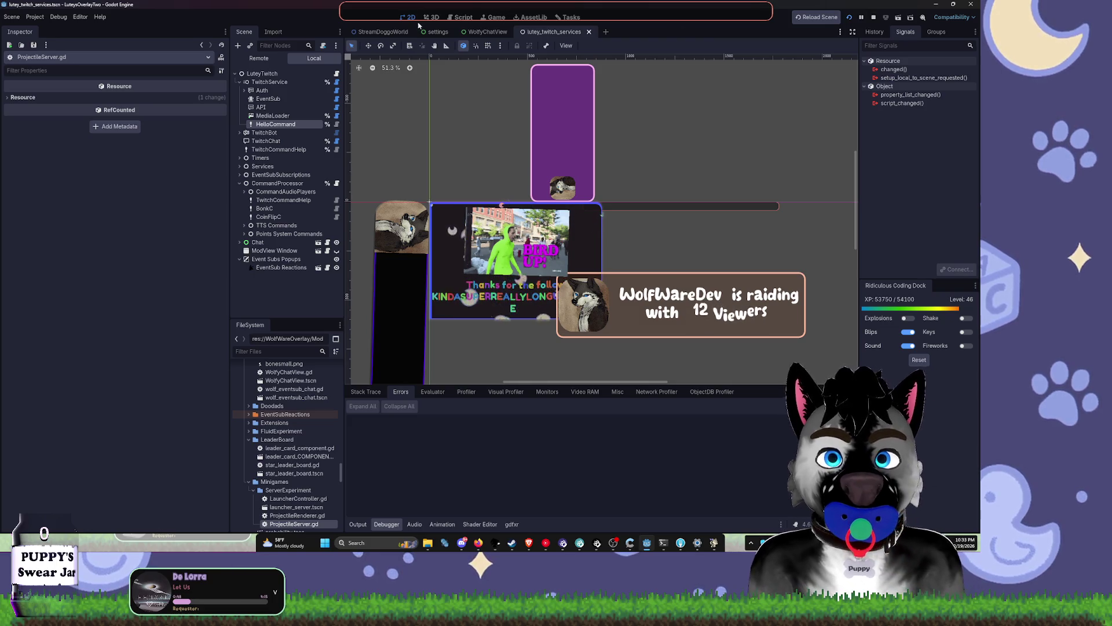
{"action": "left_click", "coordinate": [454, 18]}
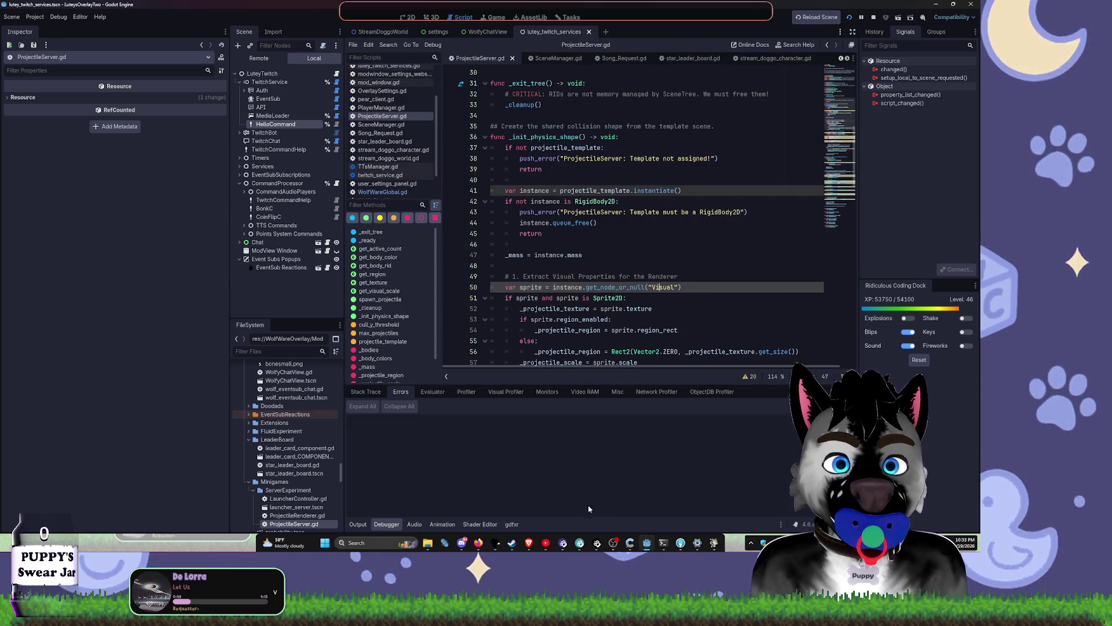
Step: Switch to Fork and show the full commit history under All Commits
{"action": "left_click", "coordinate": [681, 542]}
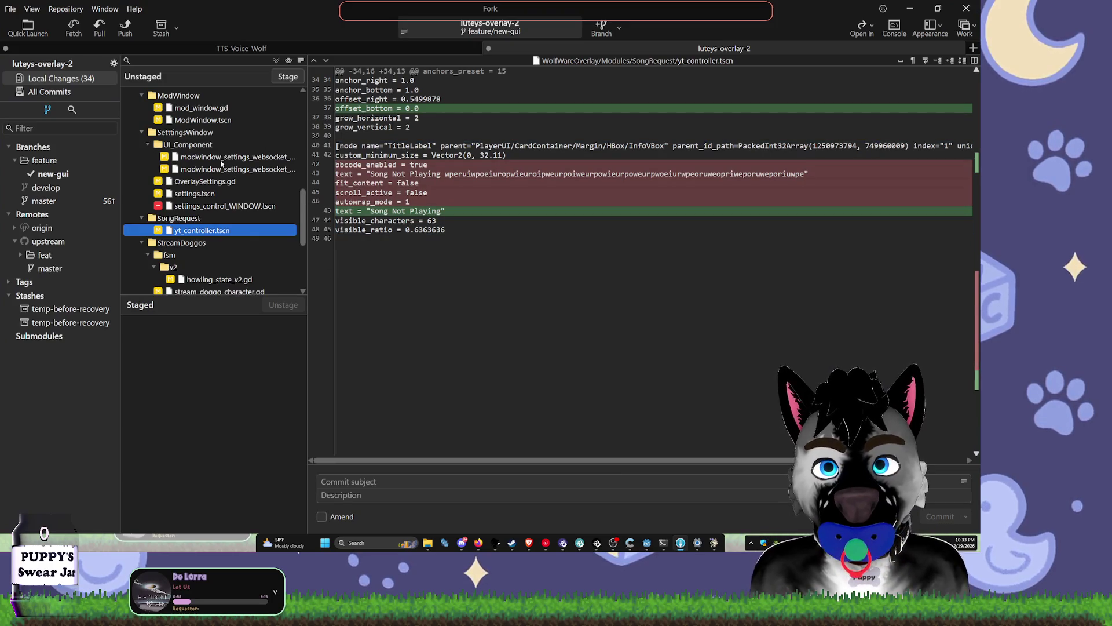
{"action": "left_click", "coordinate": [64, 84]}
{"action": "left_click", "coordinate": [64, 91]}
{"action": "left_click", "coordinate": [64, 79]}
{"action": "left_click", "coordinate": [64, 92]}
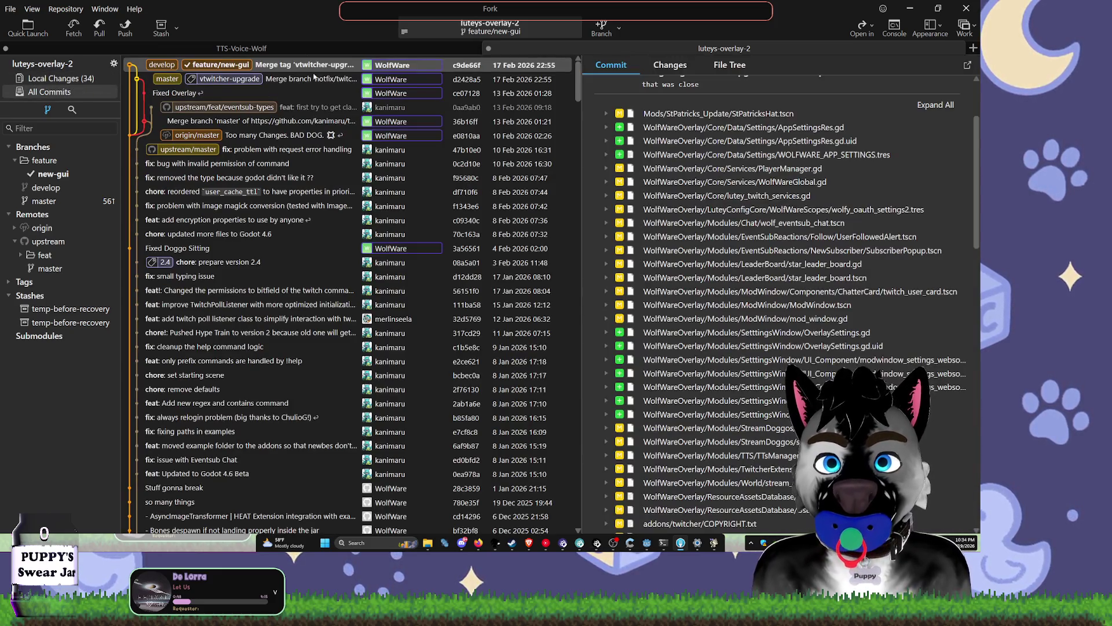
Step: Open the changes of the 'Merge tag vtwitcher-upgrade' commit and read the twitch_command.gd diff
{"action": "left_click", "coordinate": [324, 68]}
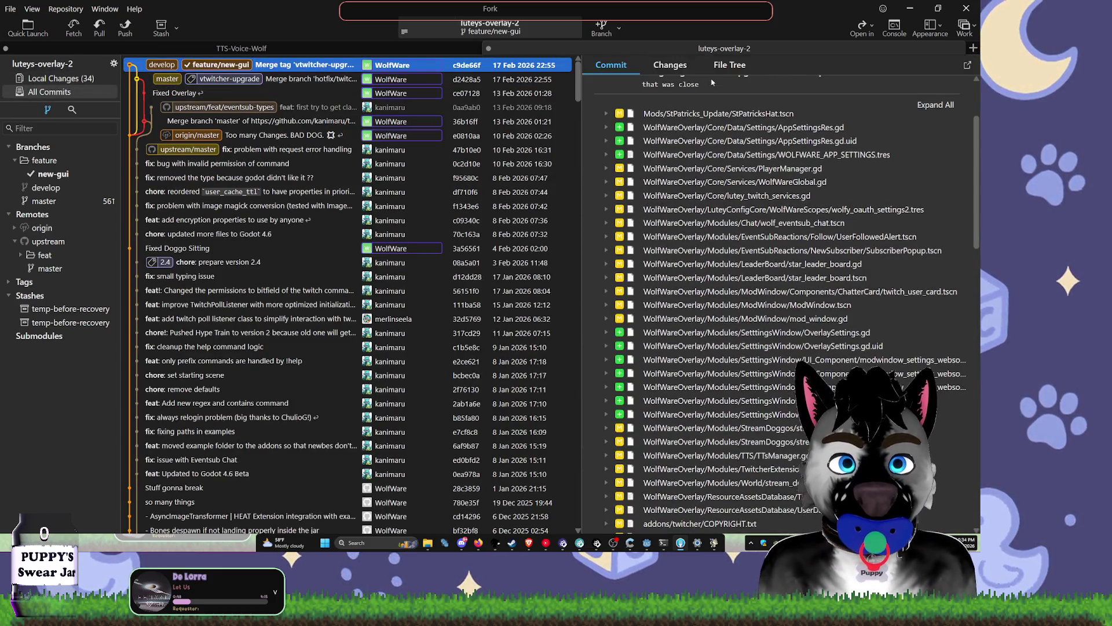
{"action": "left_click", "coordinate": [671, 65]}
{"action": "left_click_drag", "start_coordinate": [583, 161], "coordinate": [305, 173]}
{"action": "scroll", "coordinate": [451, 207], "scroll_direction": "down", "scroll_amount": 3}
{"action": "scroll", "coordinate": [452, 220], "scroll_direction": "down", "scroll_amount": 10}
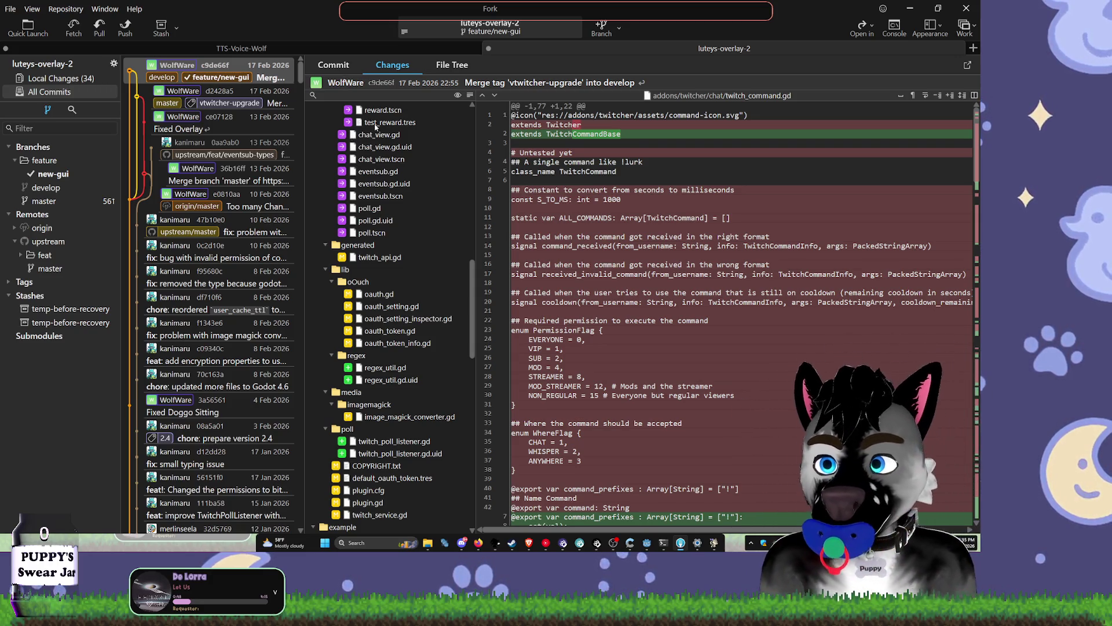
Step: Close the frozen Godot window, minimize the editor, and list new-gui's latest commit files
{"action": "left_click", "coordinate": [715, 545]}
{"action": "left_click", "coordinate": [496, 291]}
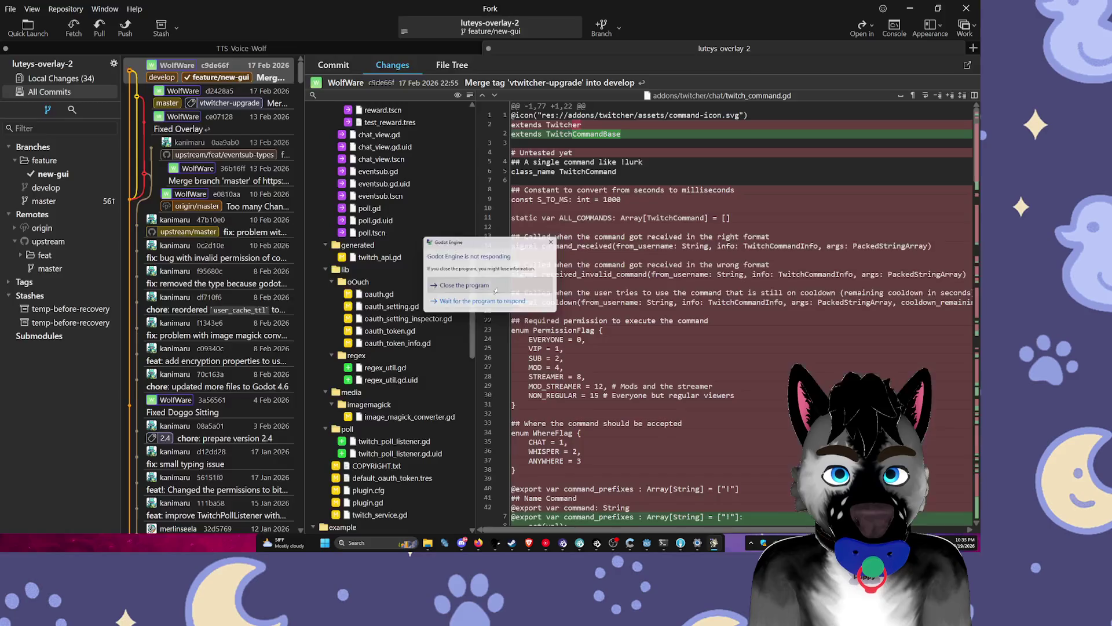
{"action": "left_click", "coordinate": [687, 544]}
{"action": "left_click", "coordinate": [685, 545]}
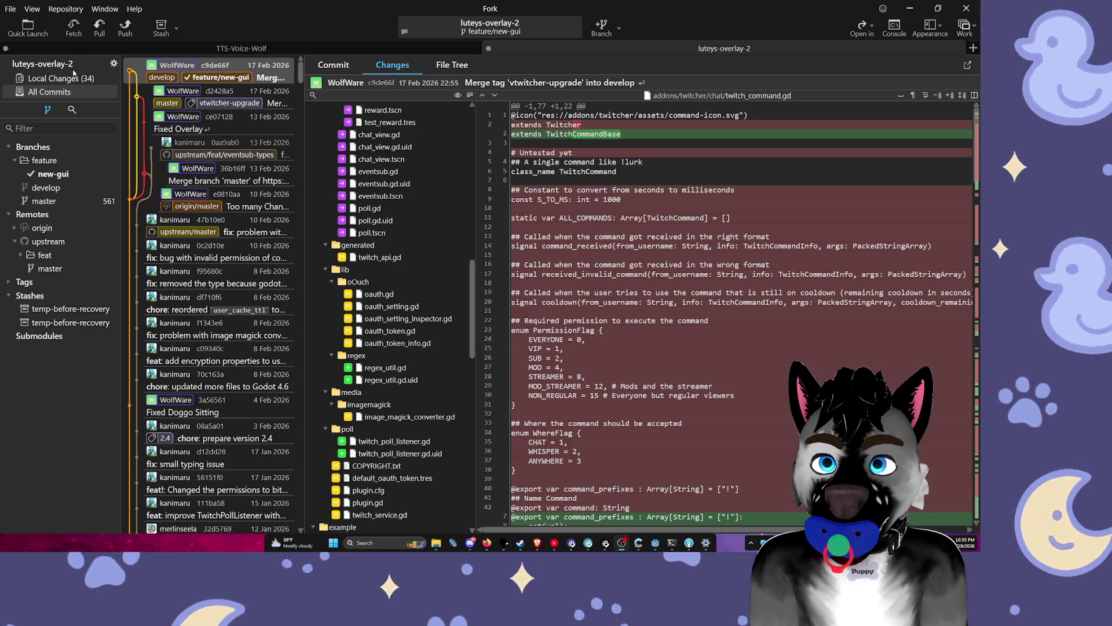
{"action": "left_click", "coordinate": [87, 174]}
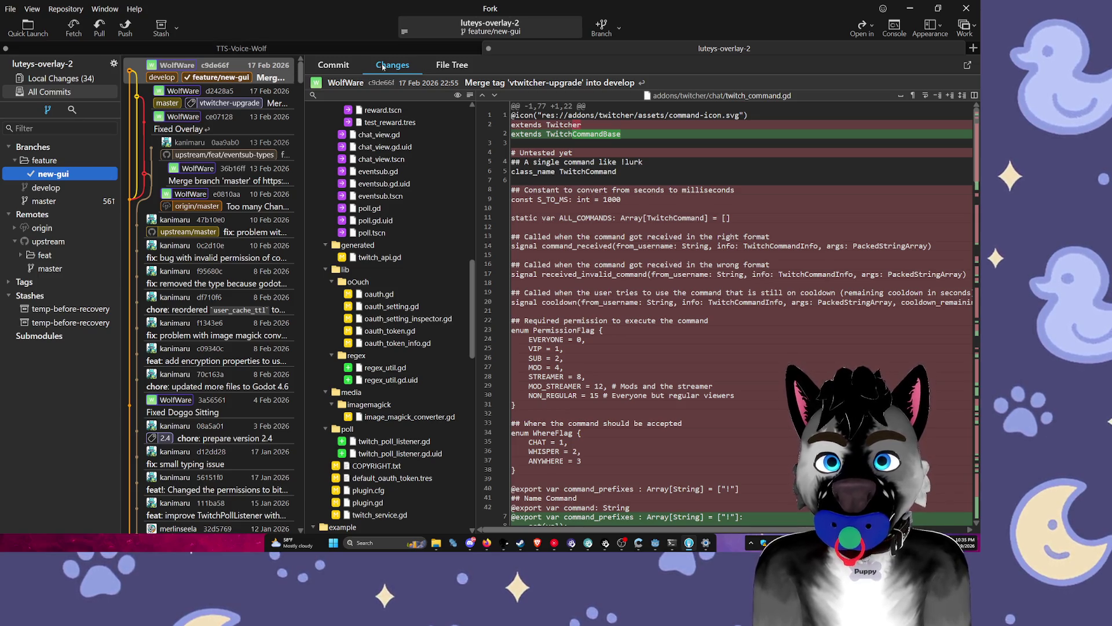
{"action": "left_click", "coordinate": [334, 64]}
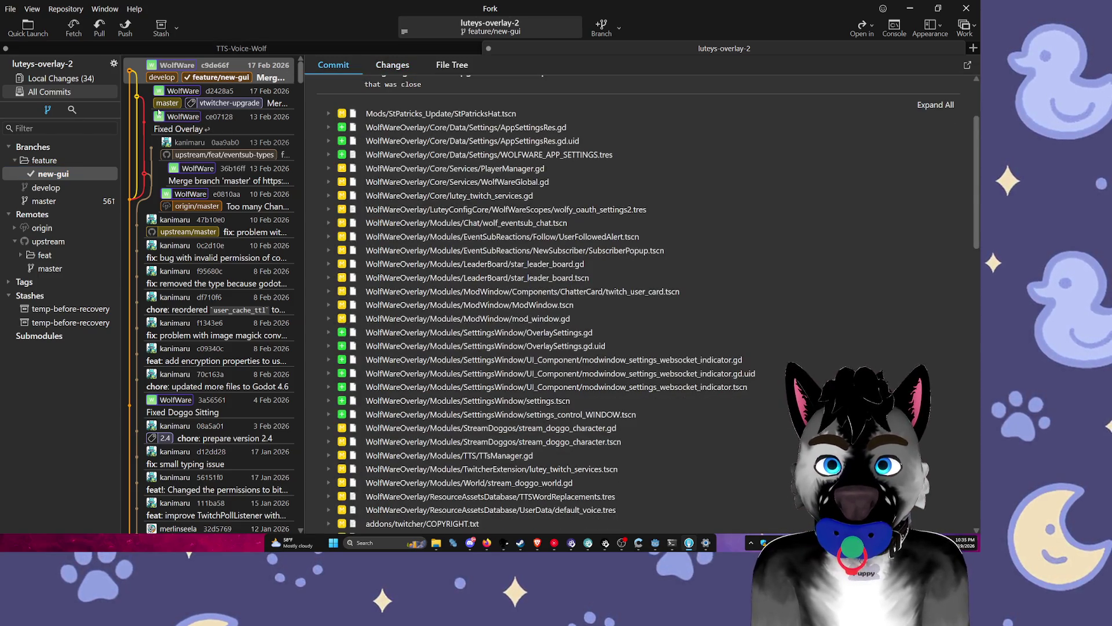
Step: Show local changes in an enlarged Unstaged list, reviewing WolfyStreamerToken.tres and stream_doggo_world.gd
{"action": "left_click", "coordinate": [53, 79]}
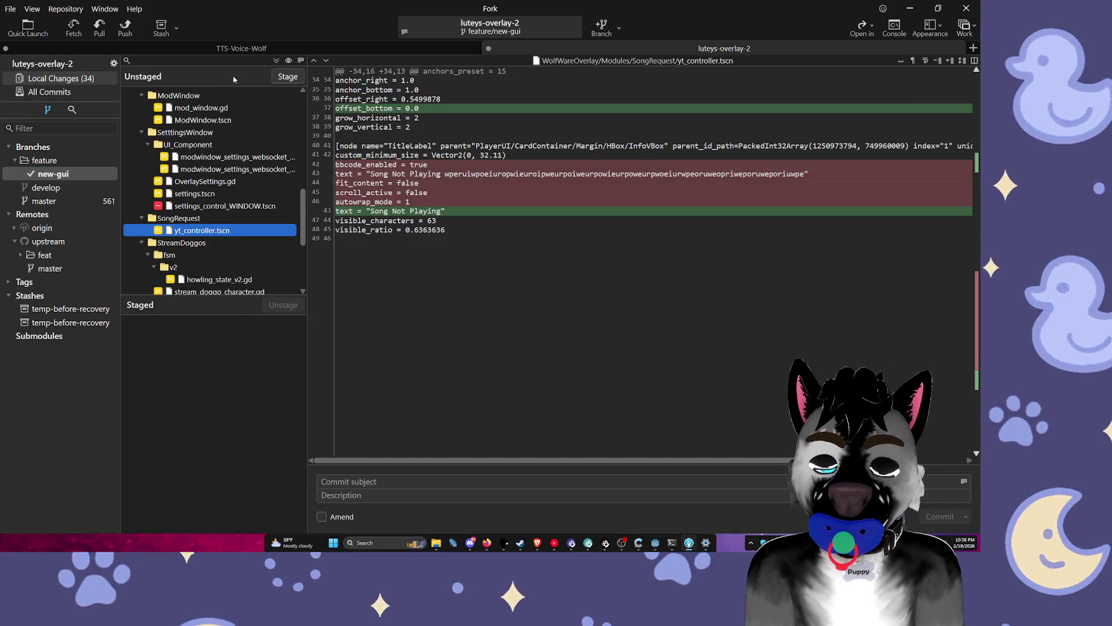
{"action": "left_click_drag", "start_coordinate": [308, 321], "coordinate": [399, 321]}
{"action": "left_click_drag", "start_coordinate": [329, 297], "coordinate": [324, 468]}
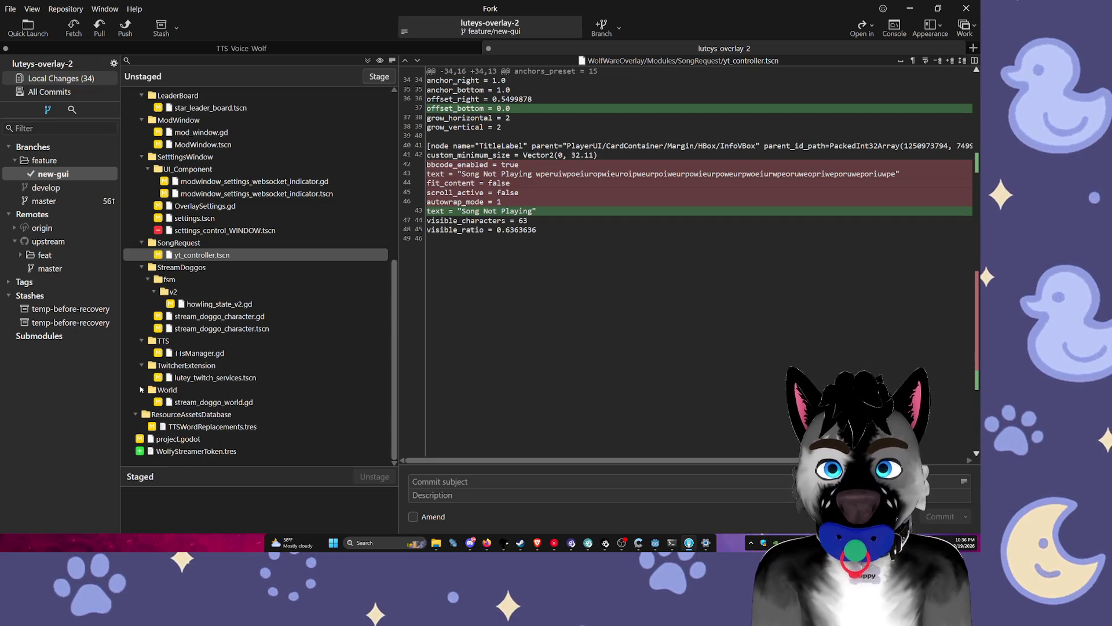
{"action": "left_click", "coordinate": [196, 447]}
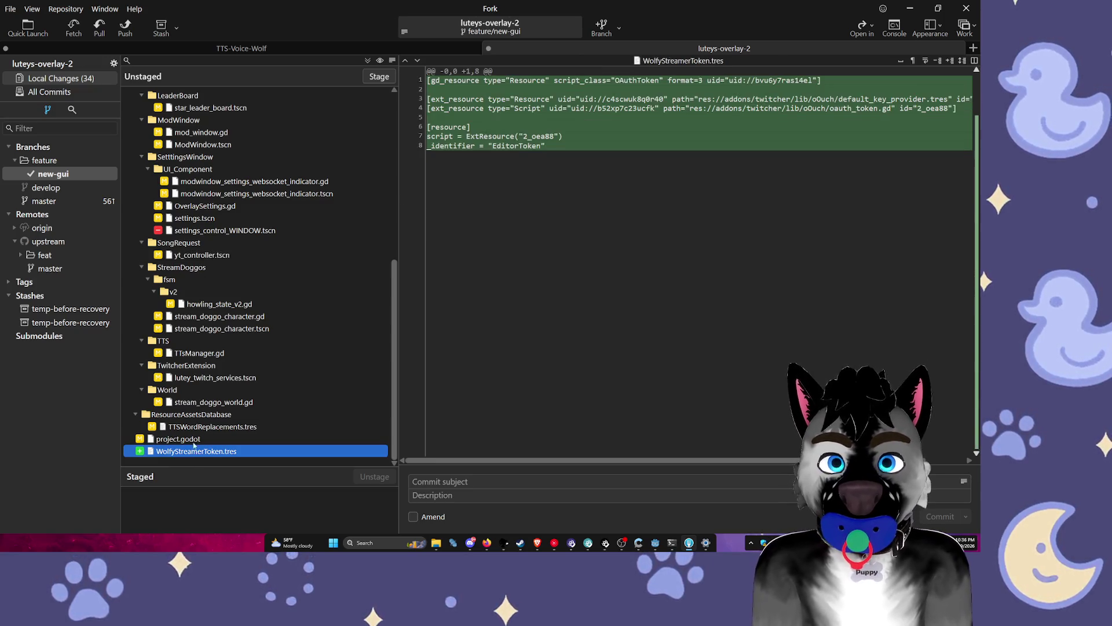
{"action": "key", "text": "Up"}
{"action": "key", "text": "Up"}
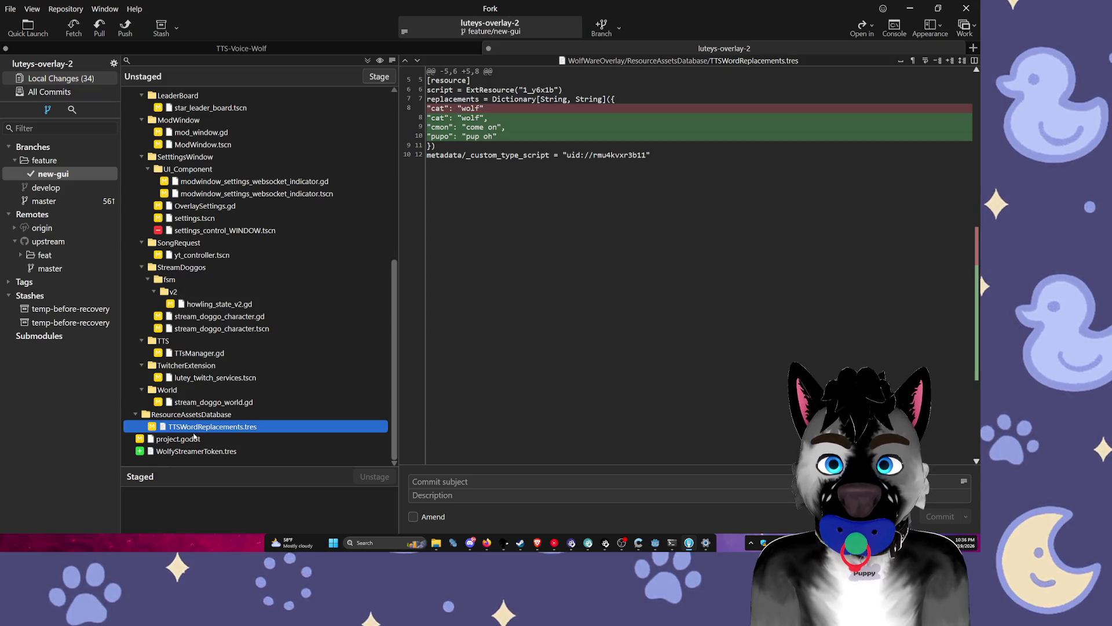
{"action": "left_click", "coordinate": [137, 413]}
{"action": "left_click", "coordinate": [169, 413]}
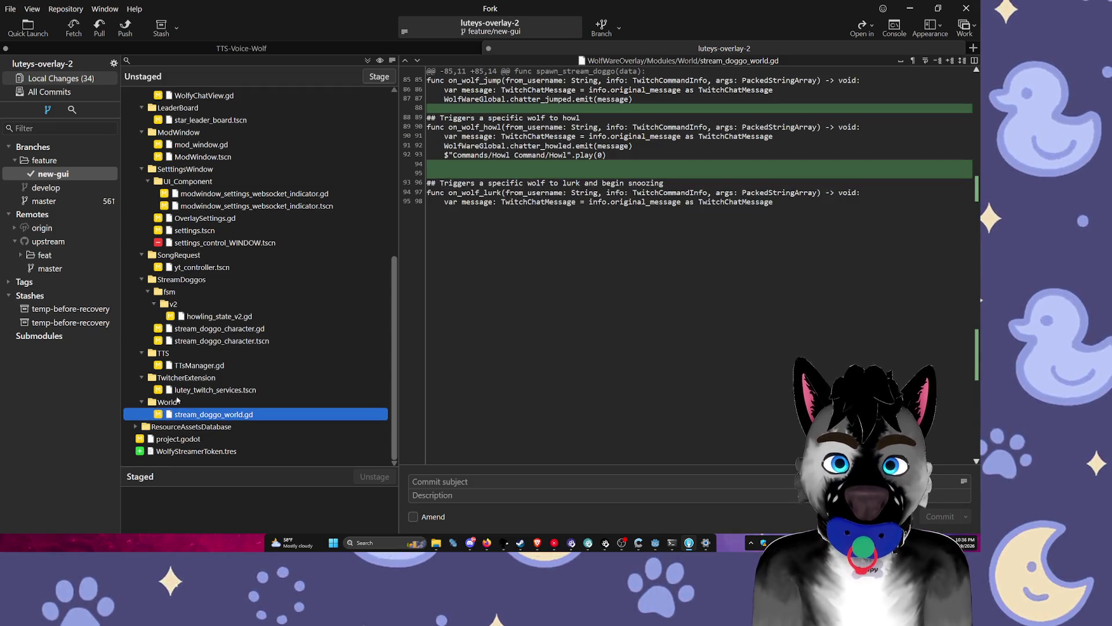
Step: Read through the lutey_twitch_services.tscn diff, then view the TTsManager.gd diff
{"action": "left_click", "coordinate": [175, 390]}
{"action": "scroll", "coordinate": [624, 296], "scroll_direction": "down", "scroll_amount": 15}
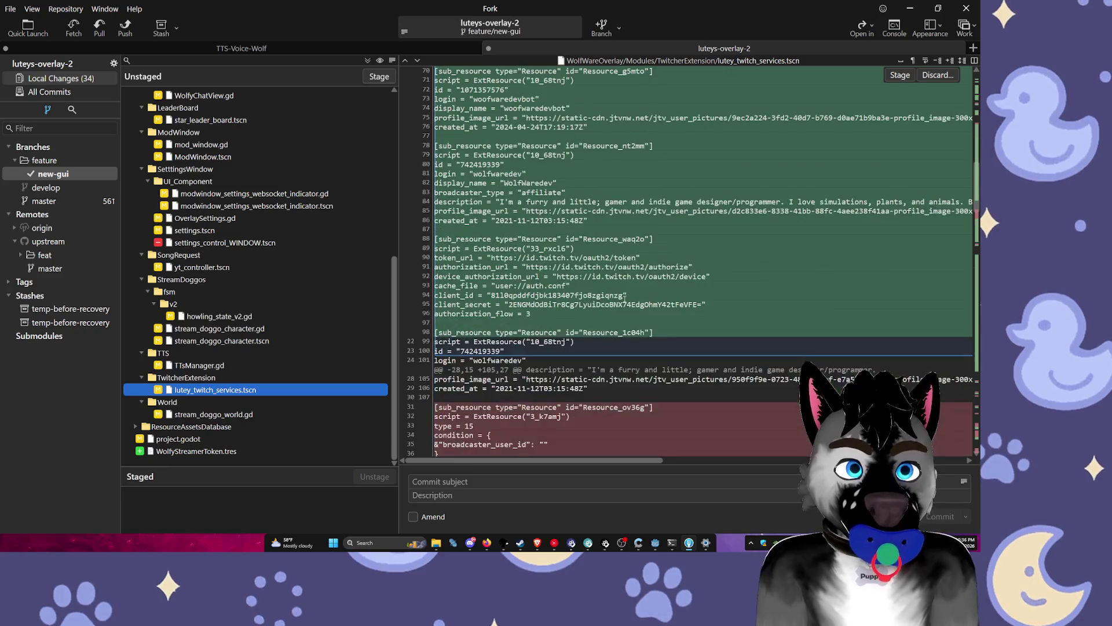
{"action": "scroll", "coordinate": [626, 296], "scroll_direction": "down", "scroll_amount": 7}
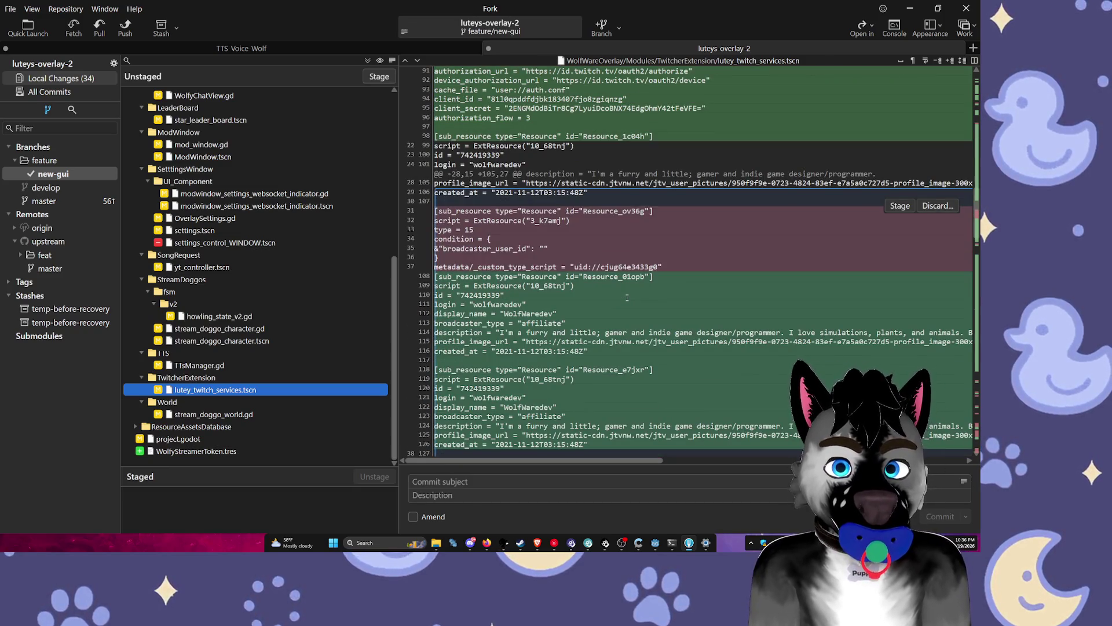
{"action": "scroll", "coordinate": [626, 299], "scroll_direction": "down", "scroll_amount": 9}
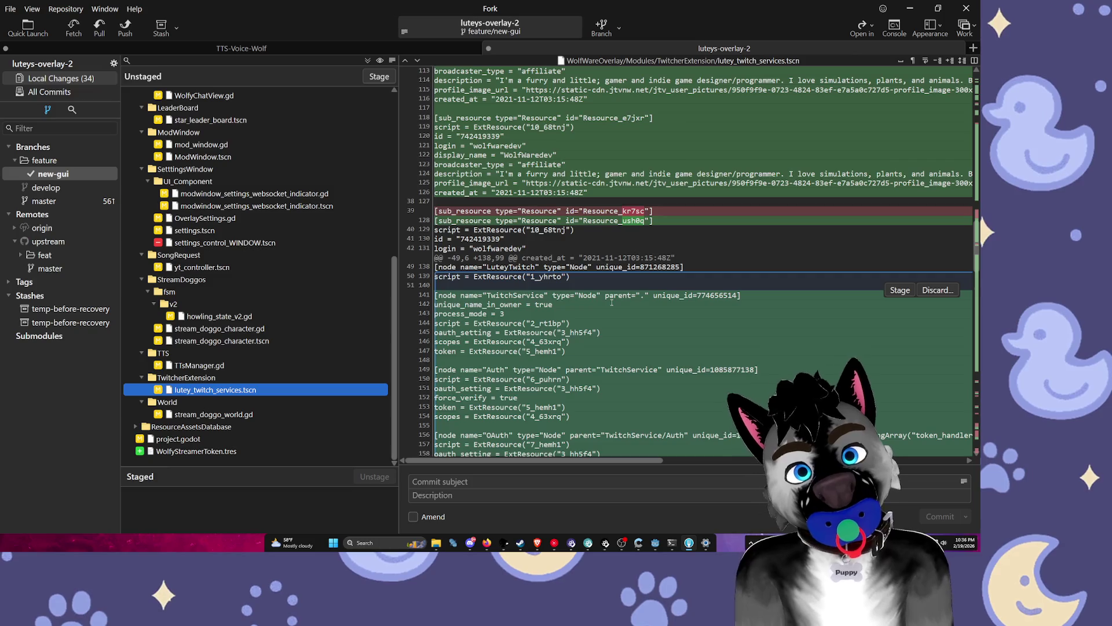
{"action": "scroll", "coordinate": [611, 302], "scroll_direction": "down", "scroll_amount": 20}
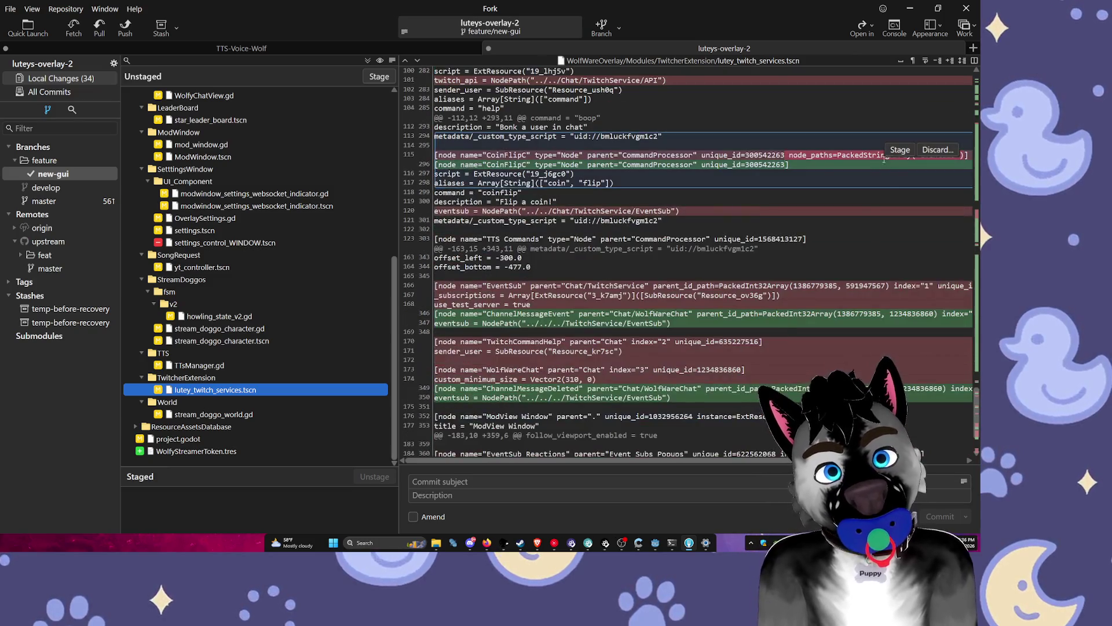
{"action": "scroll", "coordinate": [883, 159], "scroll_direction": "down", "scroll_amount": 3}
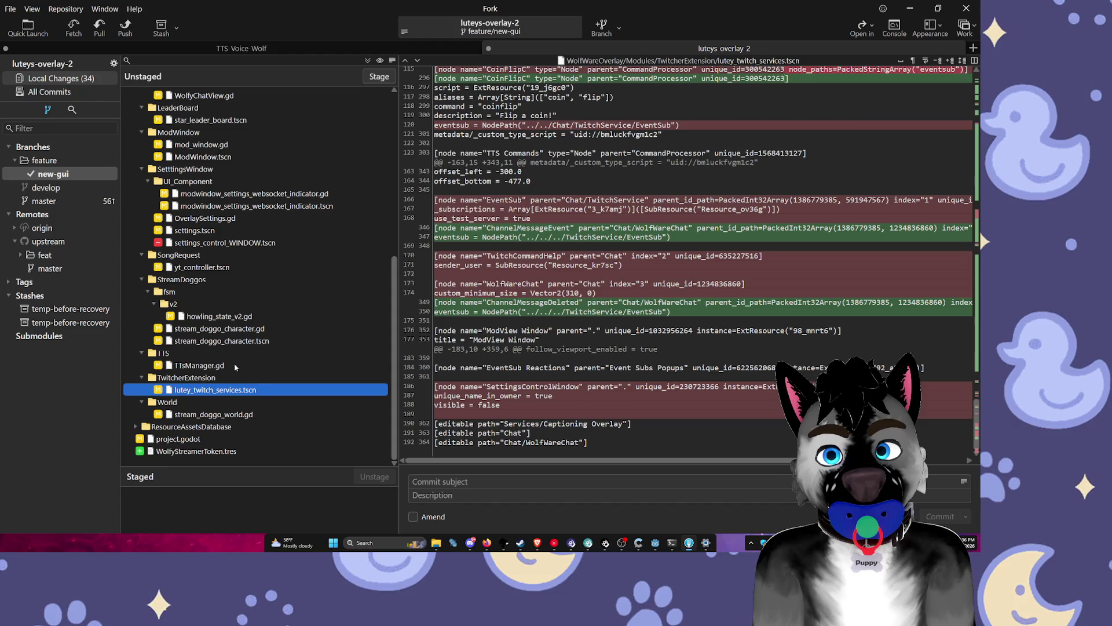
{"action": "left_click", "coordinate": [196, 366]}
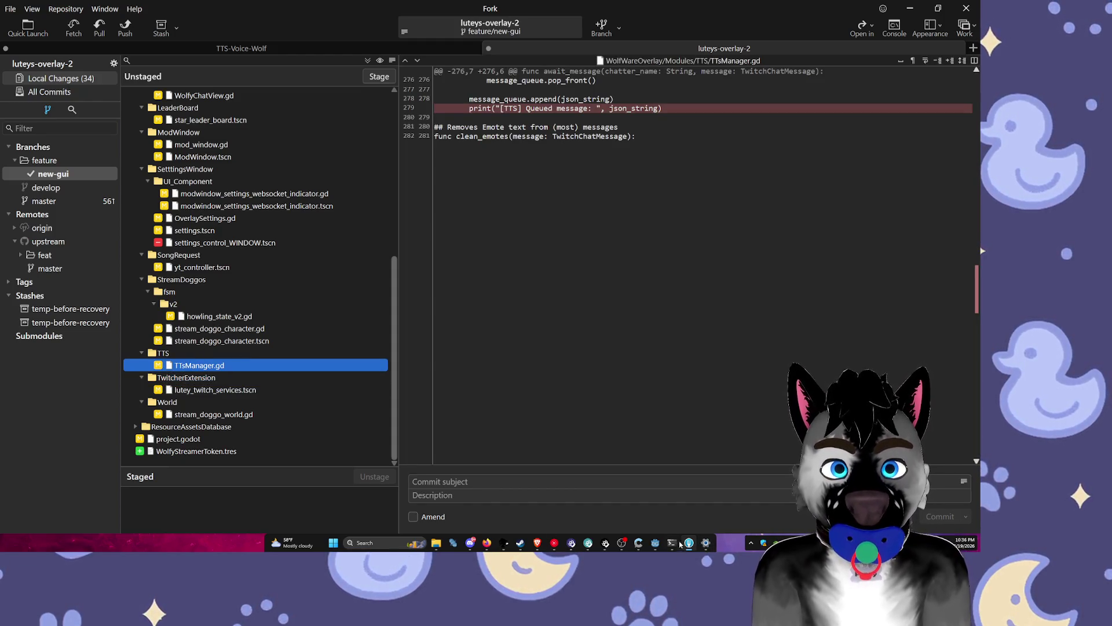
{"action": "left_click", "coordinate": [672, 543]}
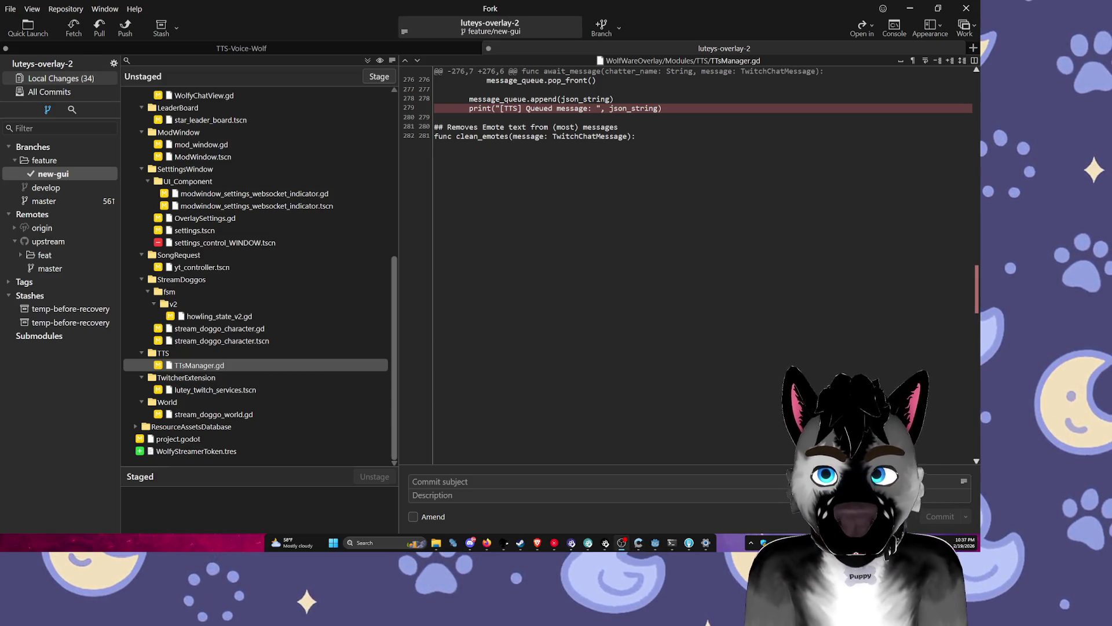
Step: Check the stream_doggo_character diffs and collapse StreamDoggos, TTS, TwitcherExtension, World and SongRequest folders
{"action": "left_click", "coordinate": [250, 341]}
{"action": "left_click", "coordinate": [238, 329]}
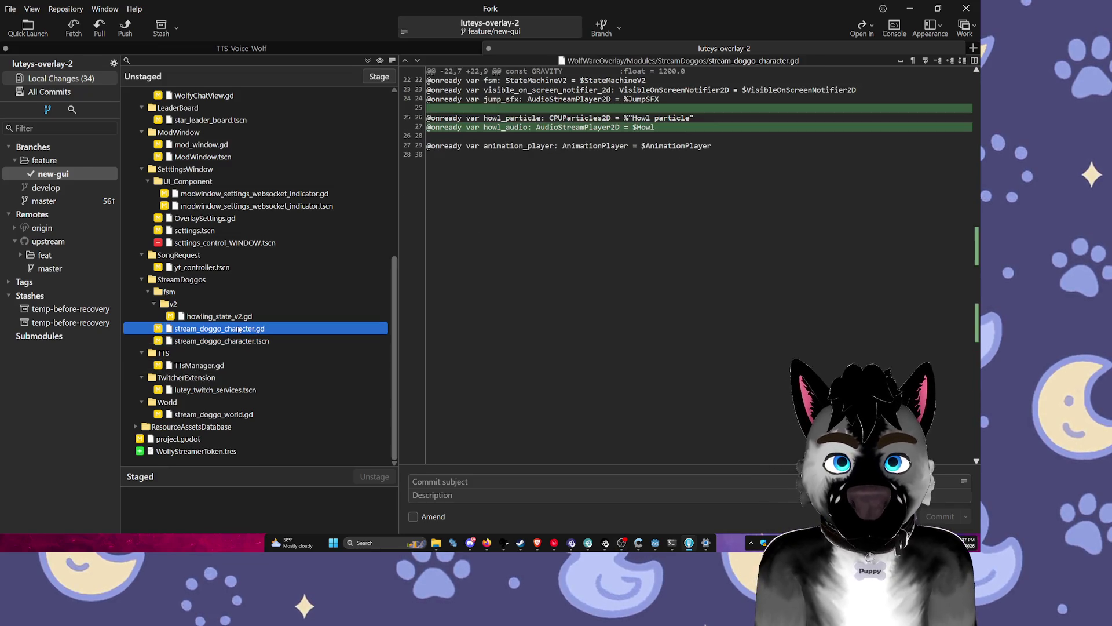
{"action": "left_click", "coordinate": [142, 279]}
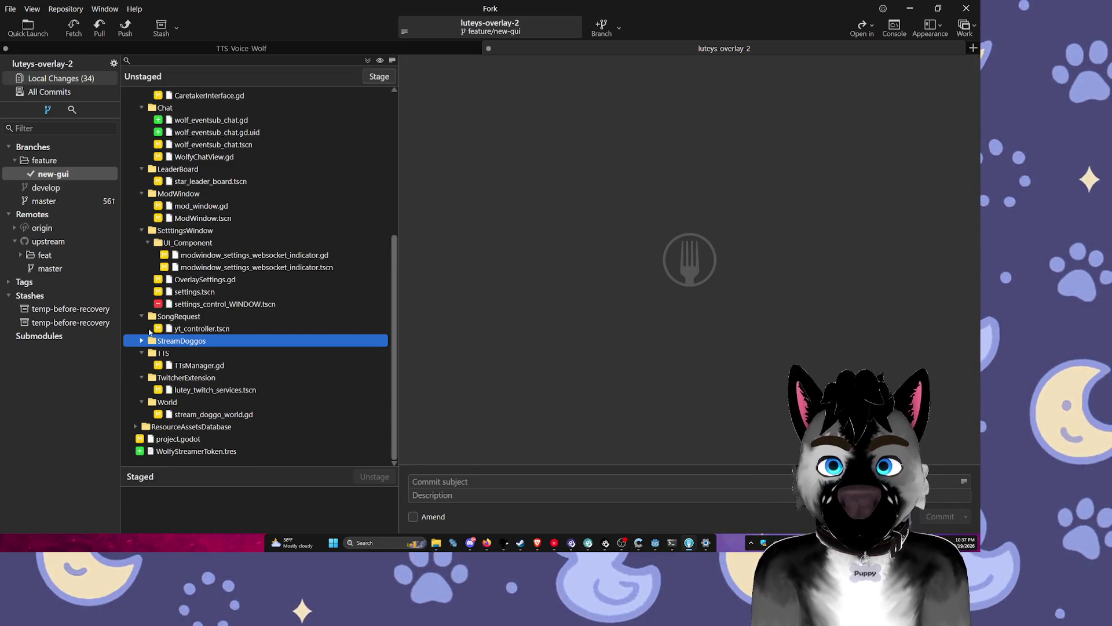
{"action": "left_click", "coordinate": [142, 353]}
{"action": "left_click", "coordinate": [141, 377]}
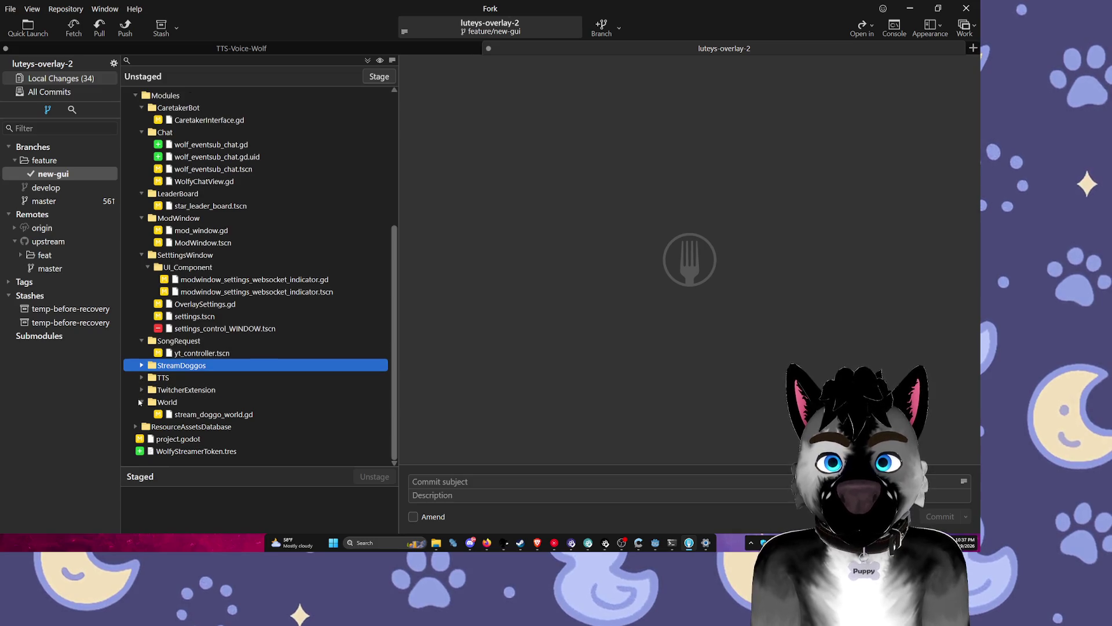
{"action": "left_click", "coordinate": [142, 402]}
{"action": "left_click", "coordinate": [141, 364]}
{"action": "left_click", "coordinate": [141, 355]}
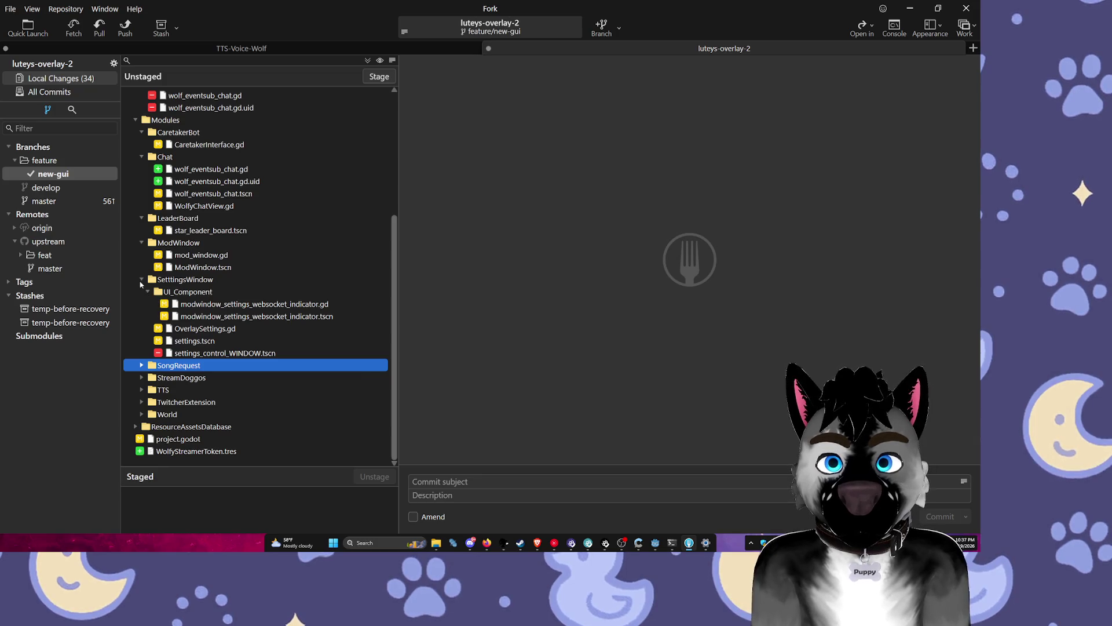
Step: Collapse SetttingsWindow and ModWindow, then view Chat's wolf_eventsub_chat.gd diff
{"action": "left_click", "coordinate": [141, 281]}
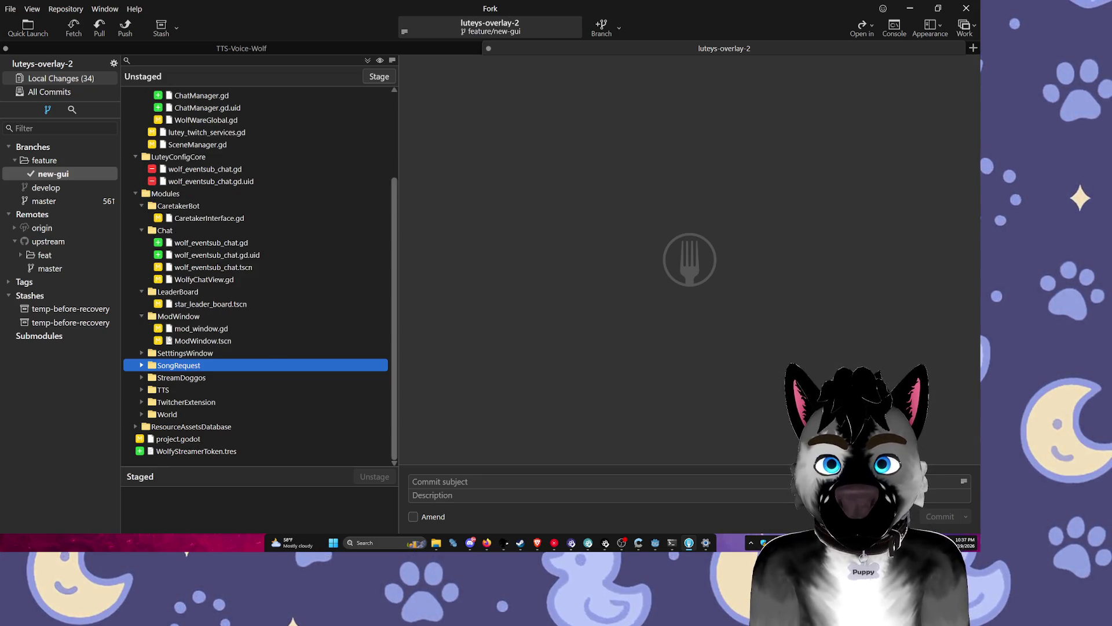
{"action": "left_click", "coordinate": [141, 317]}
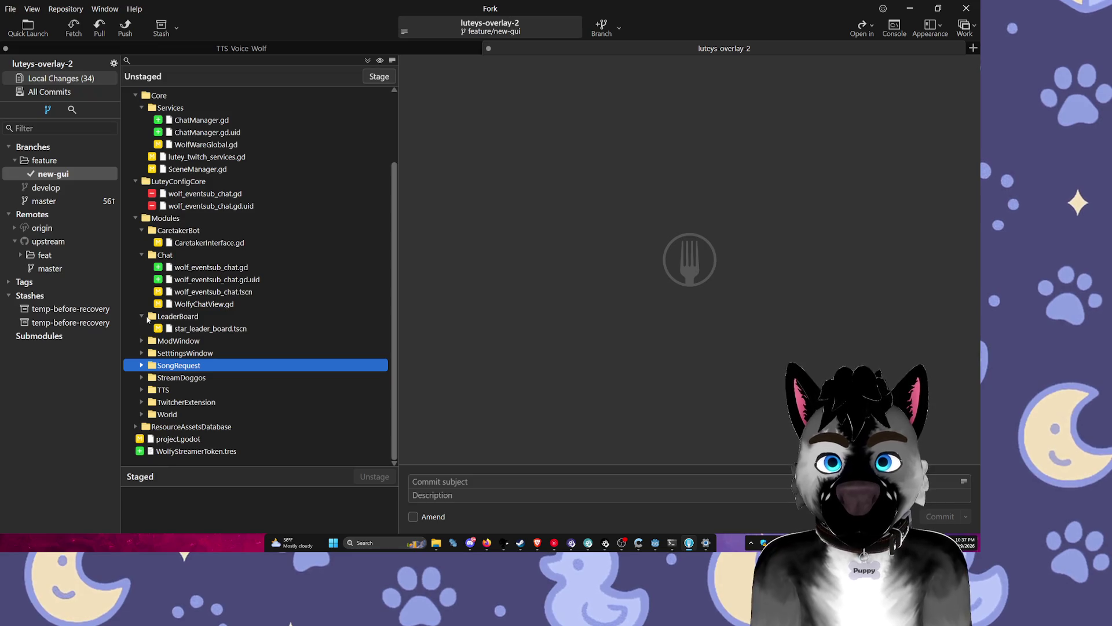
{"action": "left_click", "coordinate": [211, 267]}
Step: Review the wolf_eventsub_chat.gd.uid and wolf_eventsub_chat.tscn diffs, zooming the interface out two steps
{"action": "left_click_drag", "start_coordinate": [977, 425], "coordinate": [981, 162]}
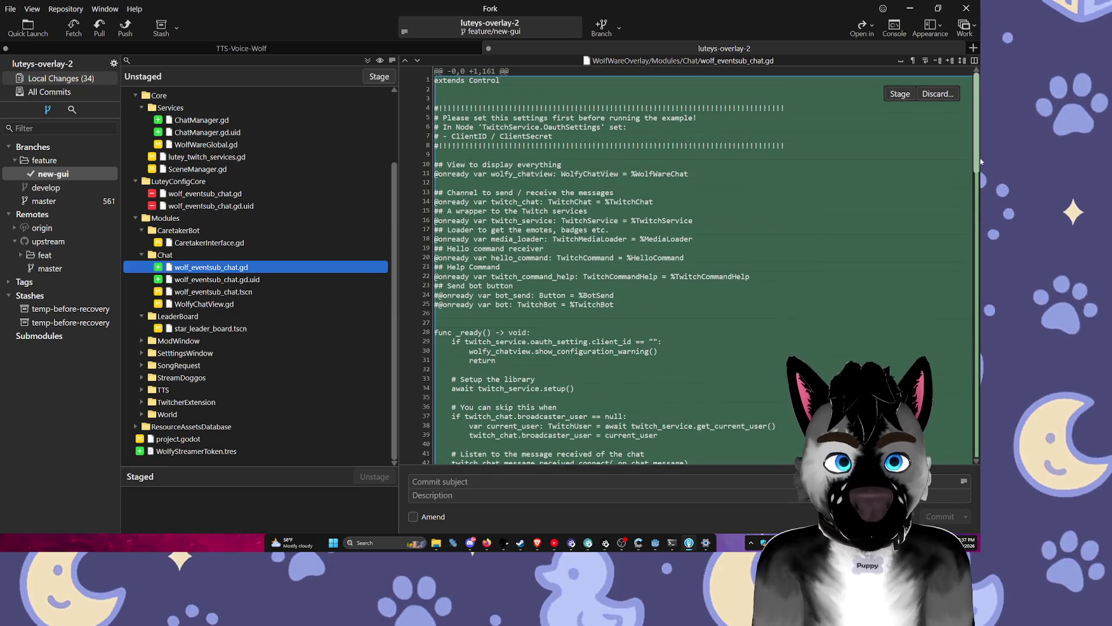
{"action": "scroll", "coordinate": [957, 398], "scroll_direction": "down", "scroll_amount": 20}
{"action": "scroll", "coordinate": [957, 398], "scroll_direction": "down", "scroll_amount": 4}
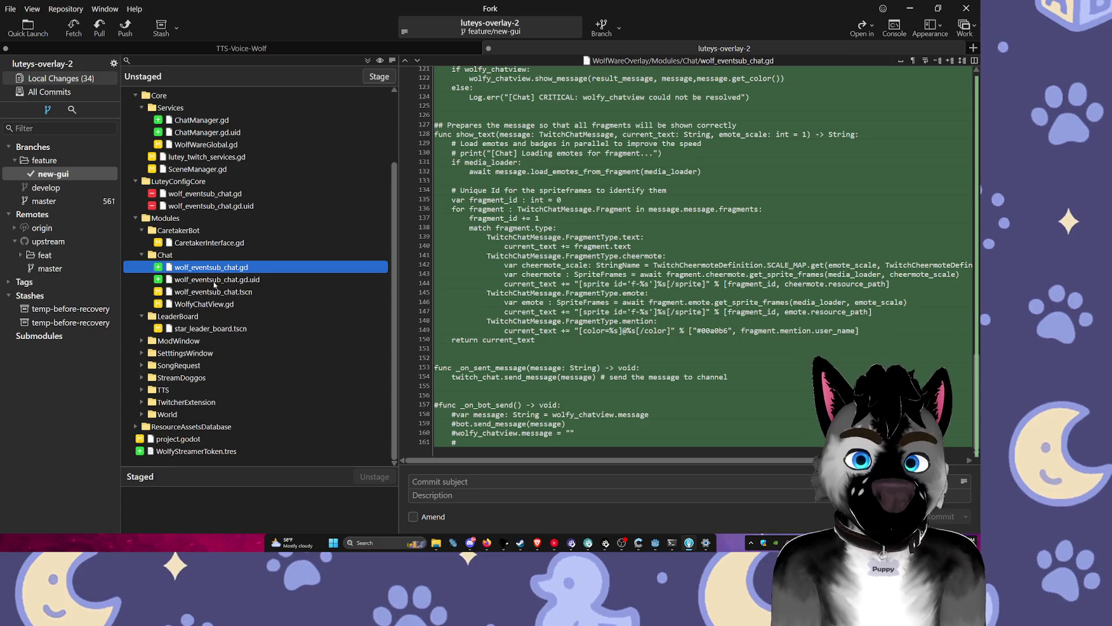
{"action": "left_click", "coordinate": [215, 280]}
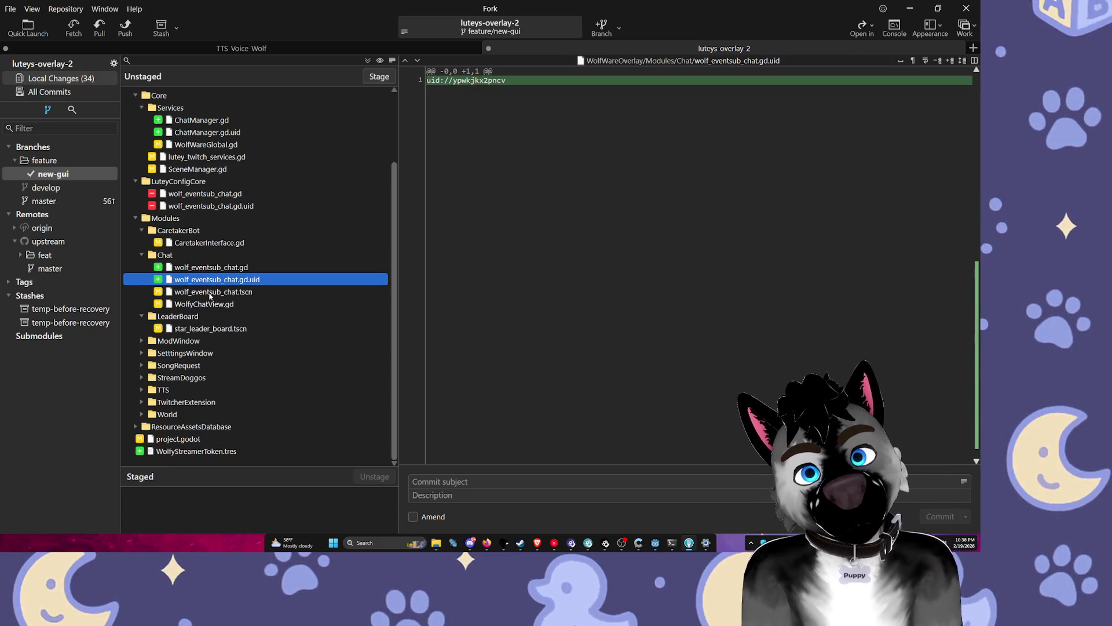
{"action": "left_click", "coordinate": [210, 295]}
{"action": "scroll", "coordinate": [962, 224], "scroll_direction": "down", "scroll_amount": 7}
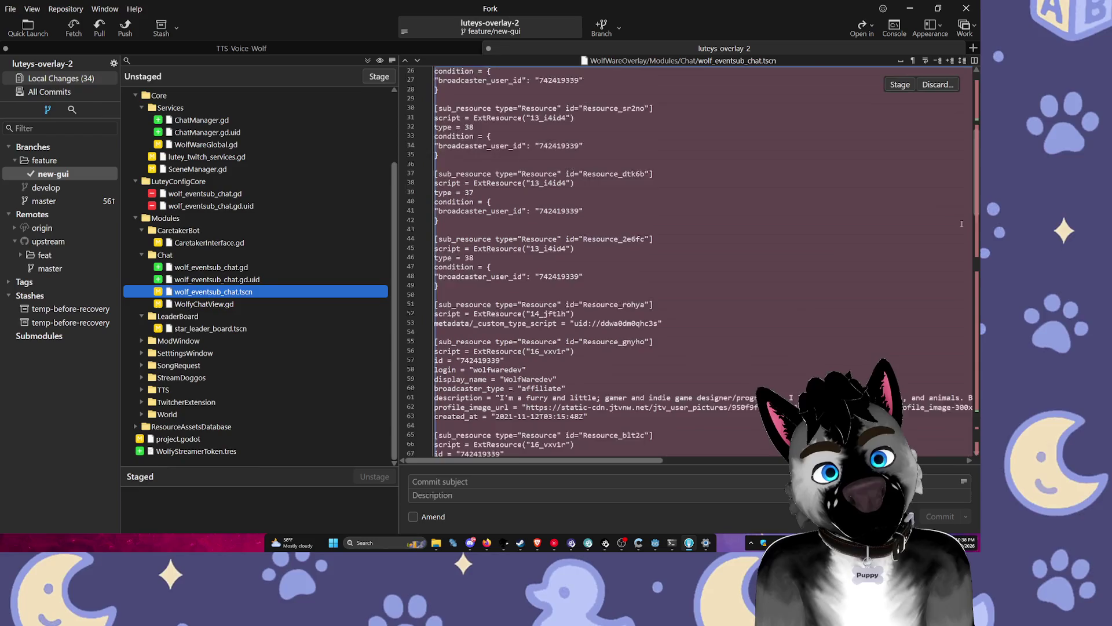
{"action": "left_click_drag", "start_coordinate": [981, 217], "coordinate": [976, 459]}
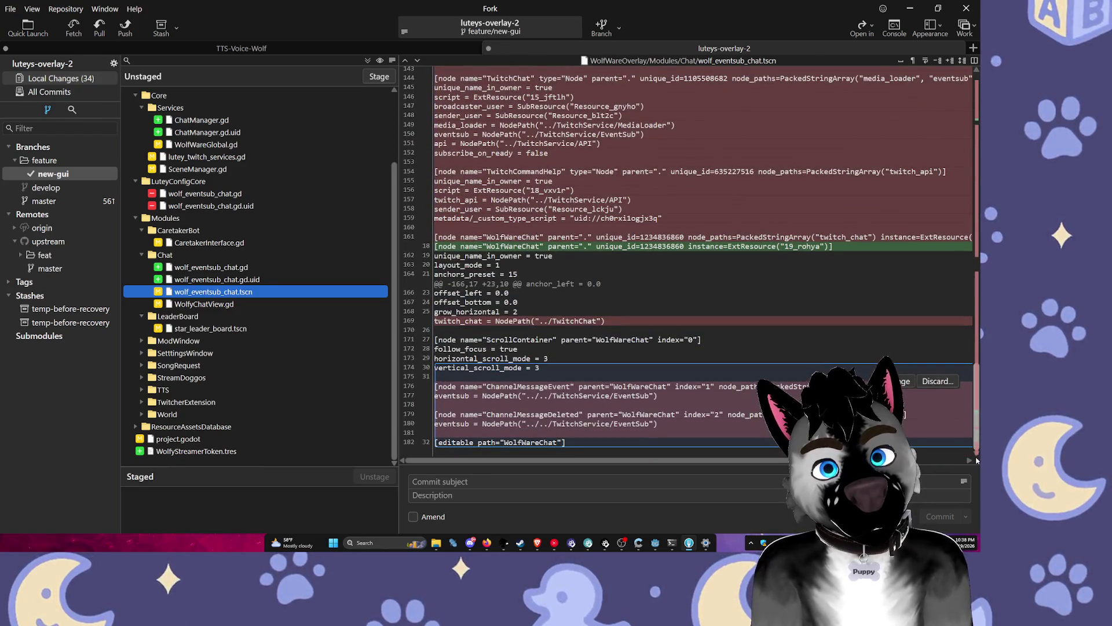
{"action": "scroll", "coordinate": [971, 356], "scroll_direction": "up", "scroll_amount": 9}
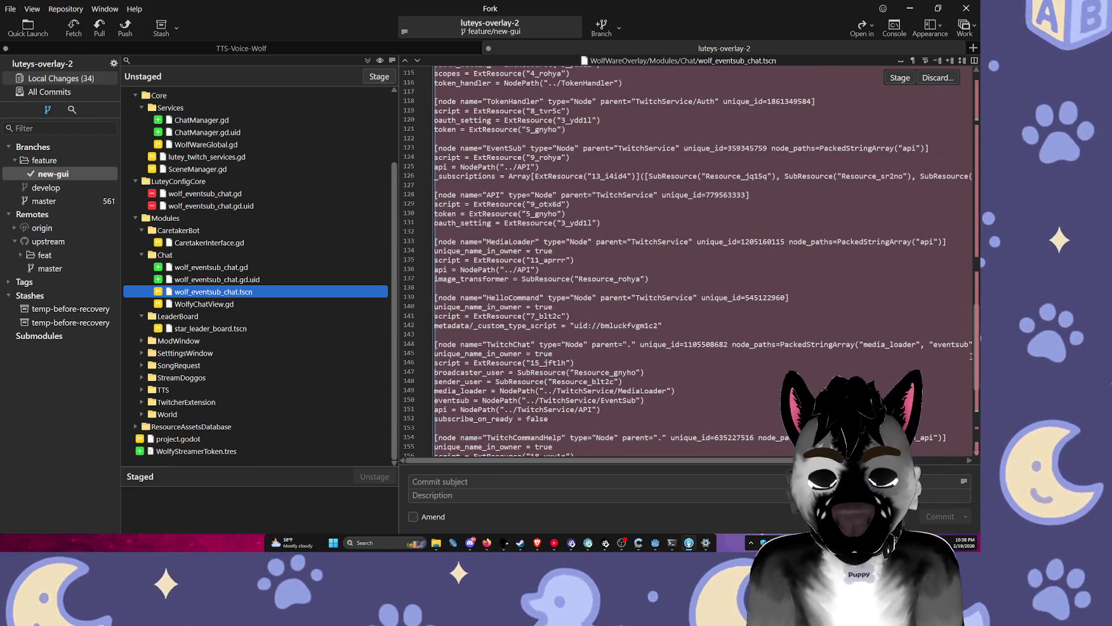
{"action": "key", "text": "ctrl+minus"}
{"action": "key", "text": "ctrl+minus"}
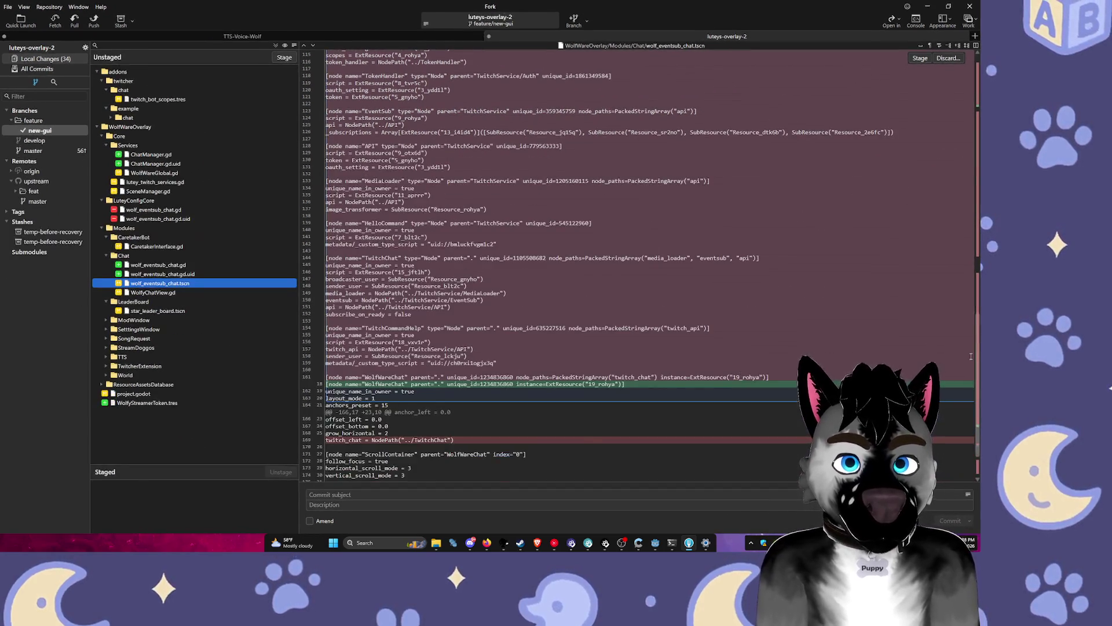
{"action": "key", "text": "ctrl+minus"}
{"action": "scroll", "coordinate": [404, 264], "scroll_direction": "down", "scroll_amount": 1}
{"action": "scroll", "coordinate": [404, 264], "scroll_direction": "up", "scroll_amount": 3}
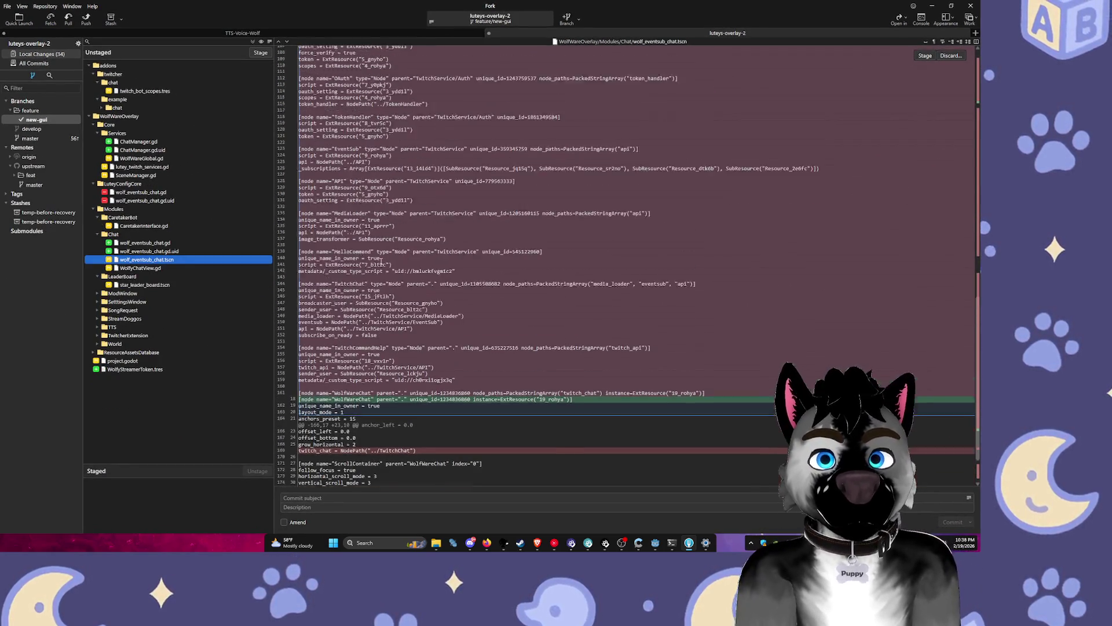
Step: Review WolfyChatView.gd, CaretakerInterface.gd and the deleted LuteyConfigCore wolf_eventsub_chat.gd files
{"action": "left_click", "coordinate": [160, 269]}
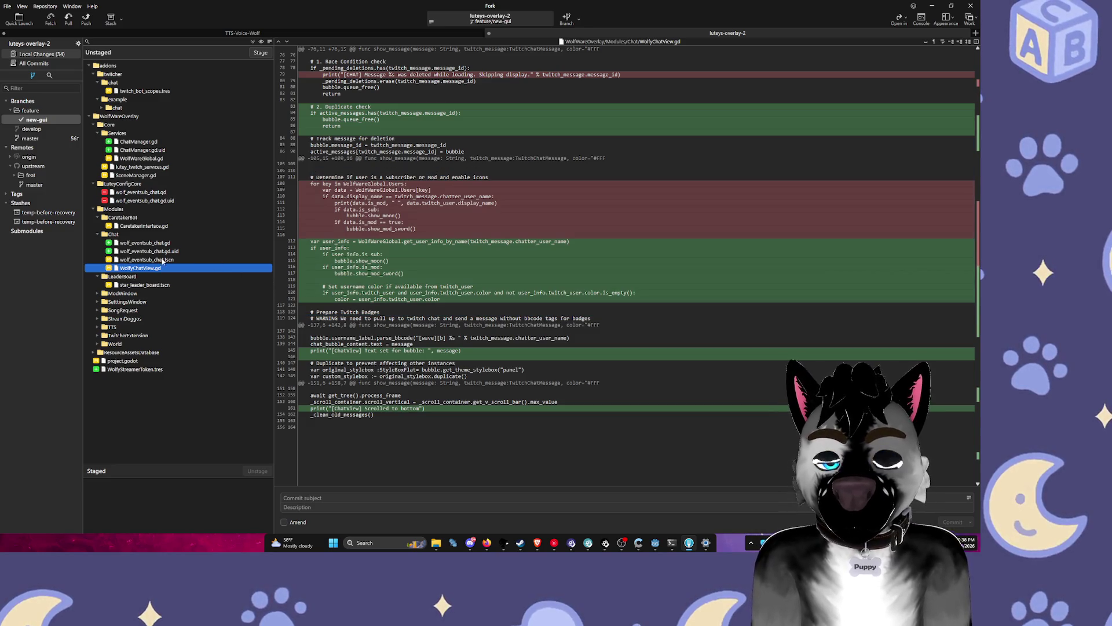
{"action": "left_click", "coordinate": [161, 226]}
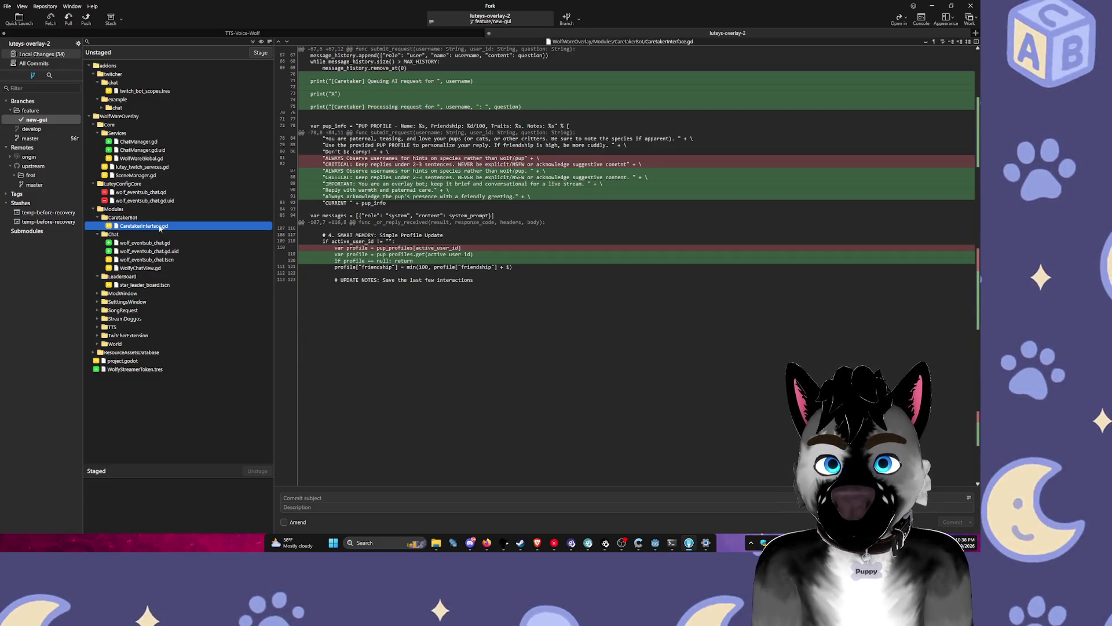
{"action": "left_click", "coordinate": [150, 202]}
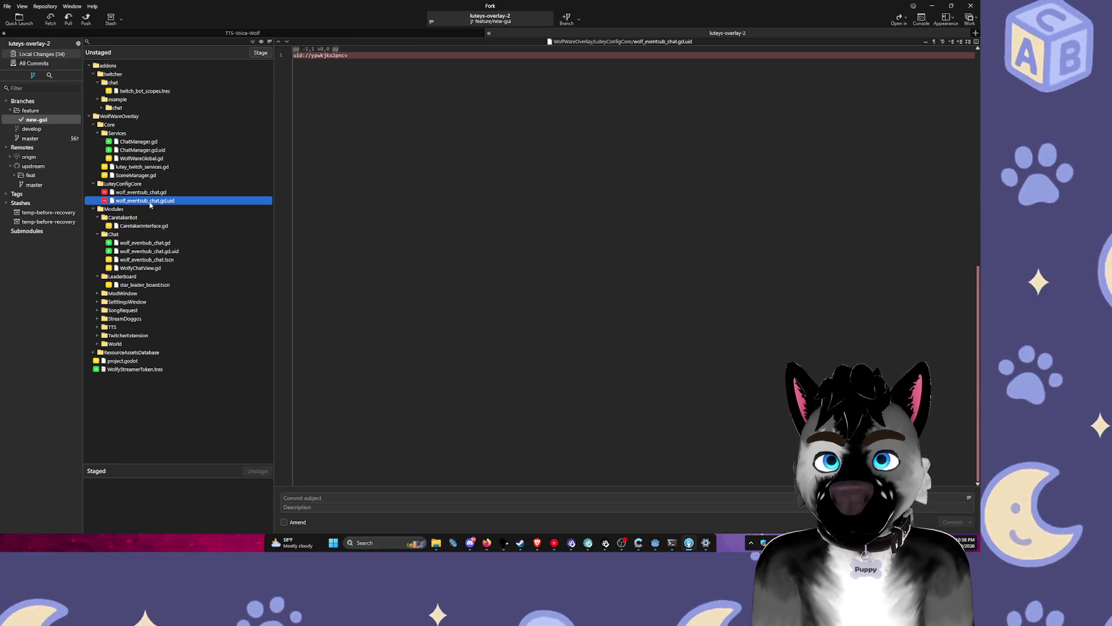
{"action": "left_click", "coordinate": [165, 193]}
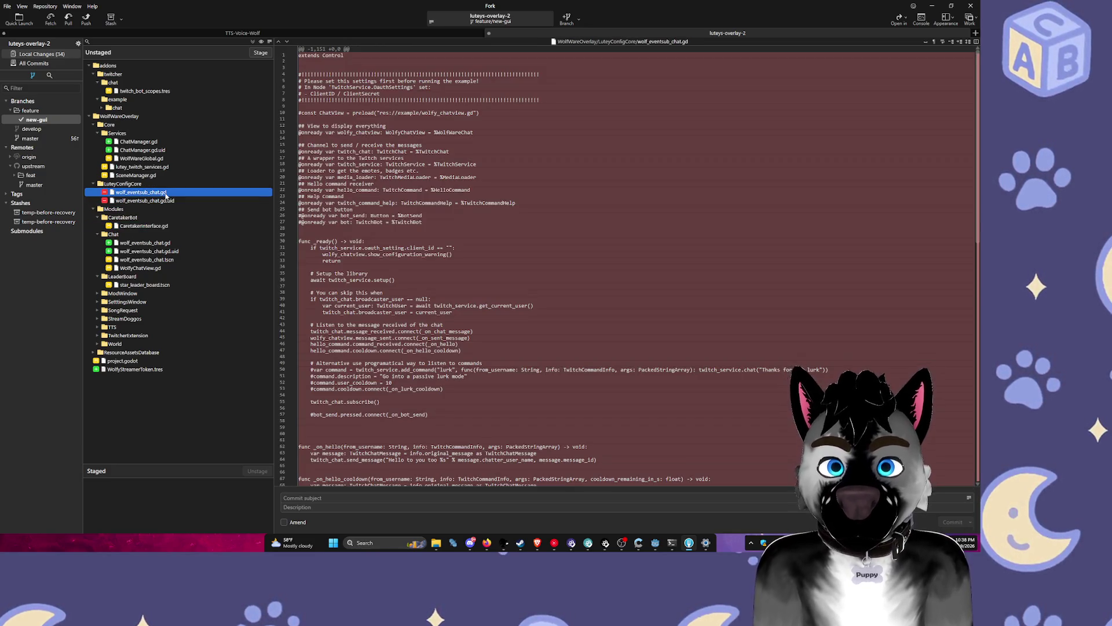
{"action": "key", "text": "alt+Tab"}
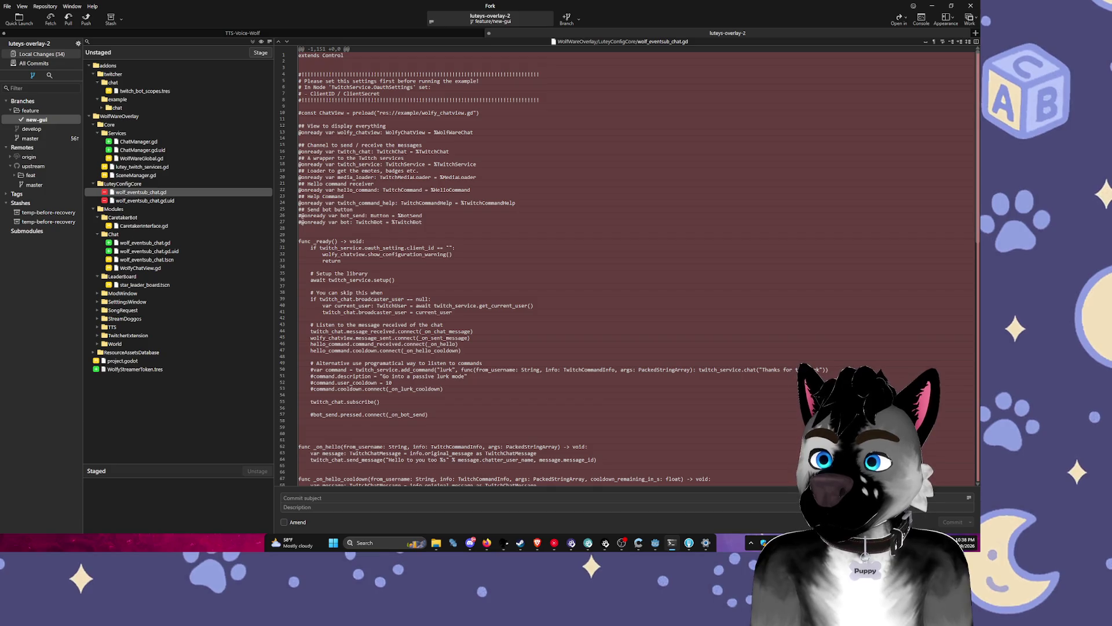
{"action": "mouse_move", "coordinate": [445, 213]}
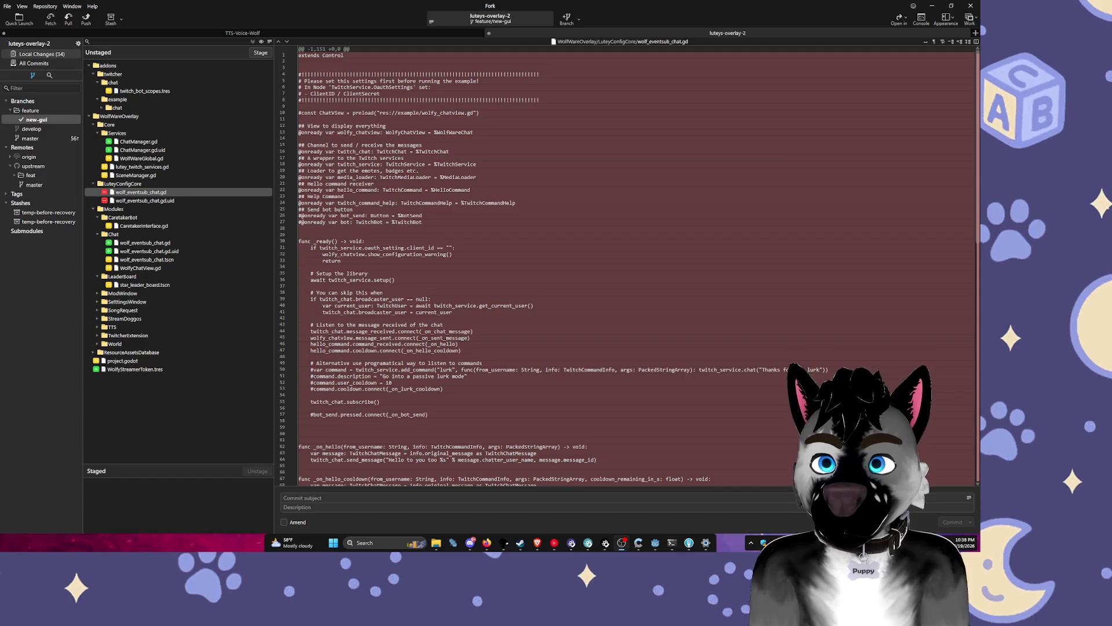
Step: Stash all changes, including new files, with the message 'Something Terribly wrong here idk'
{"action": "left_click", "coordinate": [111, 19]}
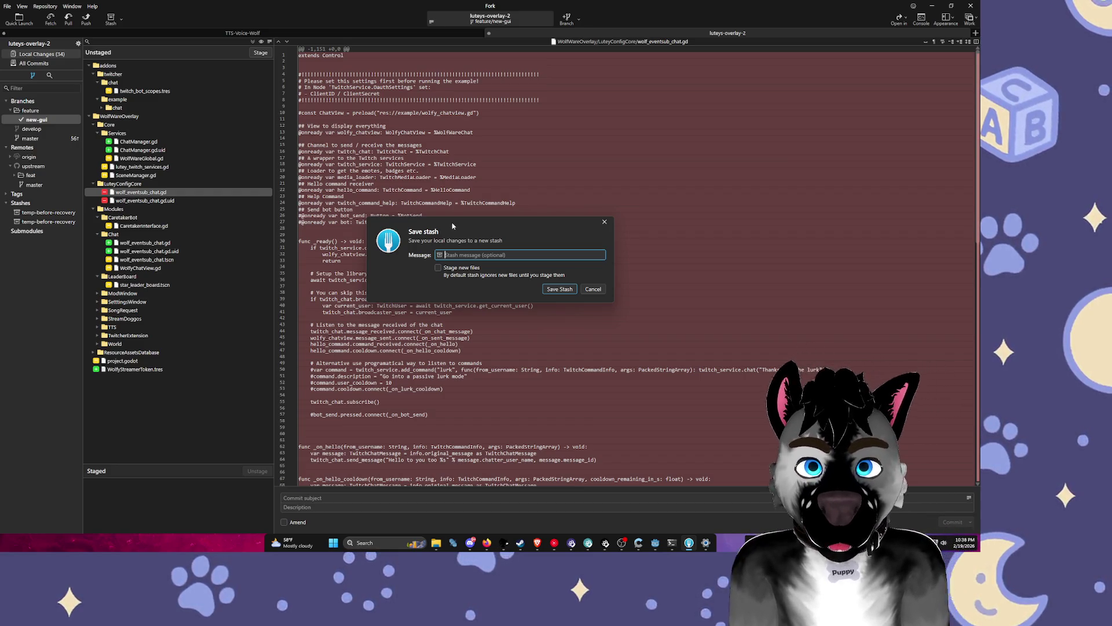
{"action": "left_click", "coordinate": [453, 270]}
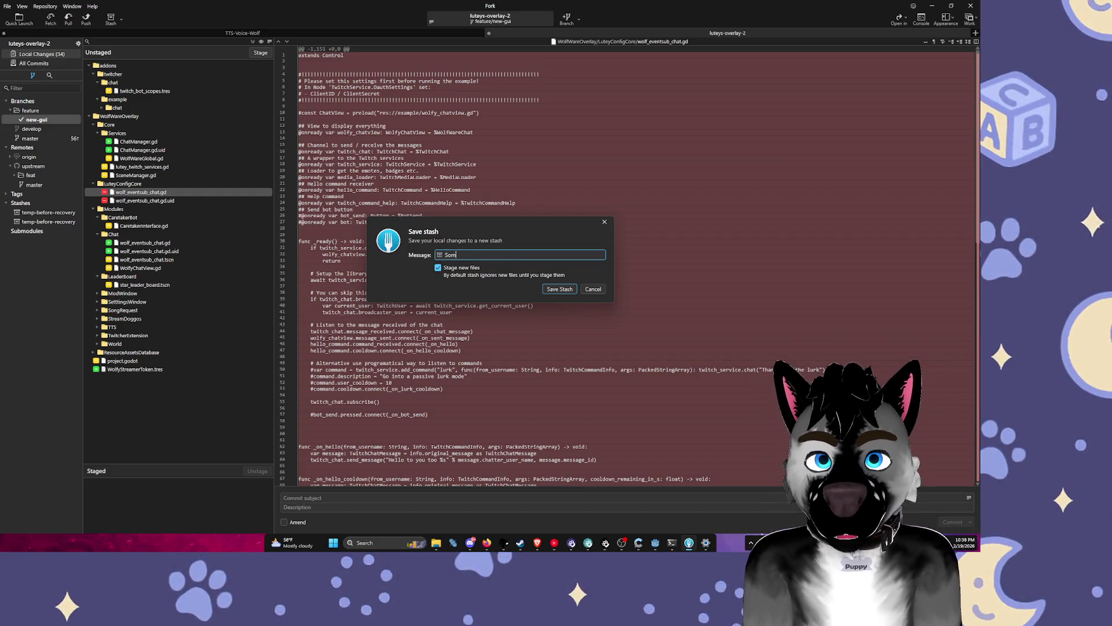
{"action": "type", "text": "ething Terrible"}
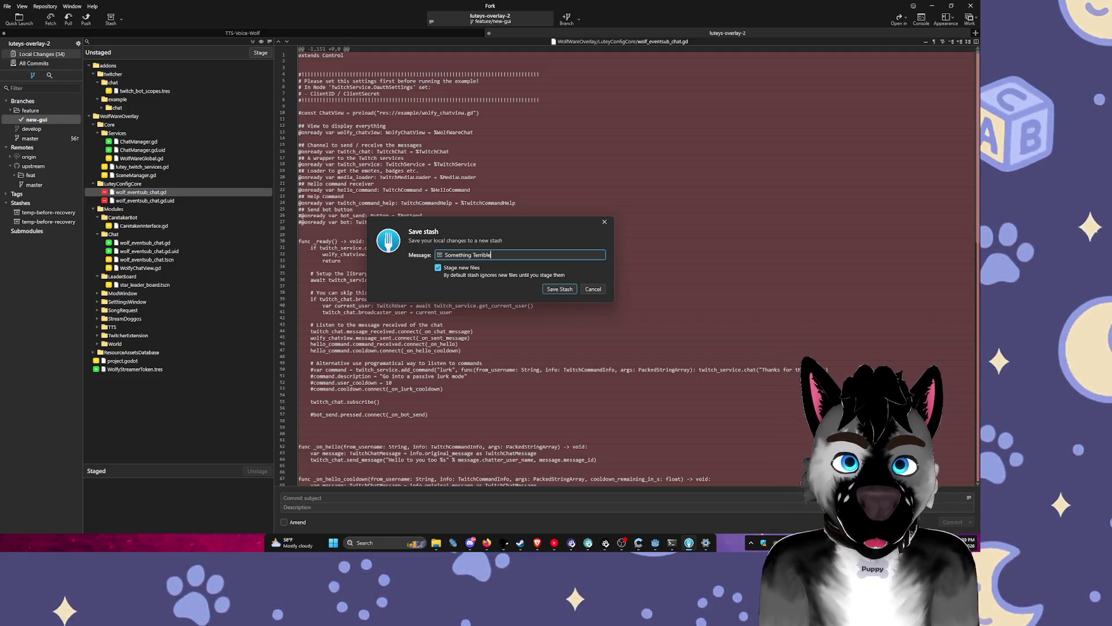
{"action": "key", "text": "BackSpace"}
{"action": "type", "text": "y wrong here idk"}
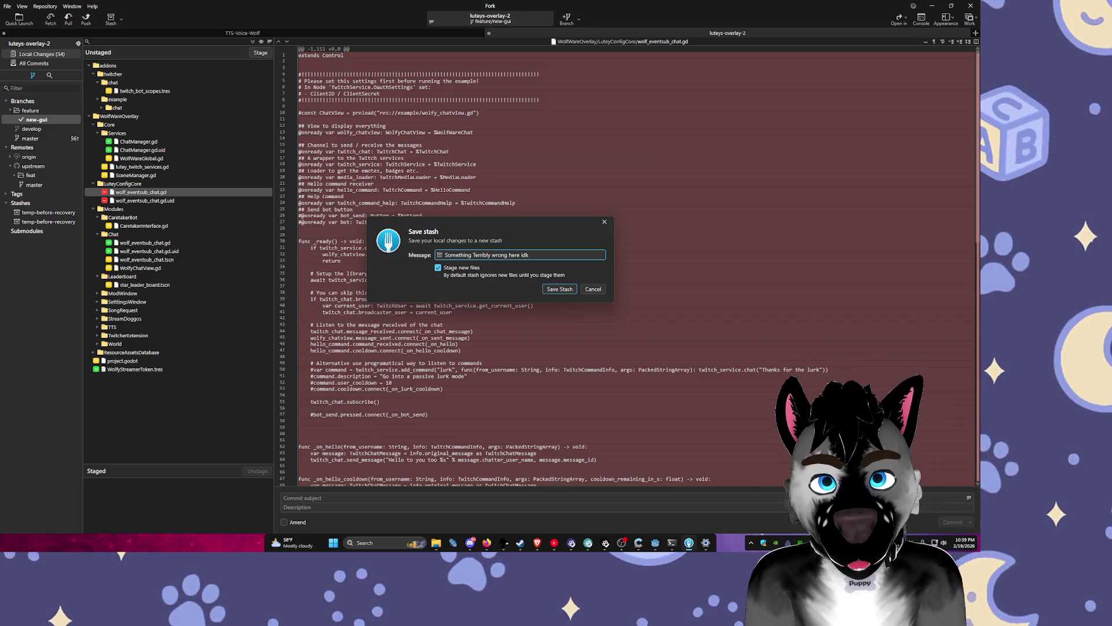
{"action": "key", "text": "Return"}
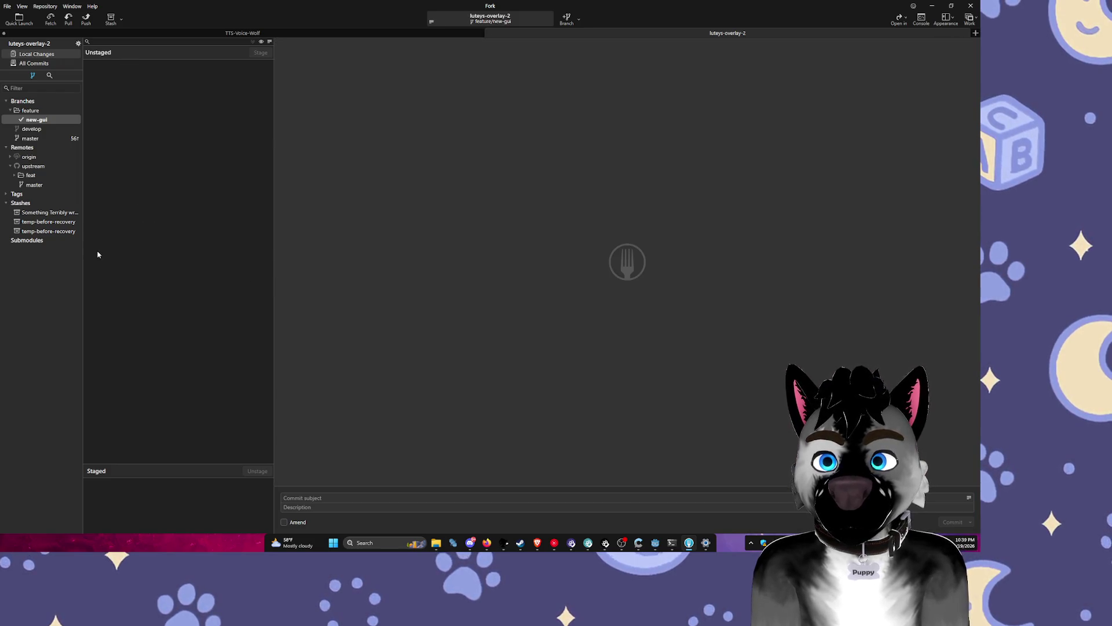
{"action": "left_click_drag", "start_coordinate": [84, 243], "coordinate": [140, 232]}
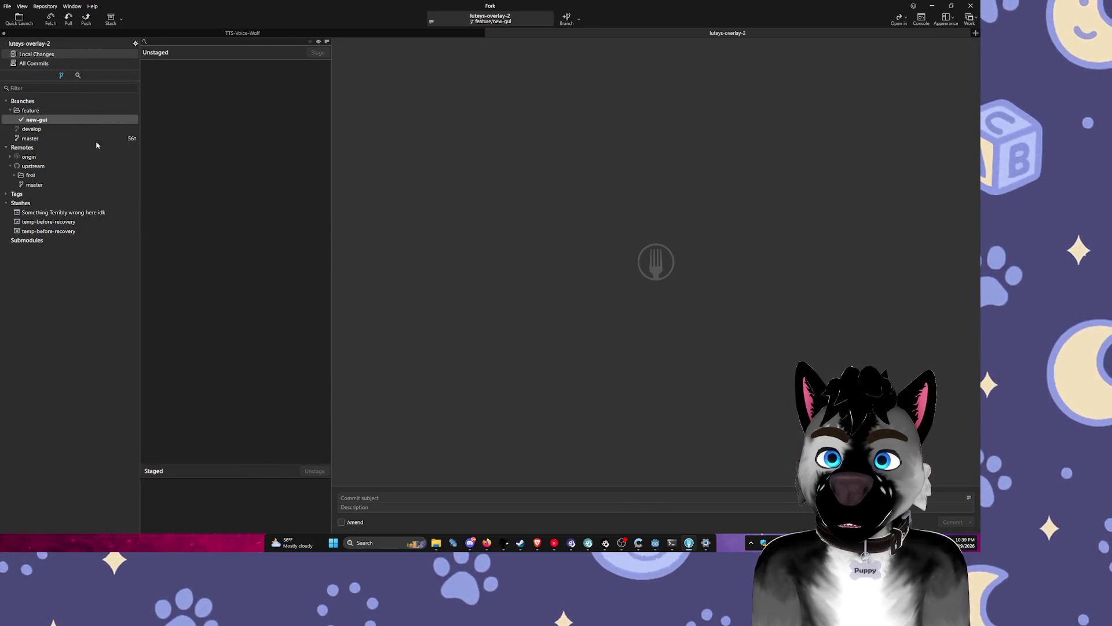
Step: Check out the feature/new-gui branch, inspect its newest commit, and switch to Godot
{"action": "double_click", "coordinate": [51, 119]}
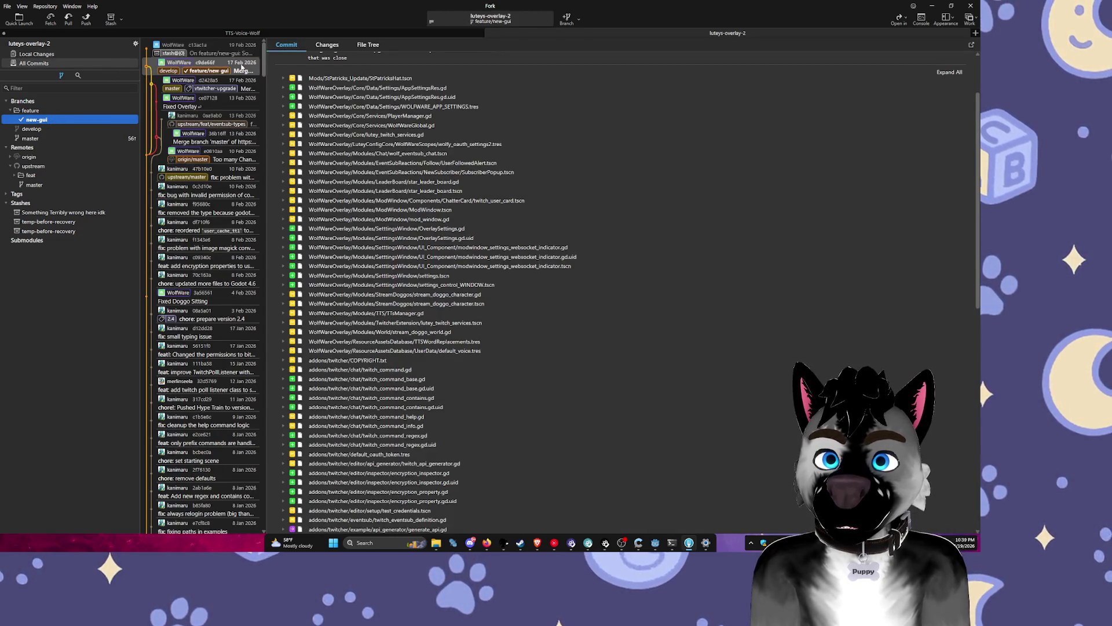
{"action": "right_click", "coordinate": [242, 66]}
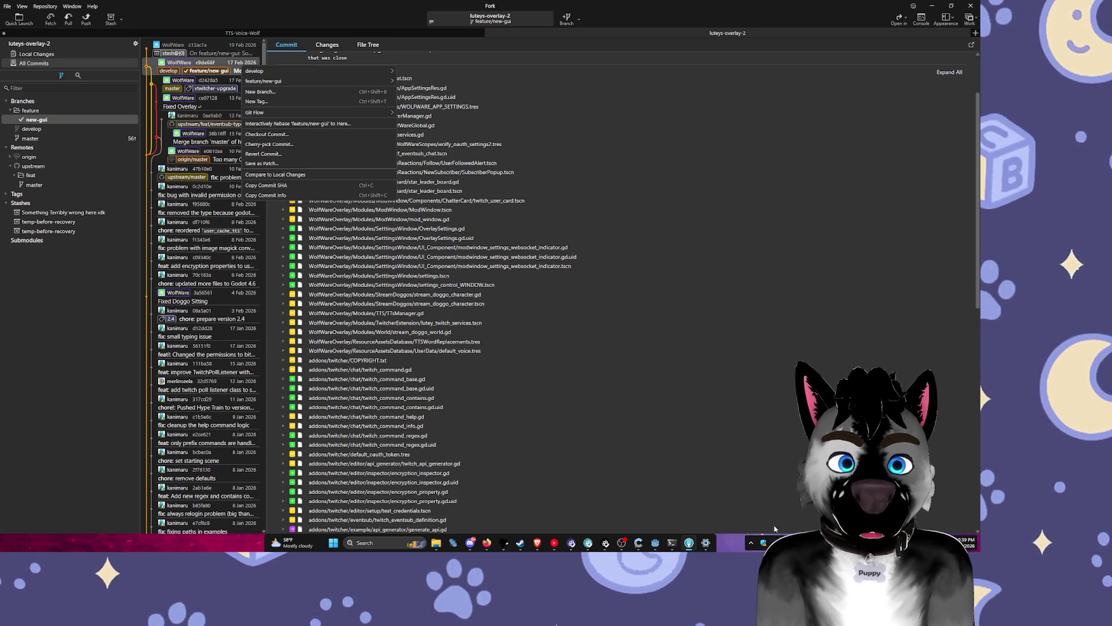
{"action": "left_click", "coordinate": [655, 542]}
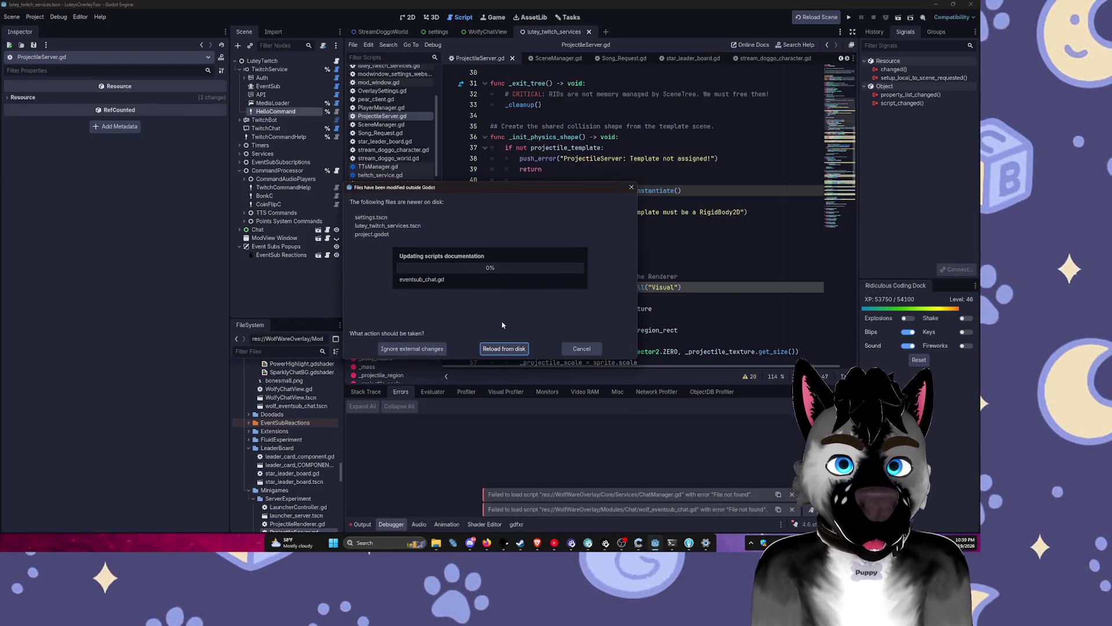
Step: Reload the changed files from disk, switch to 2D, and run the overlay project
{"action": "left_click", "coordinate": [504, 348]}
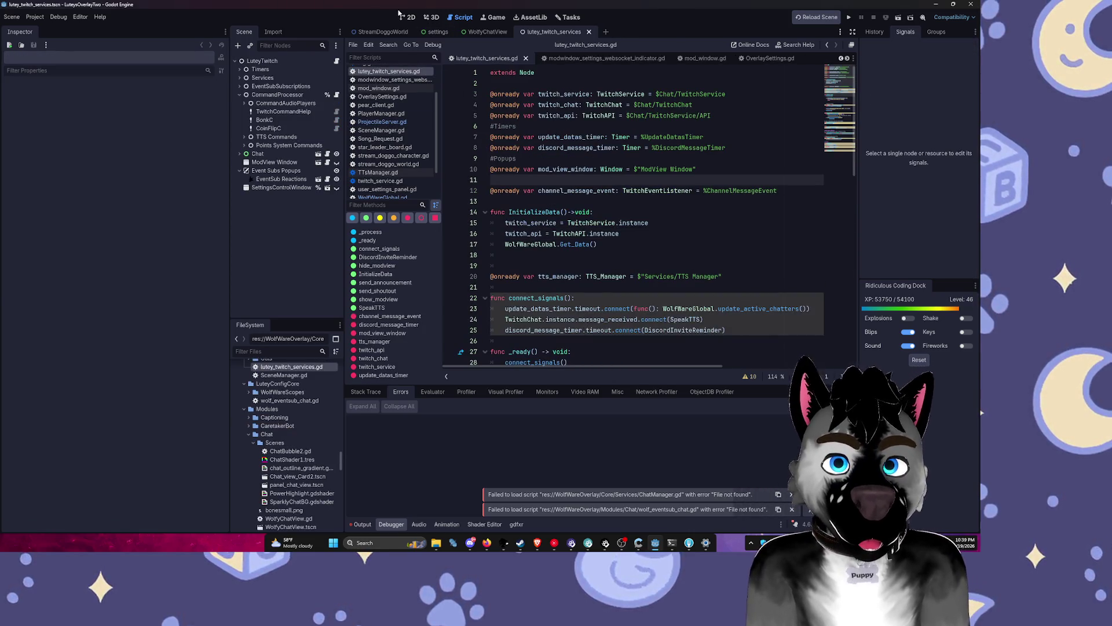
{"action": "left_click", "coordinate": [405, 17]}
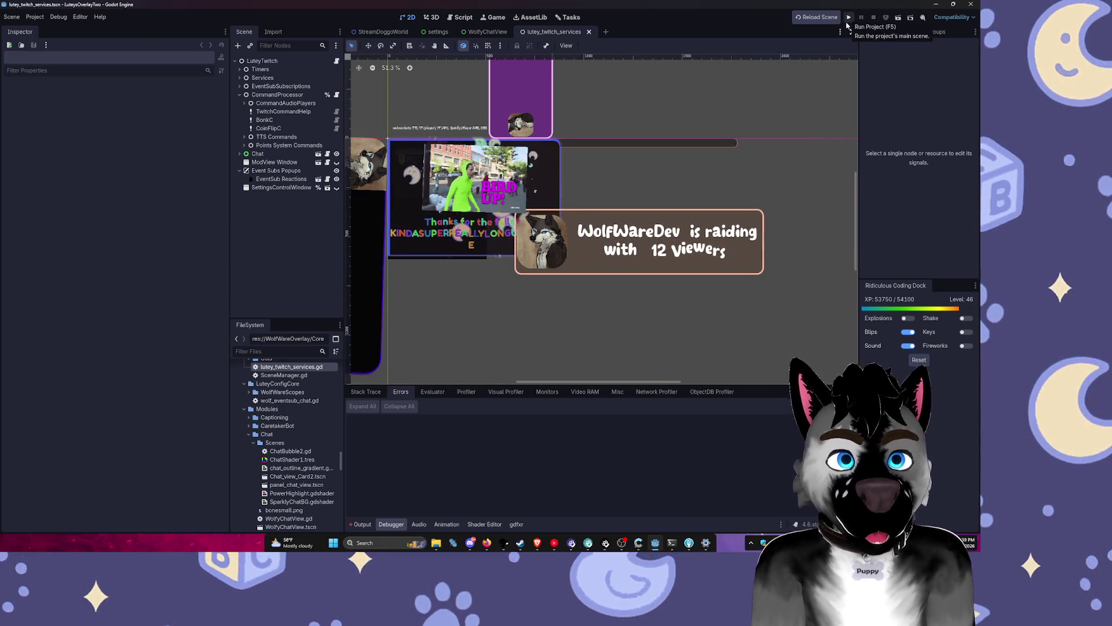
{"action": "left_click", "coordinate": [847, 24]}
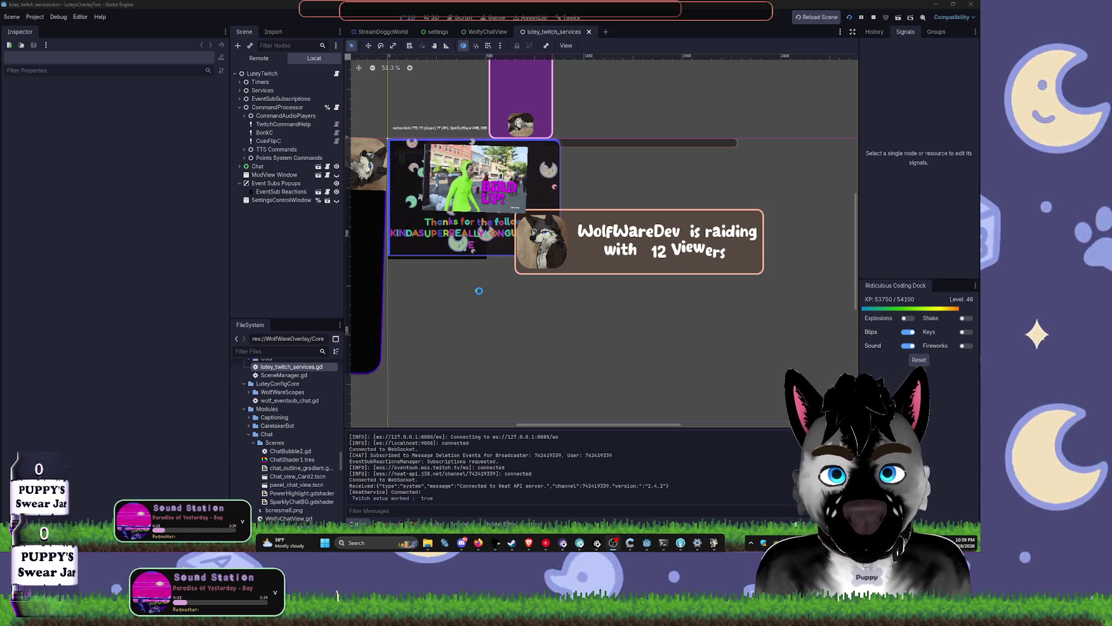
{"action": "left_click", "coordinate": [684, 546]}
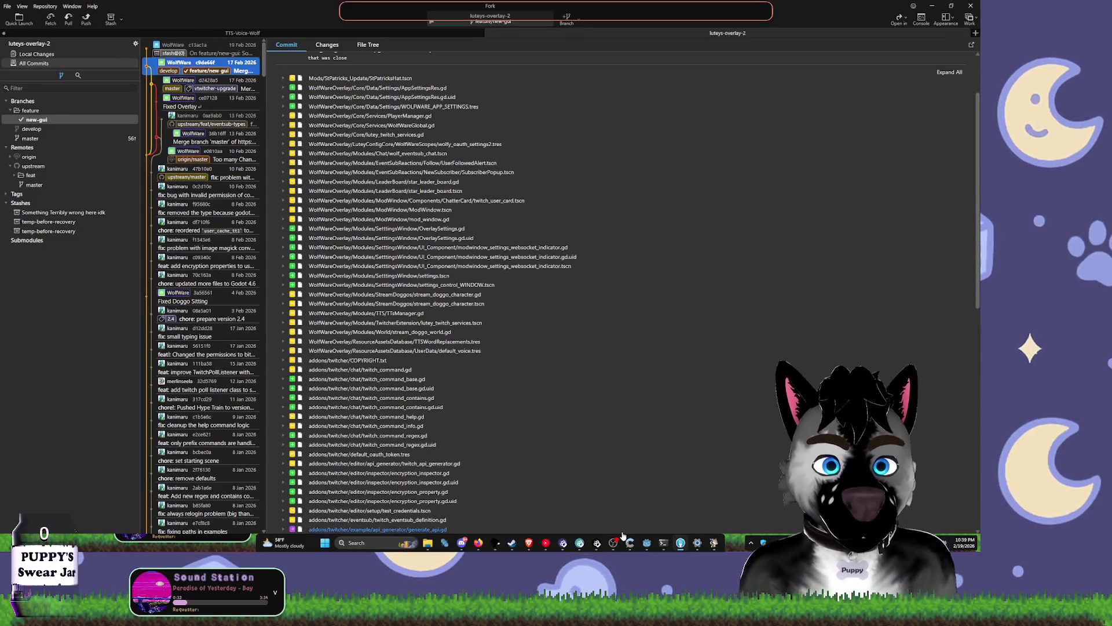
Step: Glance at the TTS Voice Wizard window, then return to the Fork repository view
{"action": "left_click", "coordinate": [496, 544]}
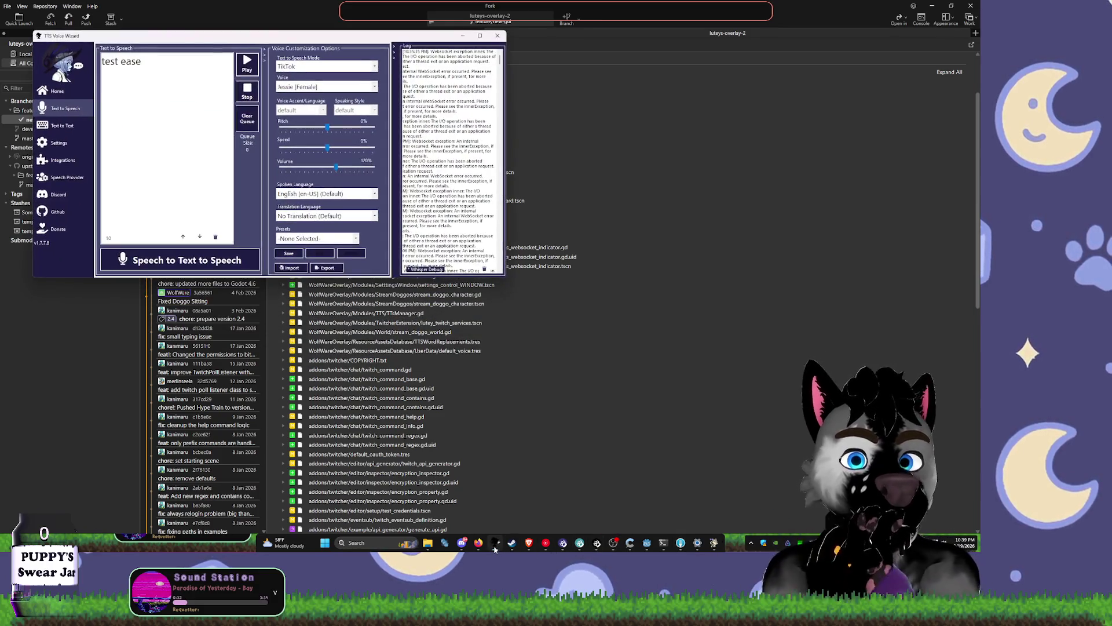
{"action": "left_click", "coordinate": [493, 526]}
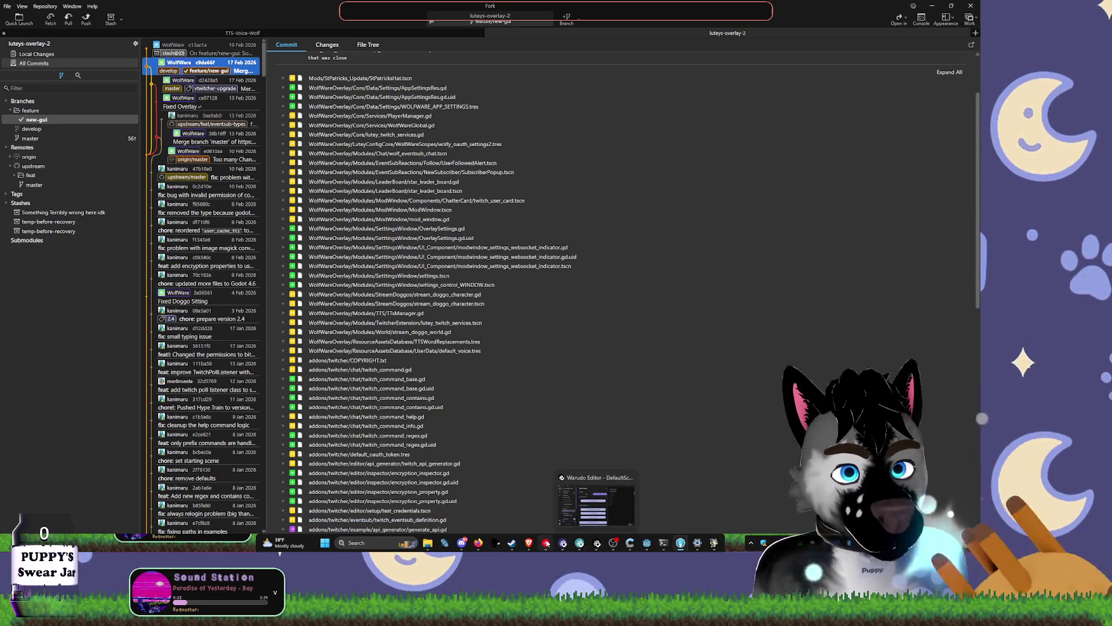
{"action": "mouse_move", "coordinate": [565, 545]}
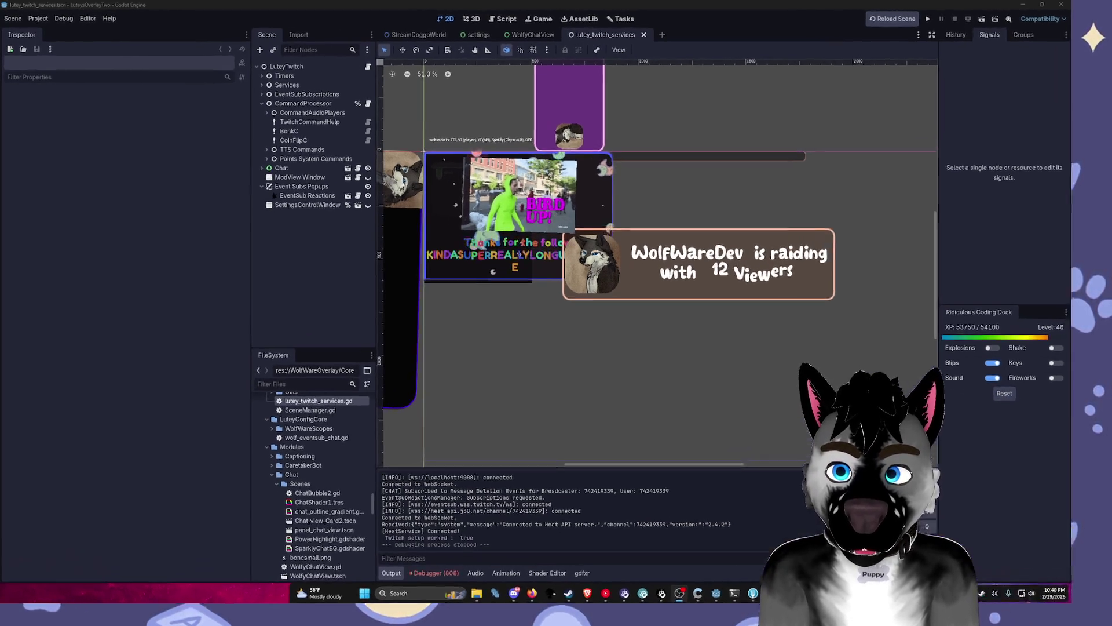
Step: Inspect the EventSub Reactions node, deselect it, and bring up the Project menu
{"action": "left_click", "coordinate": [764, 186]}
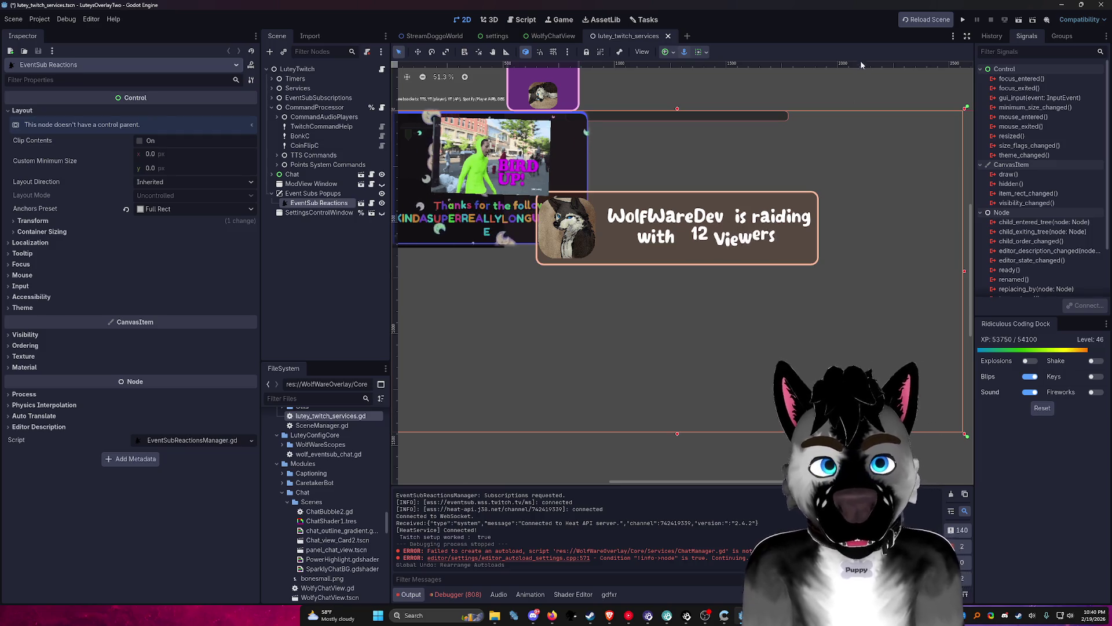
{"action": "scroll", "coordinate": [654, 271], "scroll_direction": "down", "scroll_amount": 4}
{"action": "scroll", "coordinate": [654, 270], "scroll_direction": "right", "scroll_amount": 1}
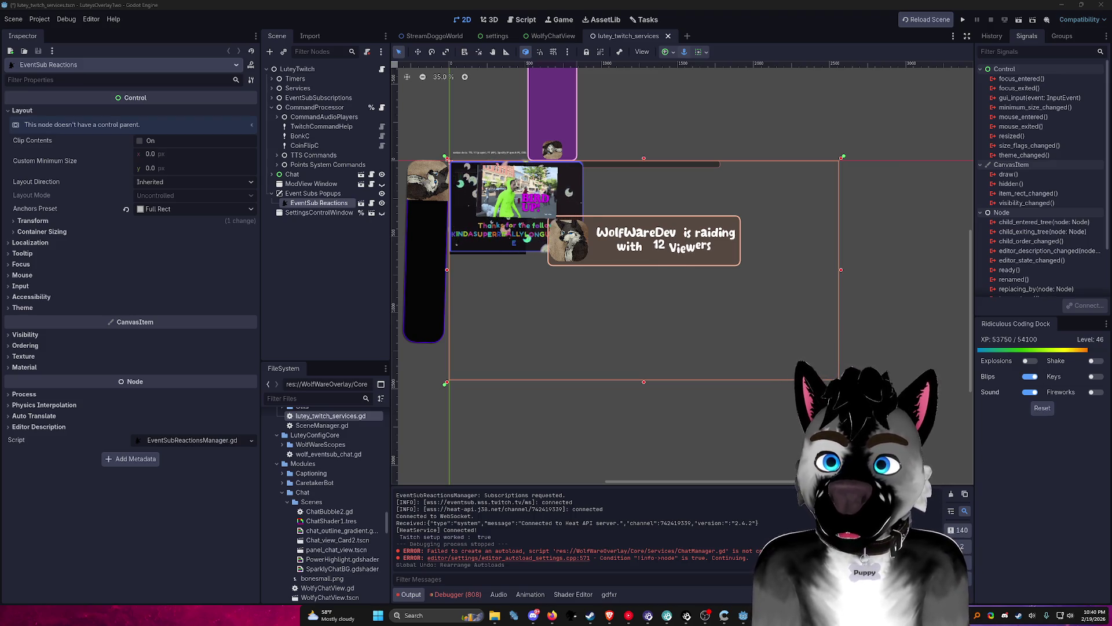
{"action": "left_click", "coordinate": [528, 393]}
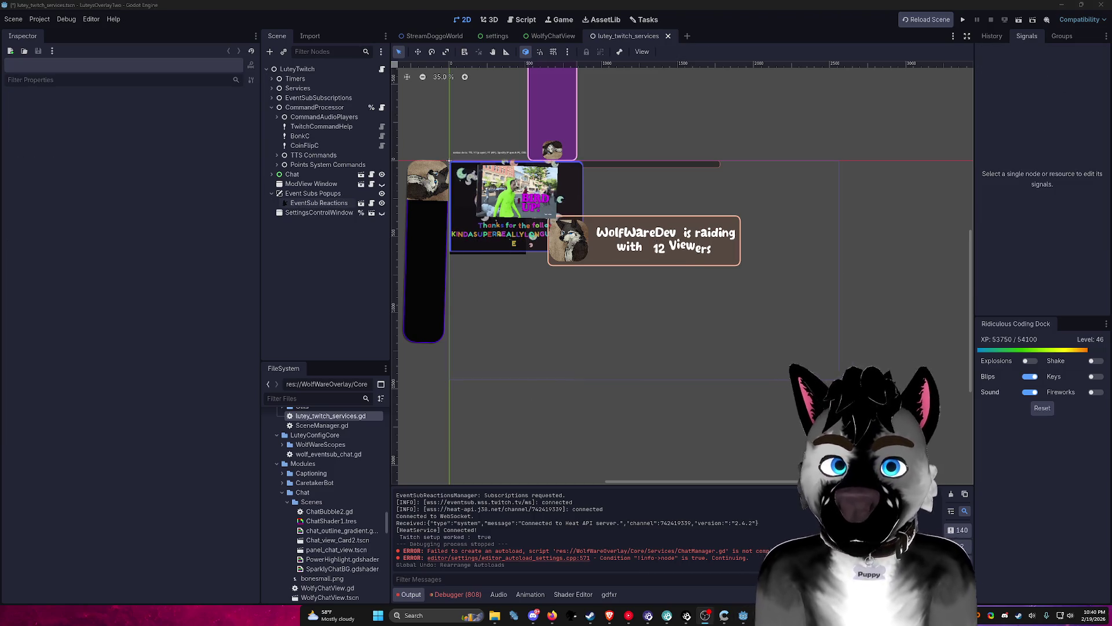
{"action": "left_click_drag", "start_coordinate": [720, 217], "coordinate": [755, 253]}
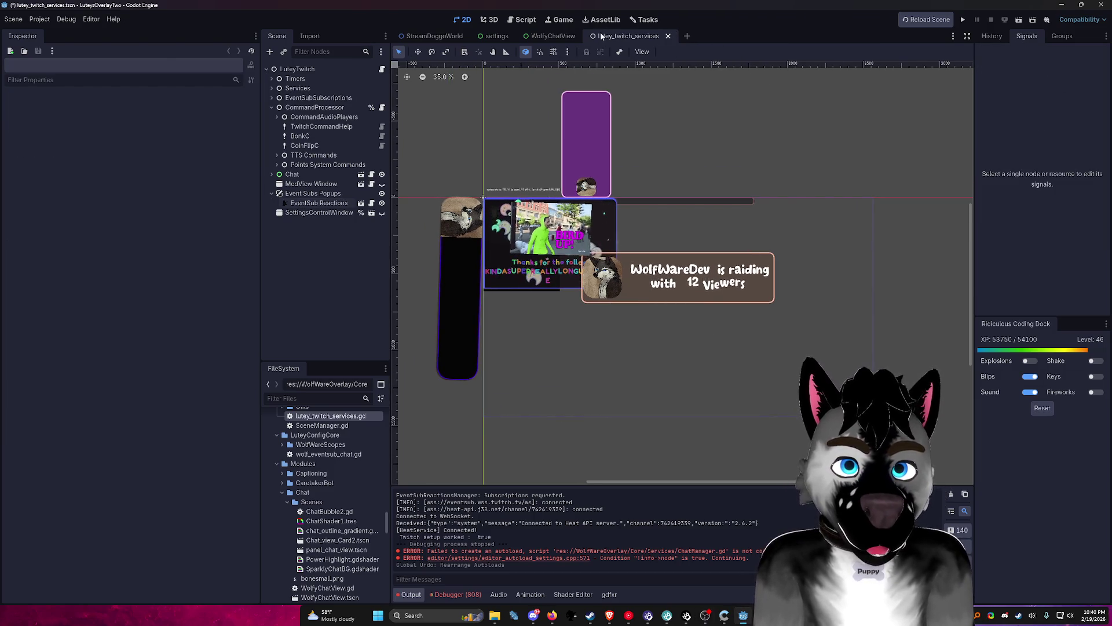
{"action": "left_click", "coordinate": [39, 19]}
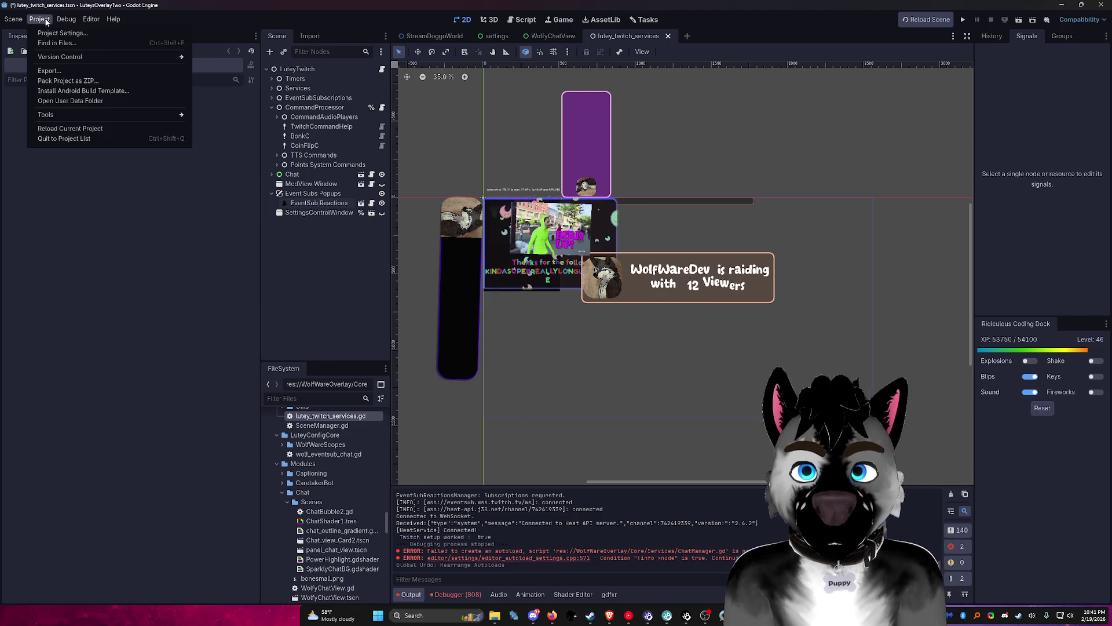
Step: Select auth.conf, encryption_key.cfg and encryption_key_two.cfg in the LuteysOverlayTwo user-data folder, then return to Godot
{"action": "left_click", "coordinate": [64, 101]}
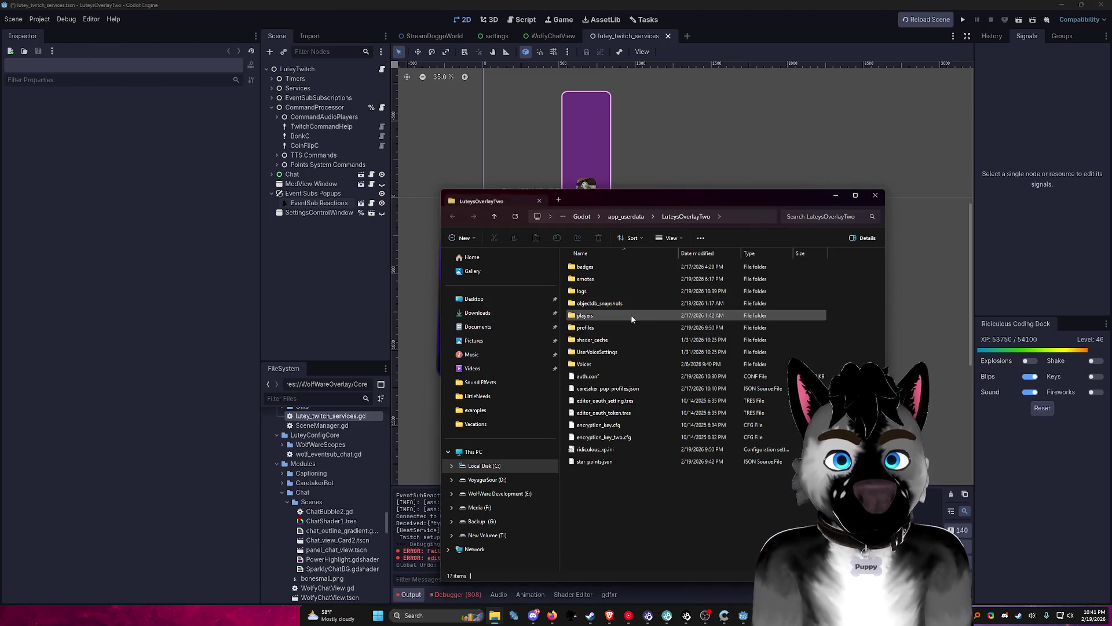
{"action": "left_click_drag", "start_coordinate": [614, 197], "coordinate": [500, 172]}
{"action": "left_click", "coordinate": [481, 347]}
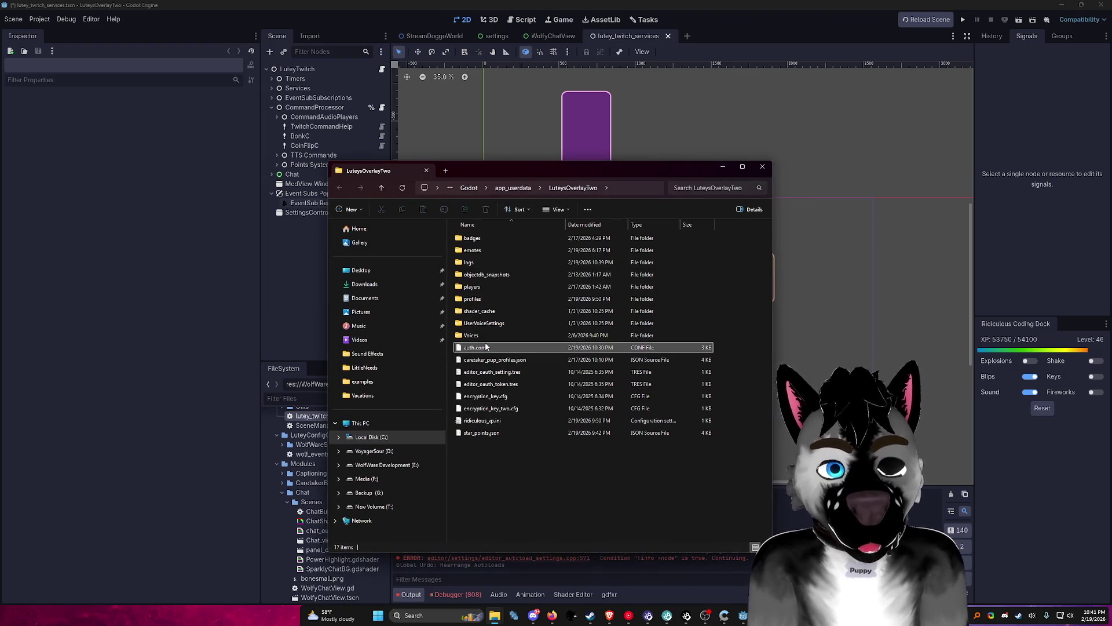
{"action": "left_click", "coordinate": [501, 397]}
{"action": "left_click", "coordinate": [499, 408], "text": "shift"}
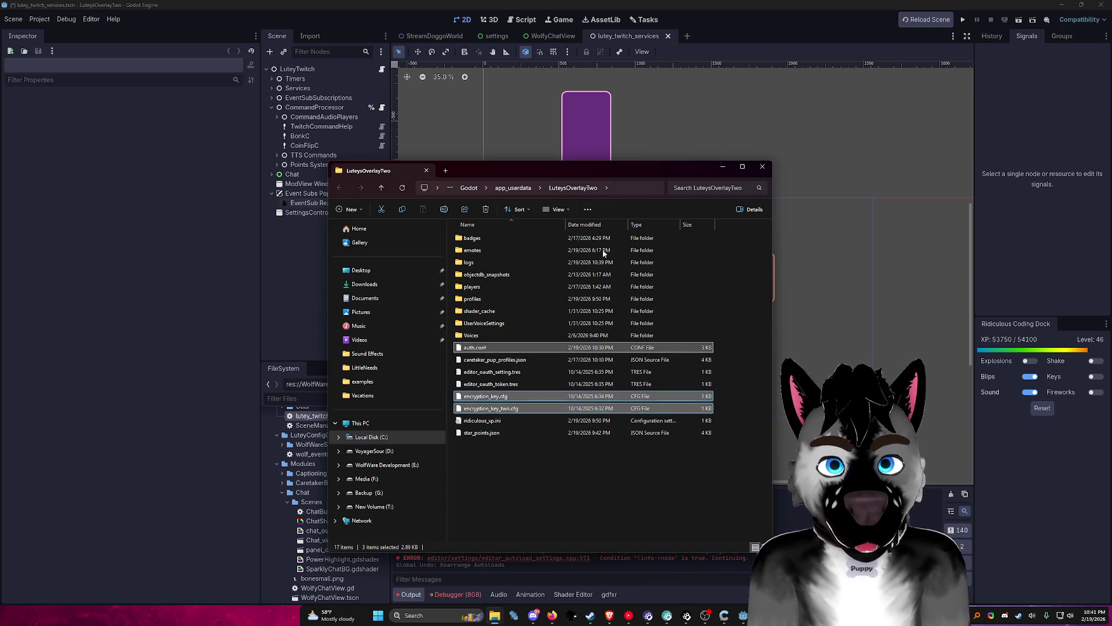
{"action": "left_click", "coordinate": [596, 124]}
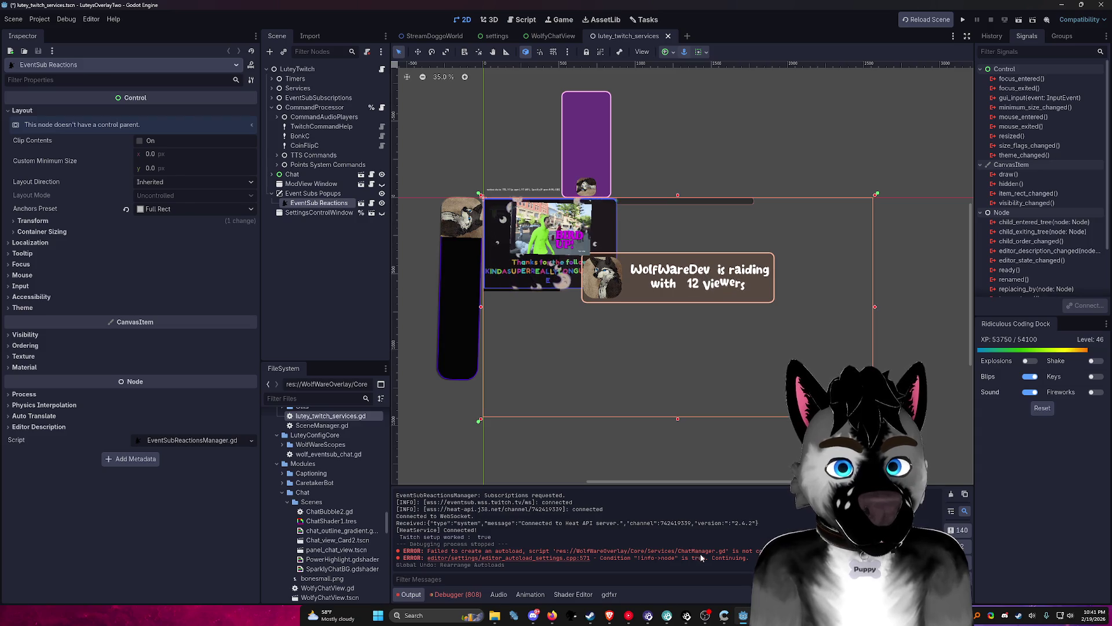
Step: Open ChatManager.gd from the Autoload list in Project Settings
{"action": "left_click", "coordinate": [40, 19]}
{"action": "left_click", "coordinate": [58, 30]}
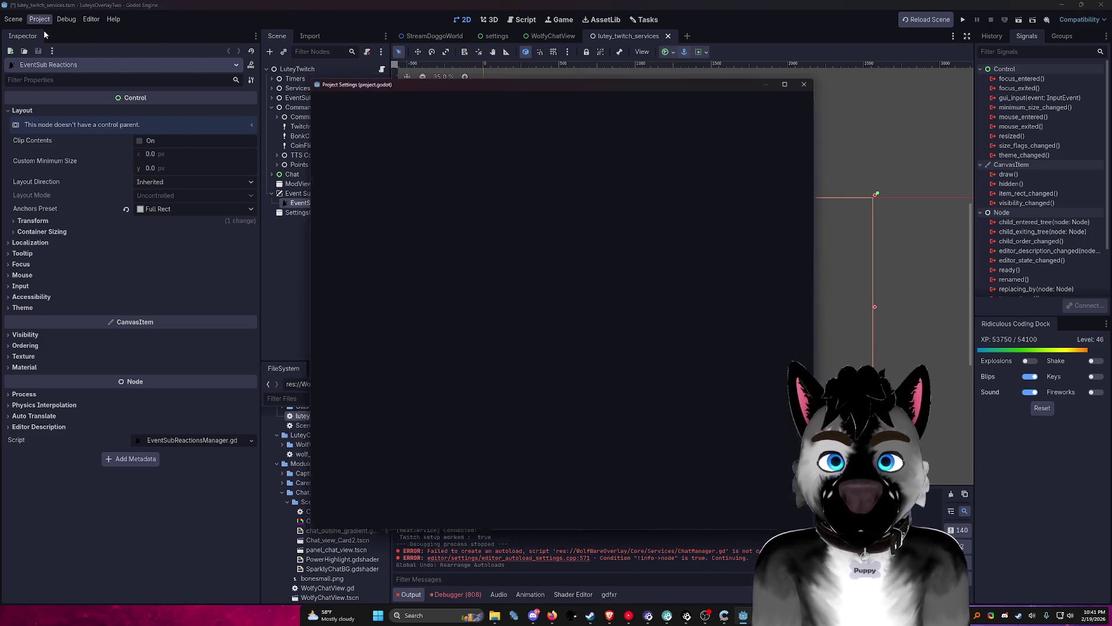
{"action": "left_click_drag", "start_coordinate": [348, 199], "coordinate": [781, 202]}
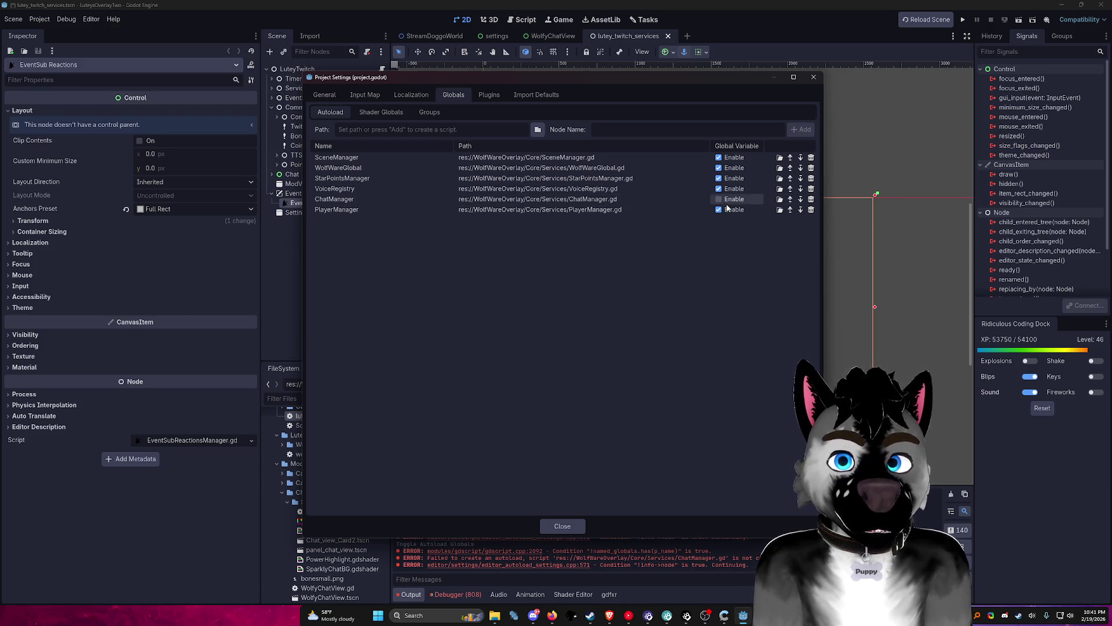
{"action": "left_click", "coordinate": [780, 199]}
{"action": "scroll", "coordinate": [695, 208], "scroll_direction": "up", "scroll_amount": 10}
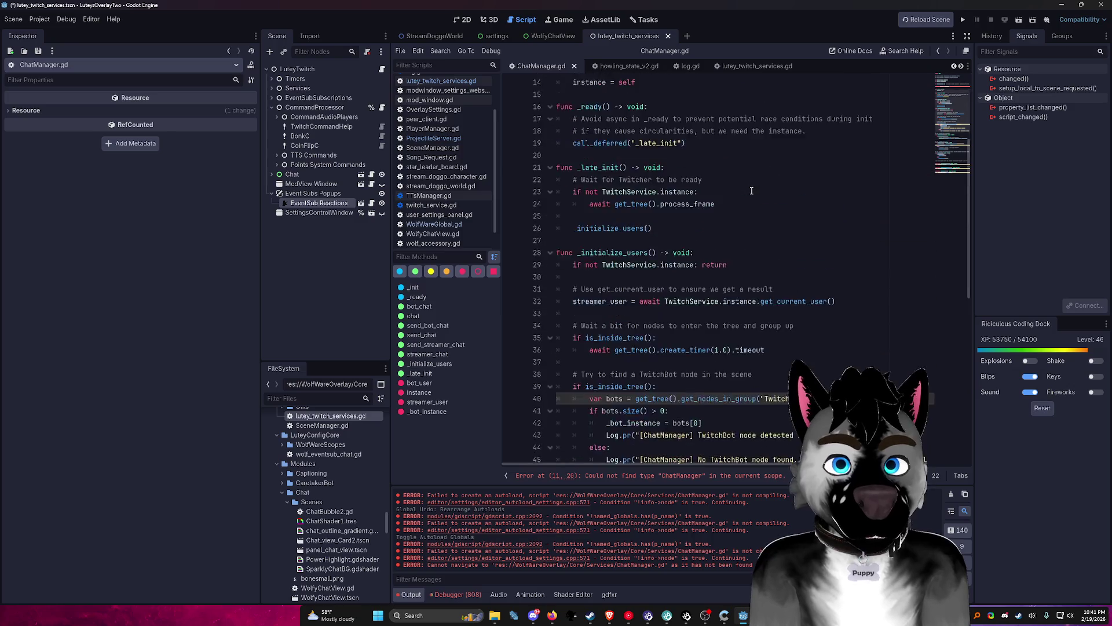
{"action": "left_click", "coordinate": [602, 181]}
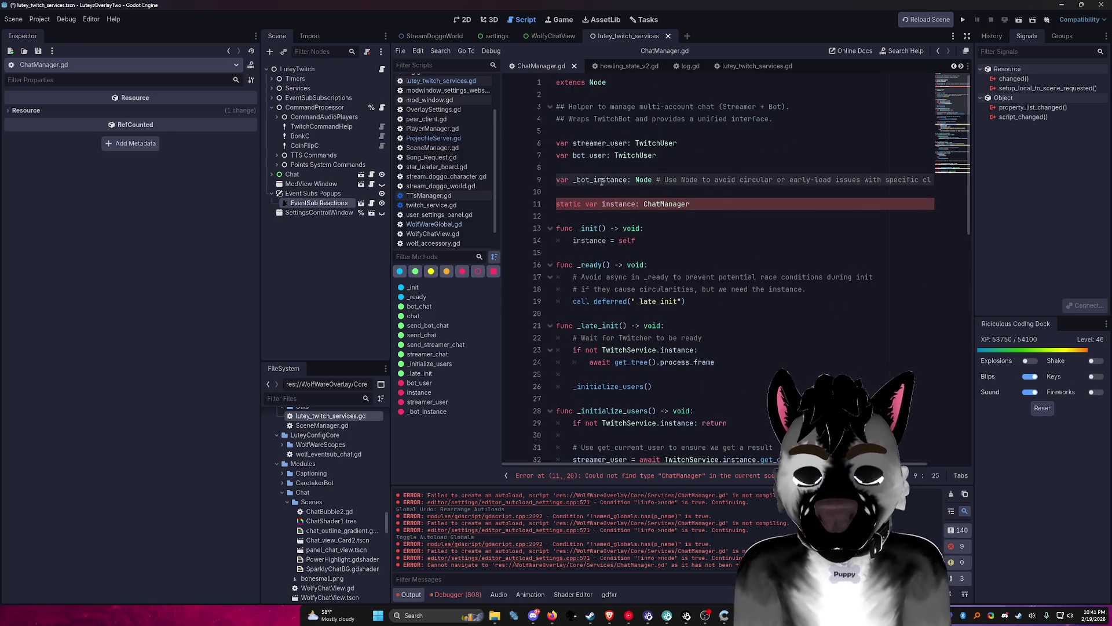
Step: Search all project files for references to ChatManager
{"action": "key", "text": "ctrl+shift+p"}
{"action": "type", "text": "C"}
{"action": "key", "text": "Escape"}
{"action": "key", "text": "ctrl+shift+f"}
{"action": "type", "text": "Cha"}
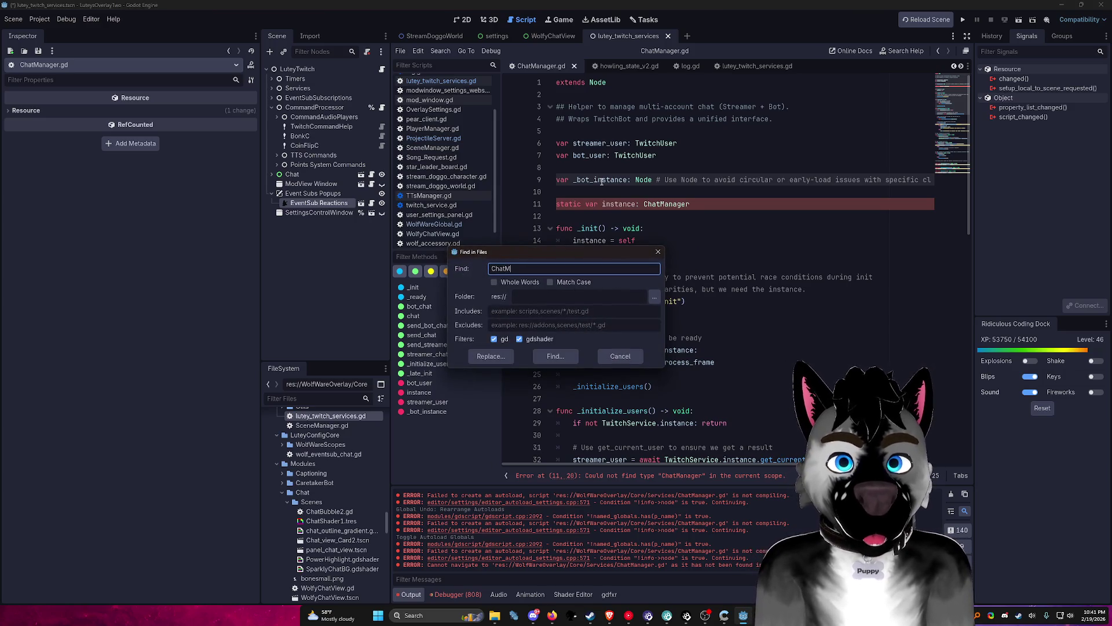
{"action": "type", "text": "r"}
{"action": "key", "text": "Return"}
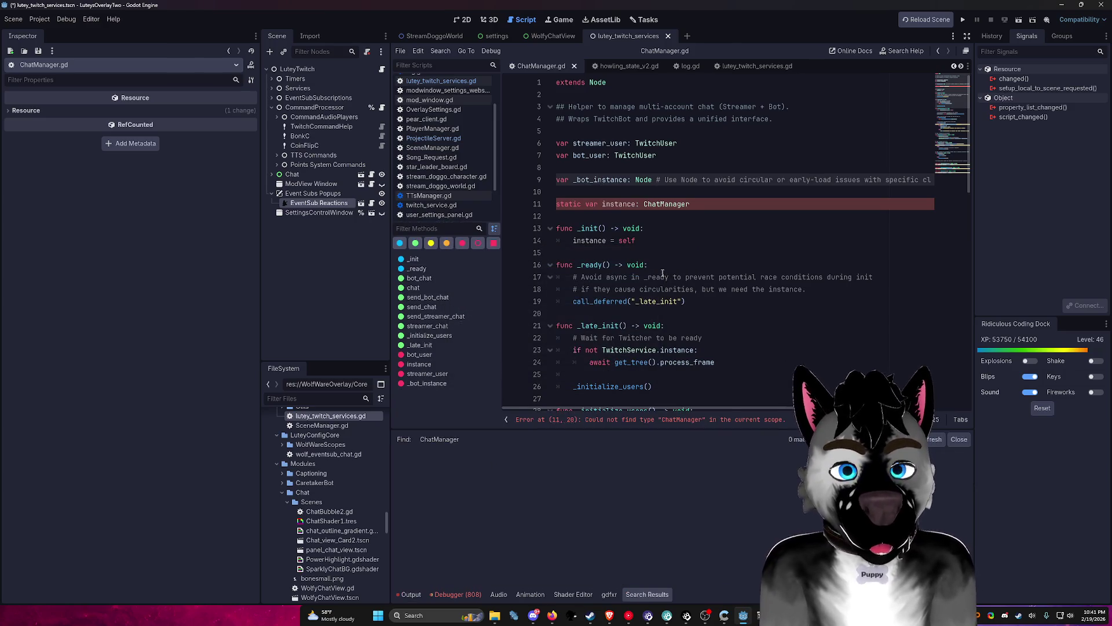
{"action": "left_click", "coordinate": [667, 228]}
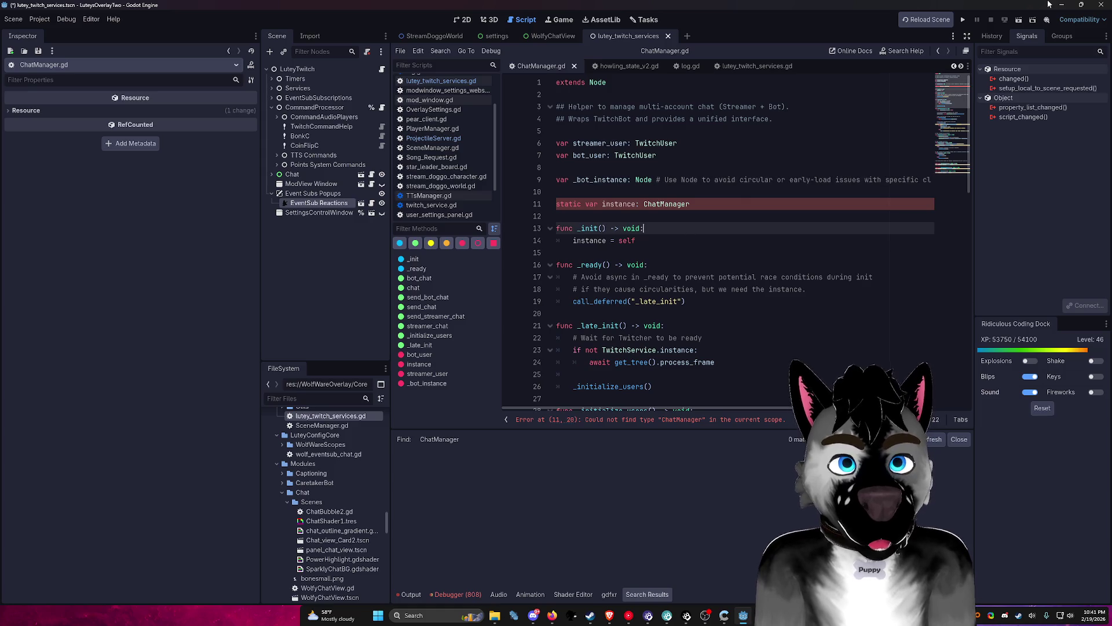
{"action": "left_click", "coordinate": [964, 21]}
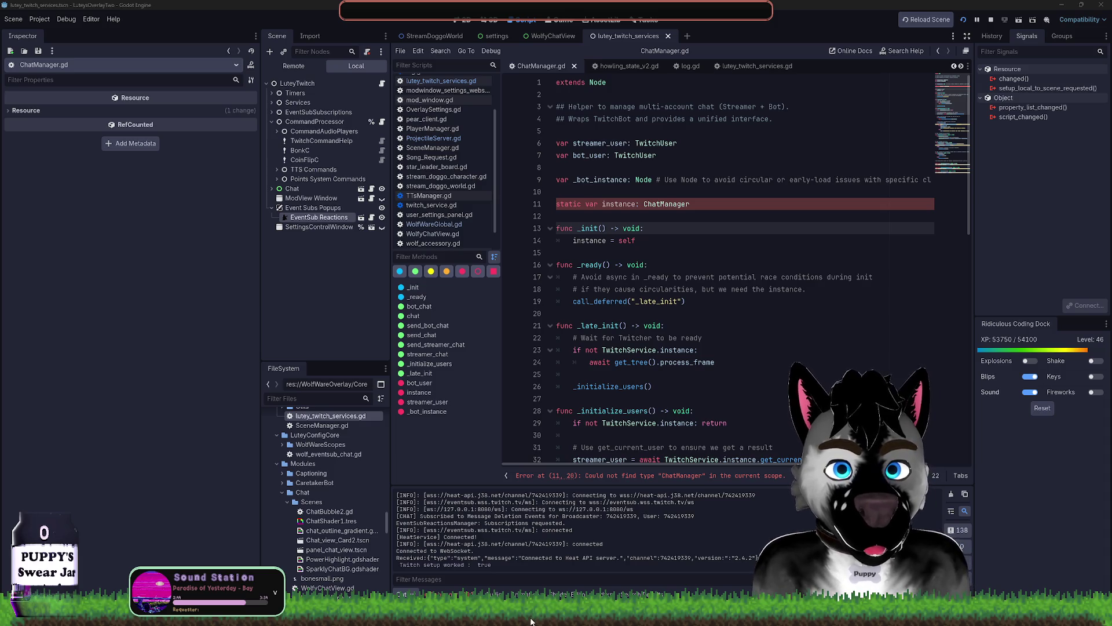
Step: Put the caret on empty line 12 of ChatManager.gd while the project launches
{"action": "left_click", "coordinate": [668, 210]}
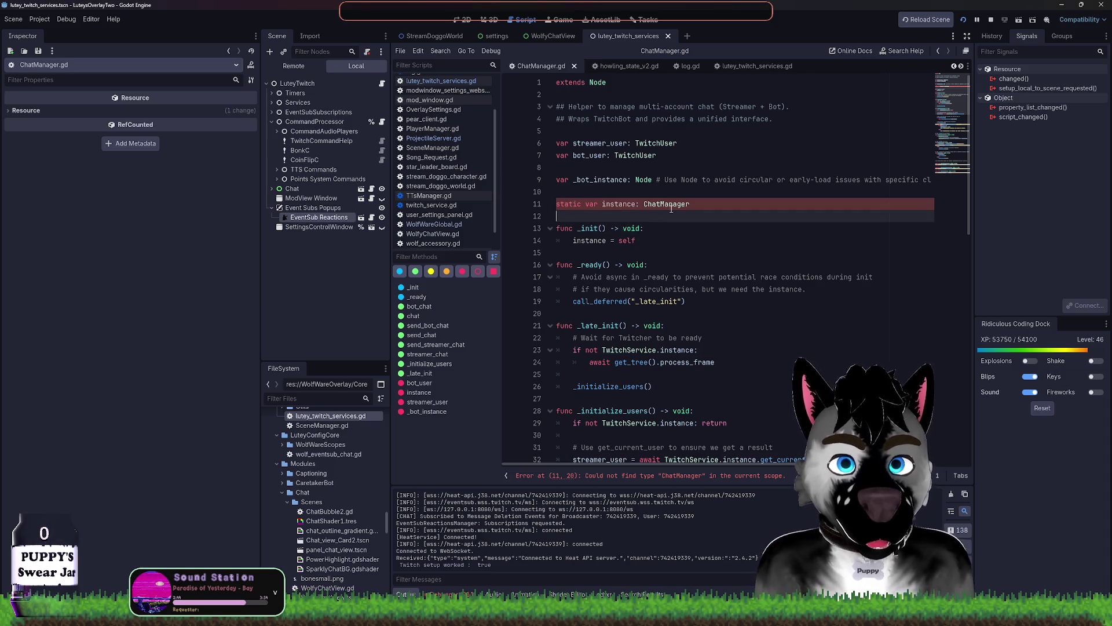
Step: Filter the FileSystem dock for 'ChatM' to find ChatManager.gd, and stop the running project
{"action": "double_click", "coordinate": [619, 204]}
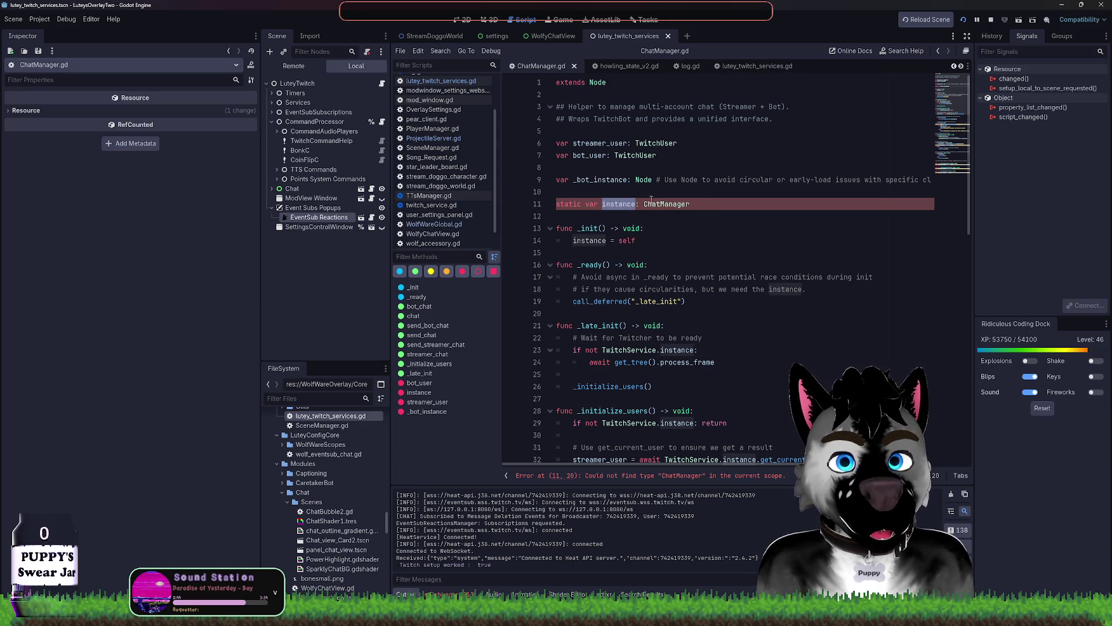
{"action": "left_click", "coordinate": [654, 265]}
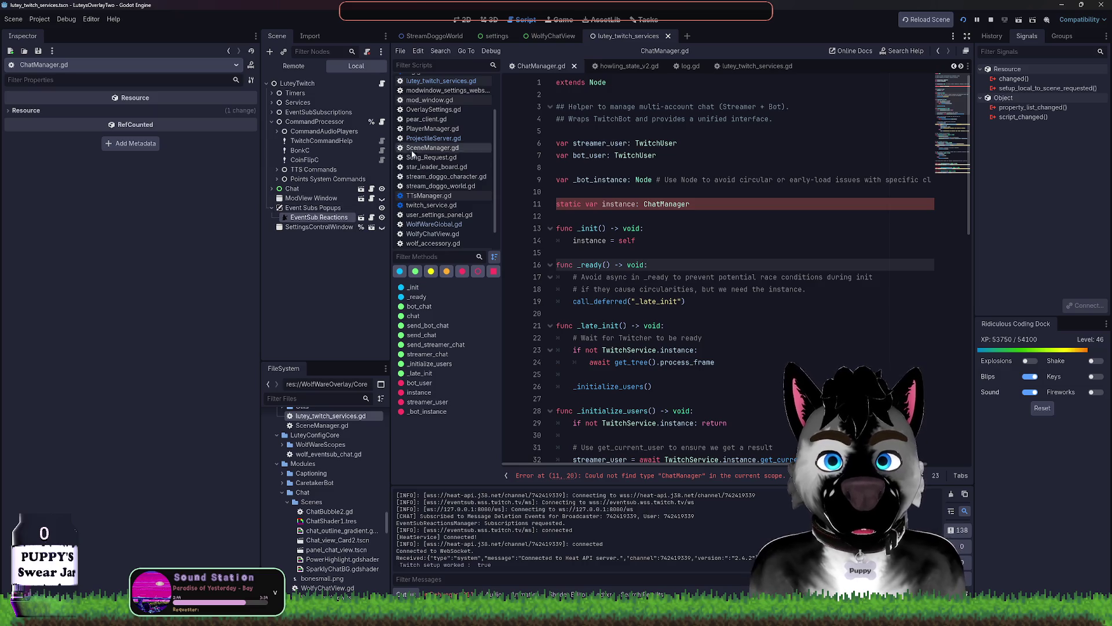
{"action": "left_click", "coordinate": [278, 398]}
{"action": "type", "text": "chat"}
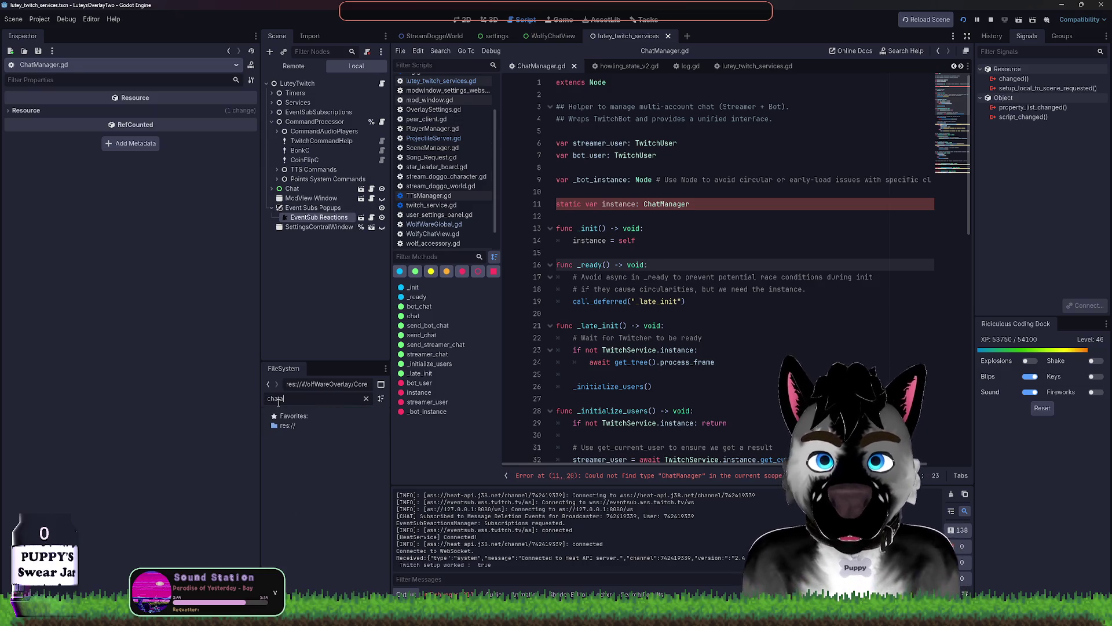
{"action": "type", "text": "mana"}
{"action": "key", "text": "ctrl+a"}
{"action": "type", "text": "Chat"}
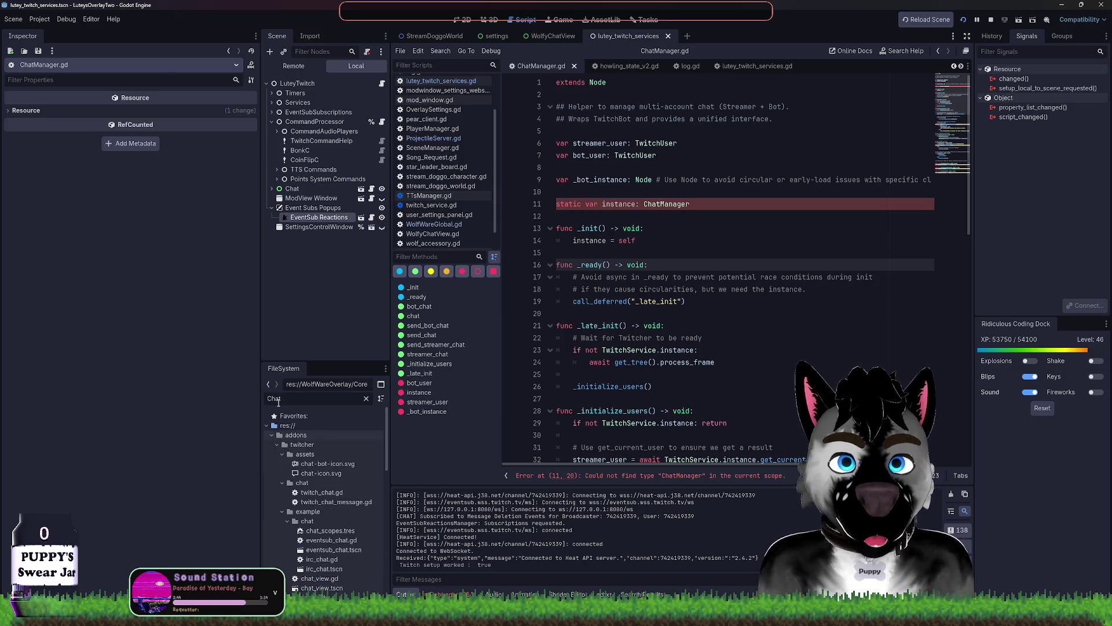
{"action": "type", "text": "Manager"}
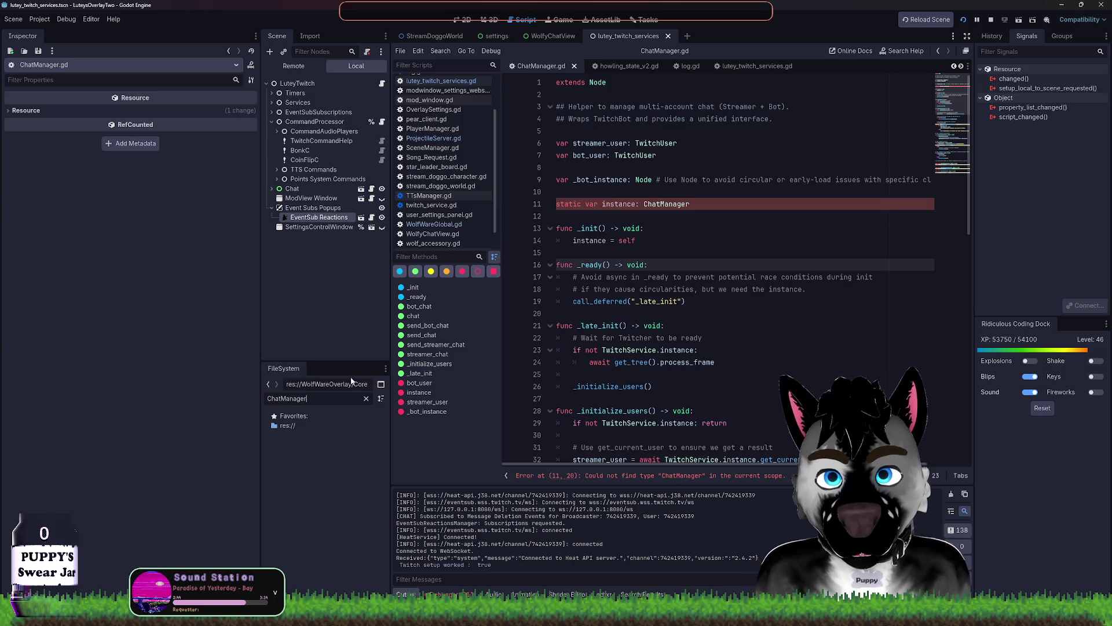
{"action": "left_click", "coordinate": [991, 20]}
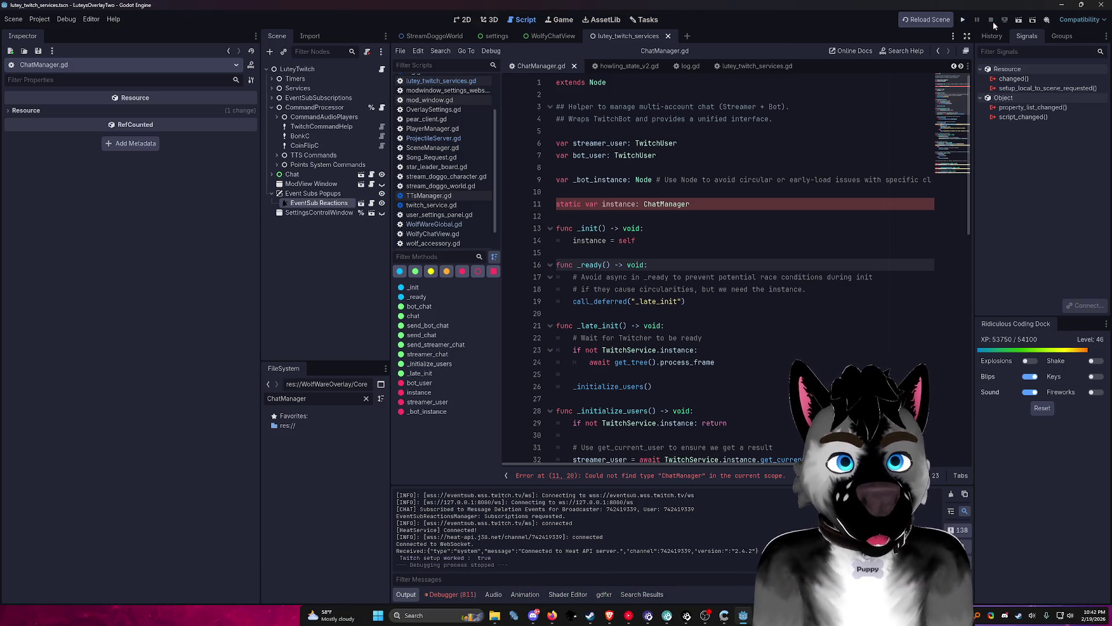
{"action": "left_click", "coordinate": [365, 398]}
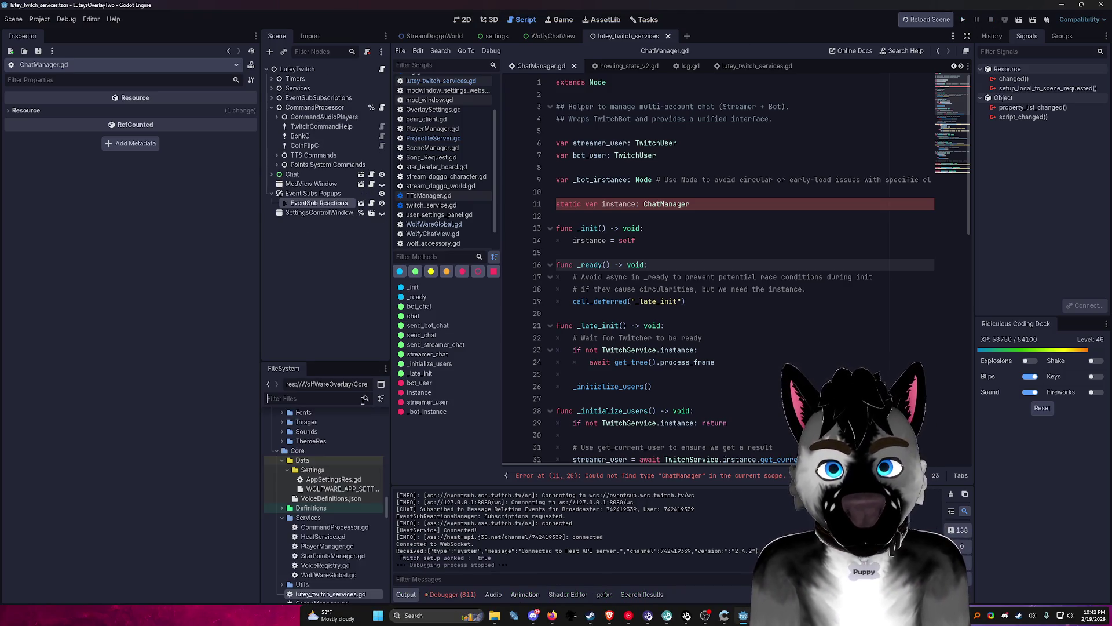
{"action": "left_click", "coordinate": [647, 213]}
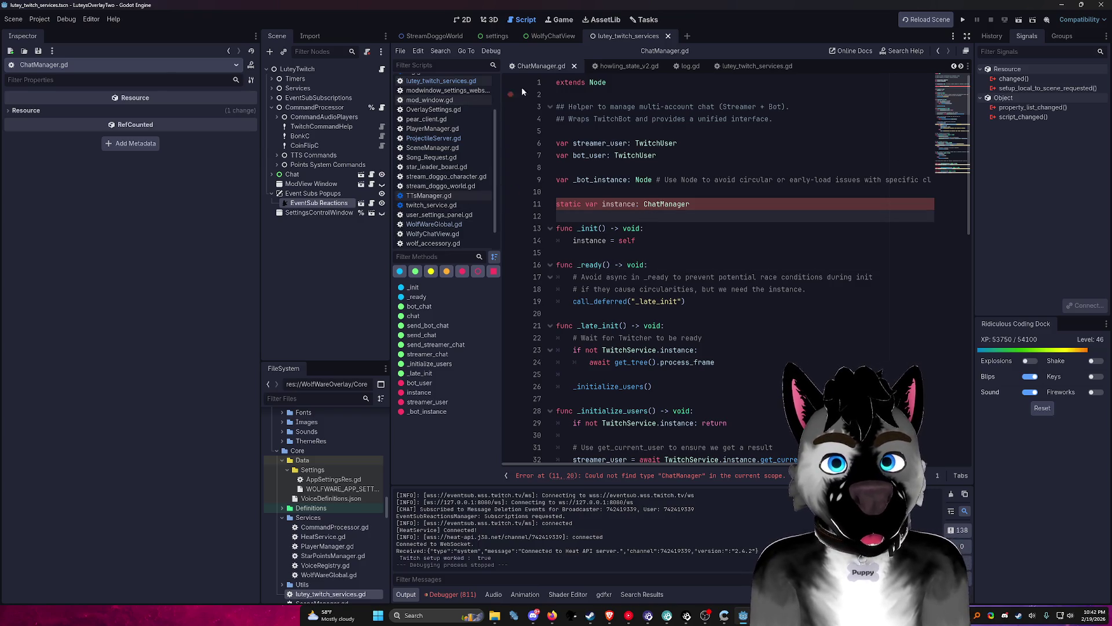
Step: Try Show in FileSystem on the ChatManager.gd tab and collapse the FileSystem tree to the root
{"action": "right_click", "coordinate": [545, 69]}
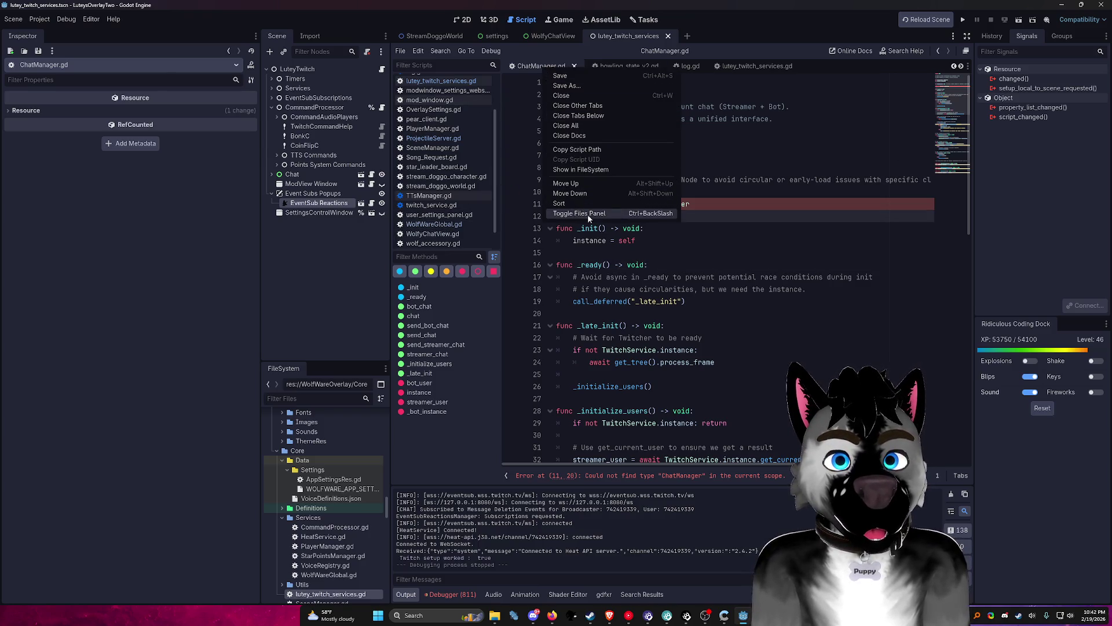
{"action": "left_click", "coordinate": [584, 169]}
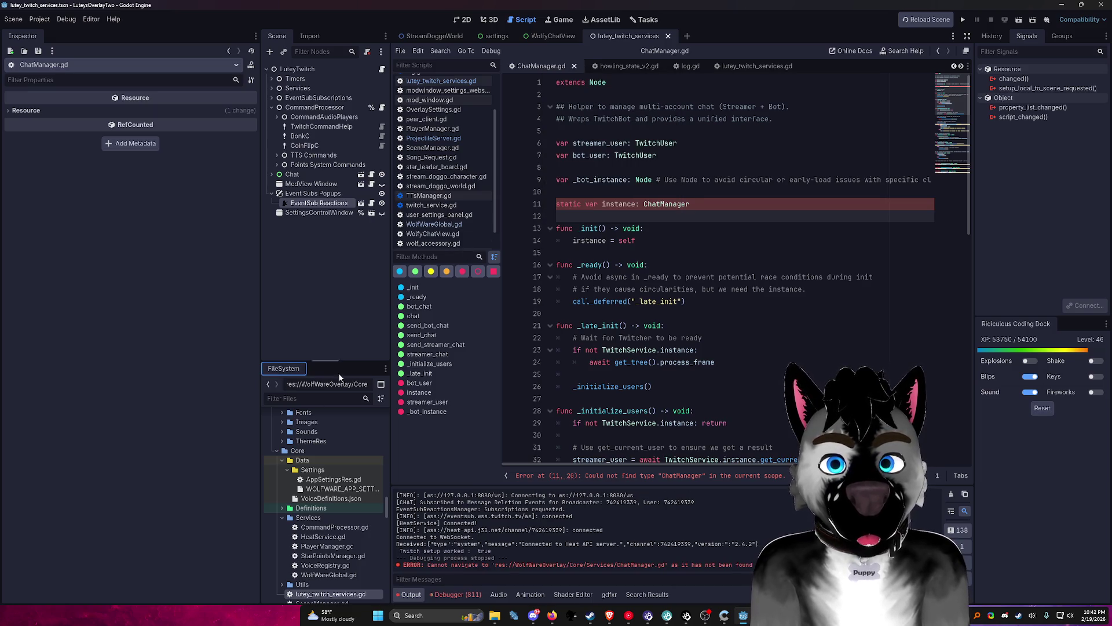
{"action": "scroll", "coordinate": [328, 571], "scroll_direction": "down", "scroll_amount": 3}
{"action": "scroll", "coordinate": [334, 545], "scroll_direction": "down", "scroll_amount": 2}
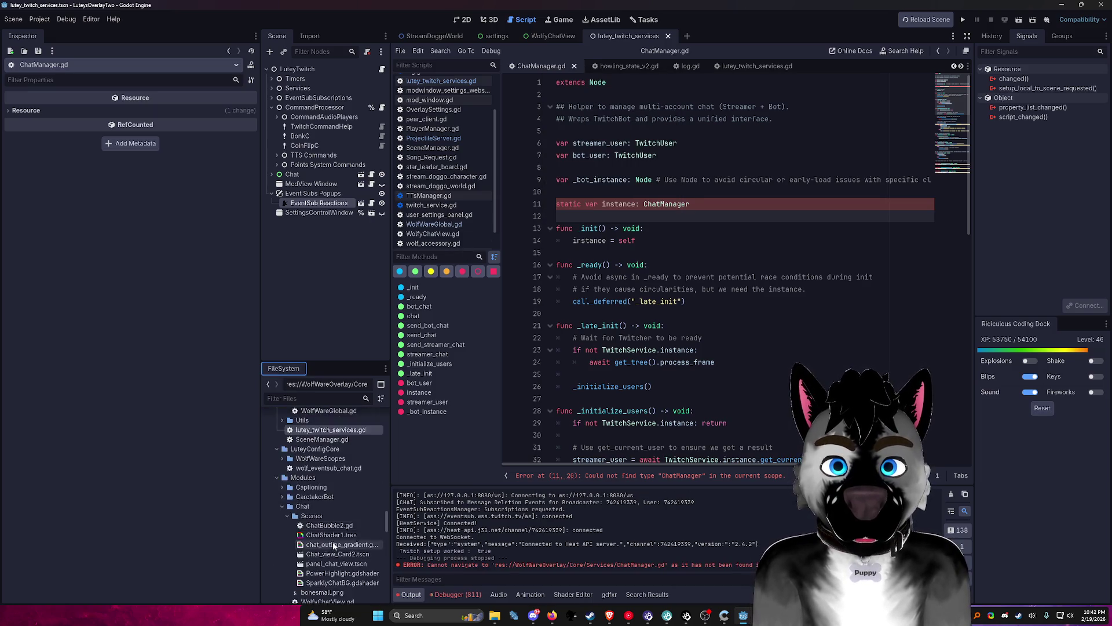
{"action": "scroll", "coordinate": [332, 545], "scroll_direction": "up", "scroll_amount": 5}
{"action": "left_click", "coordinate": [352, 460]}
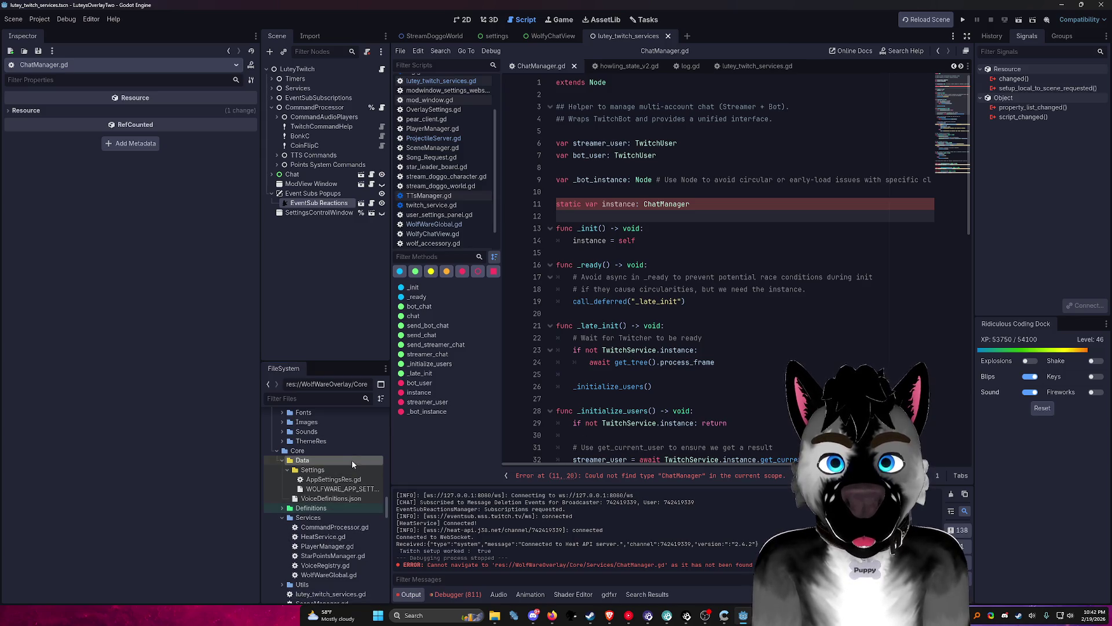
{"action": "key", "text": "Left"}
{"action": "key", "text": "Left"}
{"action": "key", "text": "Left"}
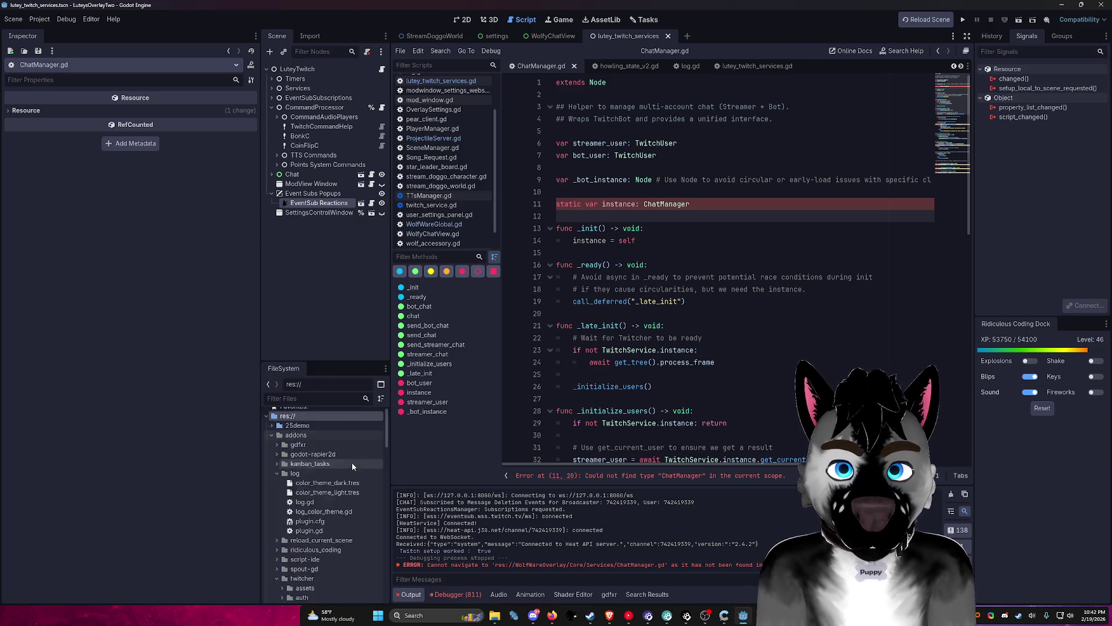
{"action": "key", "text": "Left"}
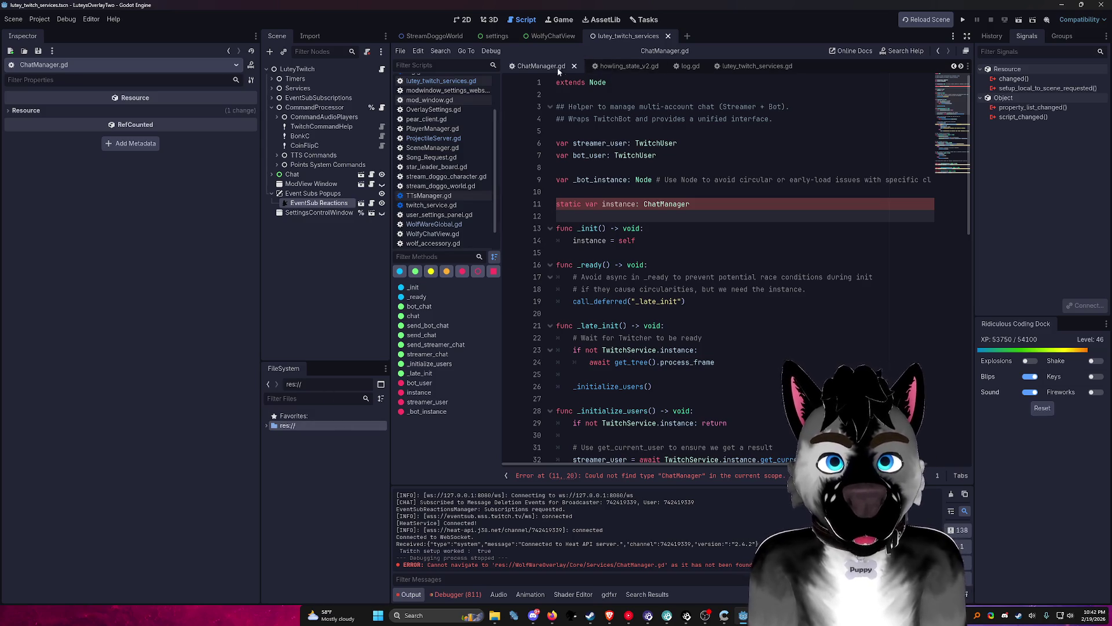
Step: Retry Show in FileSystem for ChatManager.gd, then close the script tab
{"action": "right_click", "coordinate": [553, 67]}
{"action": "left_click", "coordinate": [602, 168]}
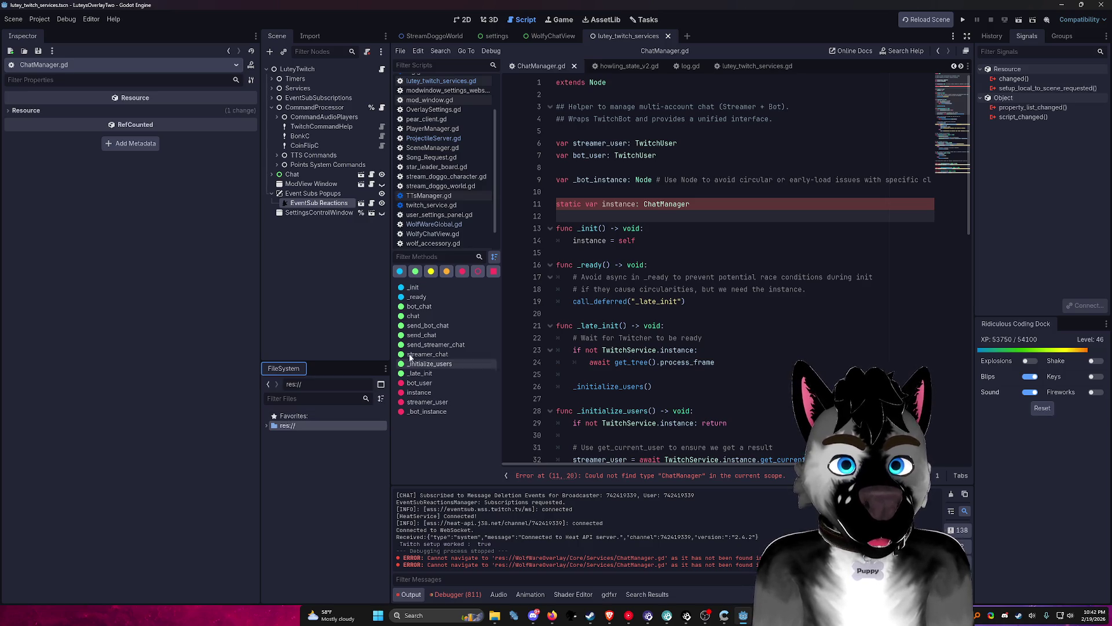
{"action": "middle_click", "coordinate": [511, 67]}
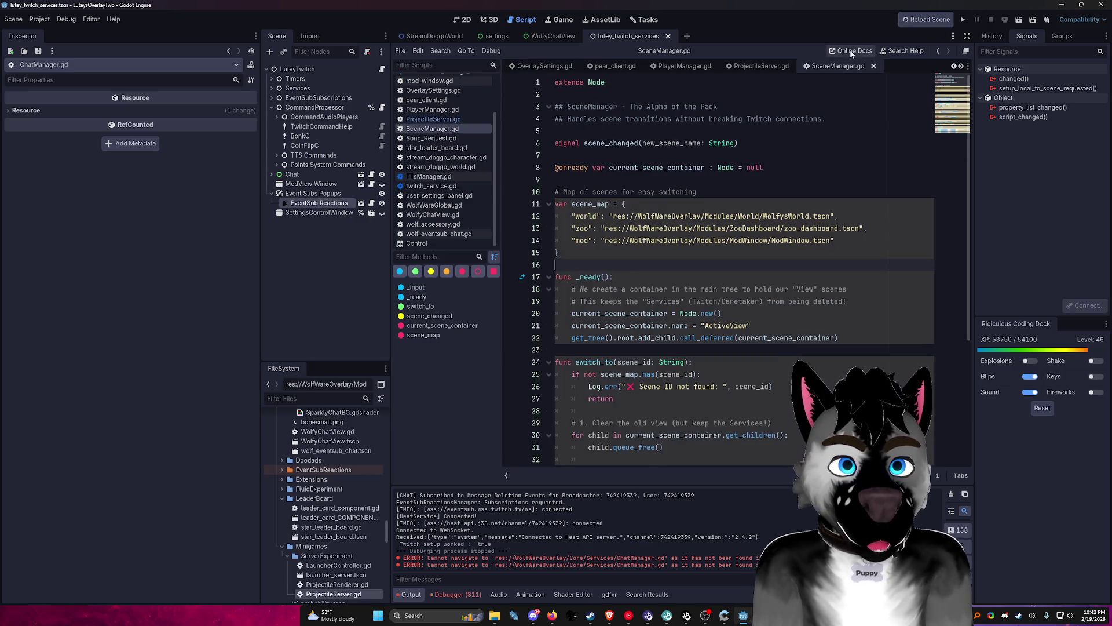
Step: Run the overlay project, close the unresponsive game, and change the music track
{"action": "left_click", "coordinate": [964, 20]}
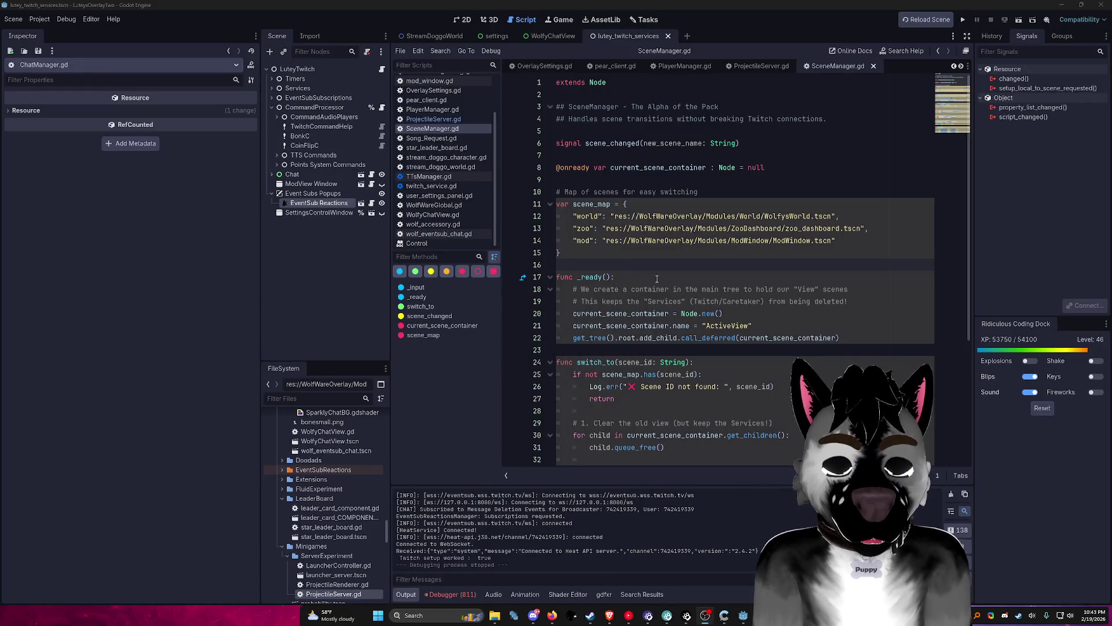
{"action": "left_click", "coordinate": [657, 280]}
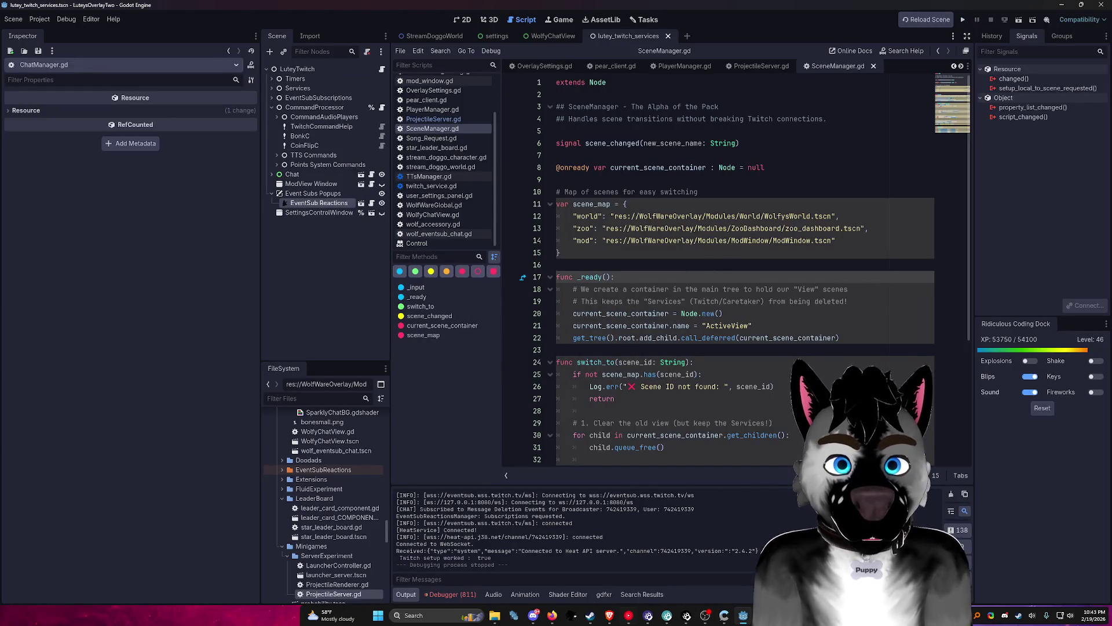
{"action": "left_click", "coordinate": [629, 615]}
{"action": "left_click", "coordinate": [529, 503]}
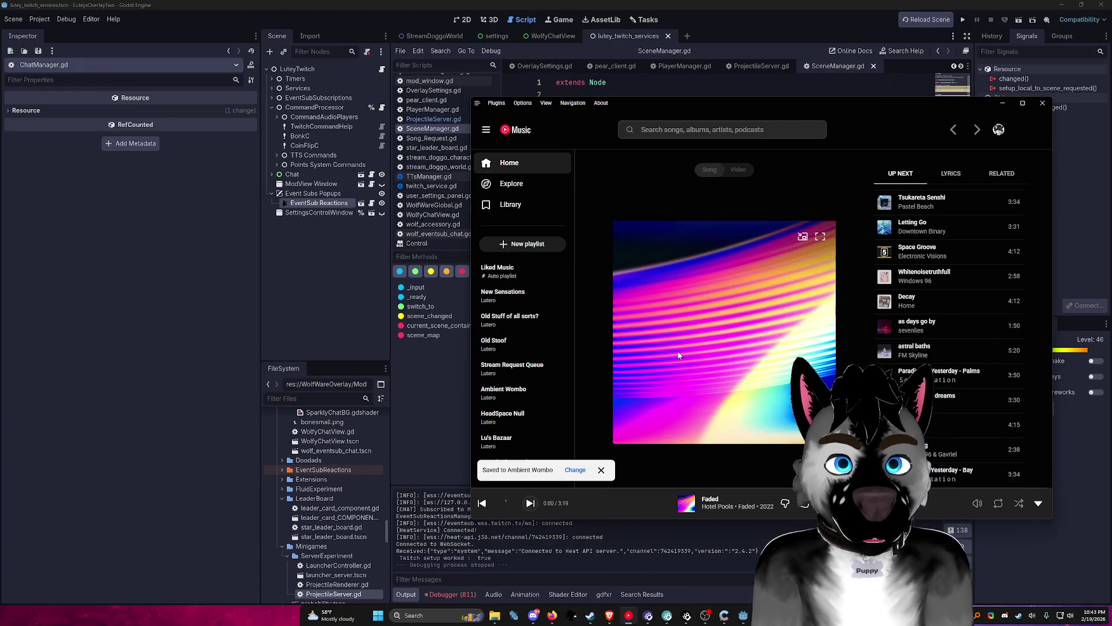
{"action": "left_click", "coordinate": [726, 12]}
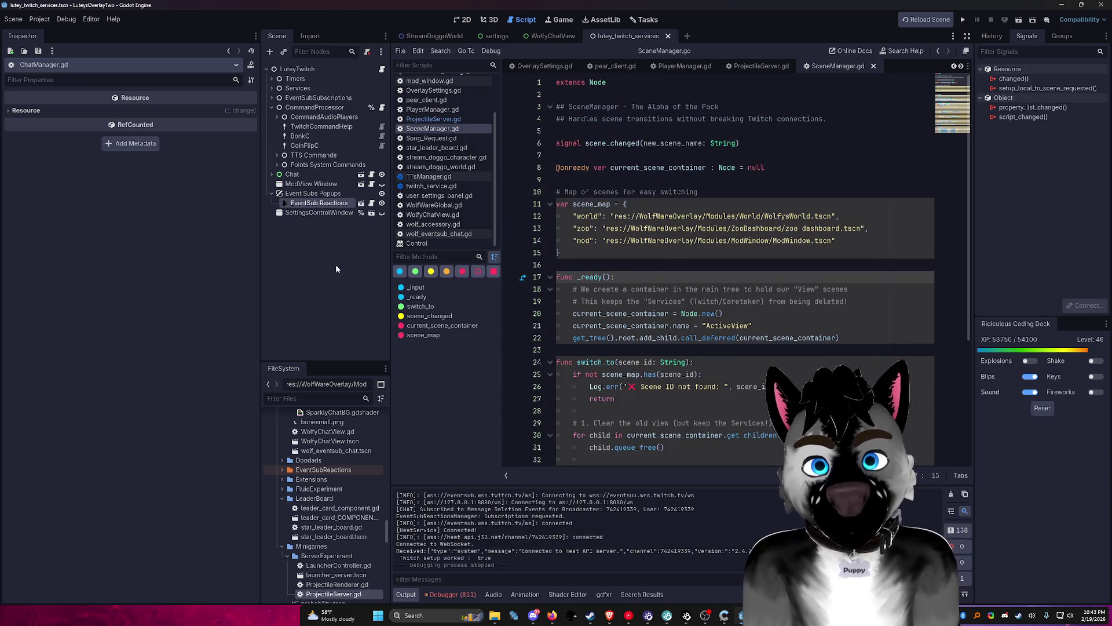
Step: Narrow the Inspector and Scene docks to widen the script editor, then run the project again
{"action": "left_click_drag", "start_coordinate": [260, 264], "coordinate": [123, 272]}
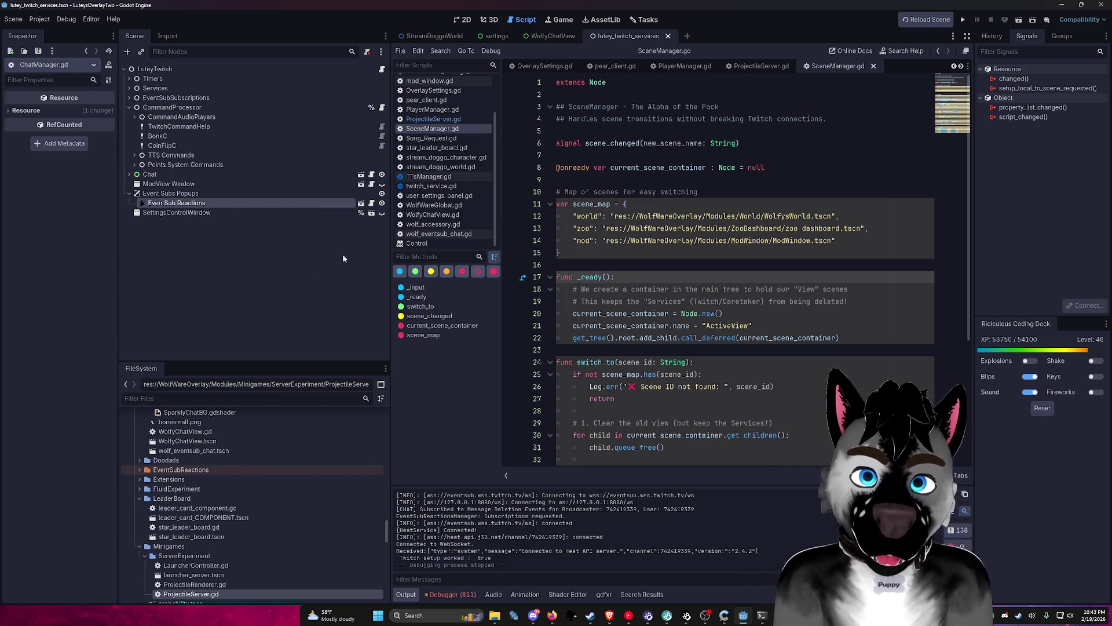
{"action": "left_click_drag", "start_coordinate": [392, 255], "coordinate": [261, 266]}
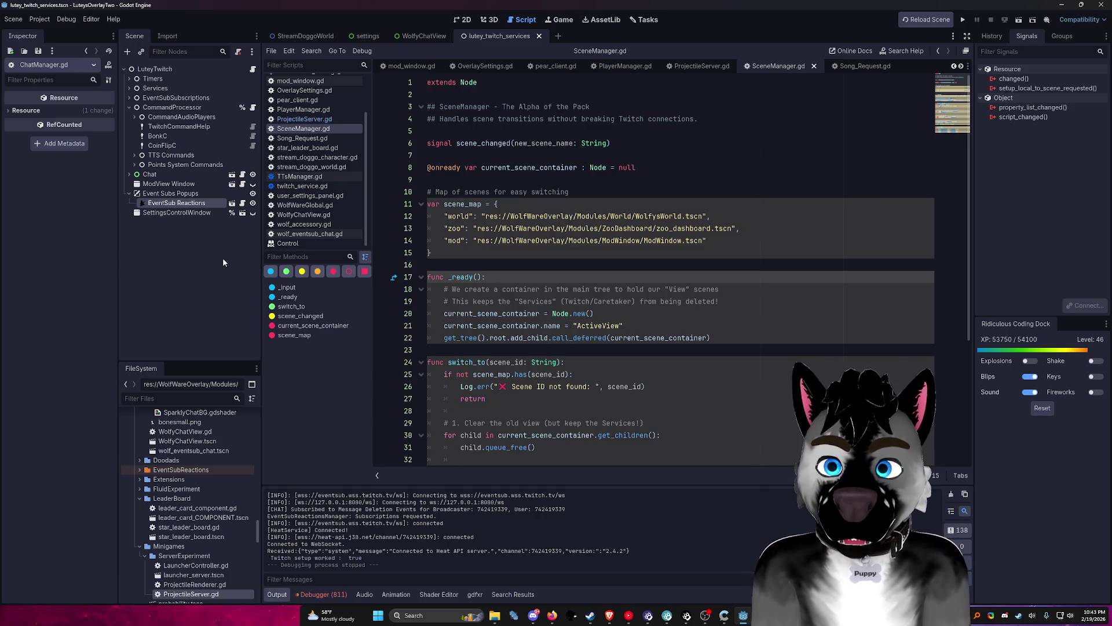
{"action": "left_click", "coordinate": [963, 19]}
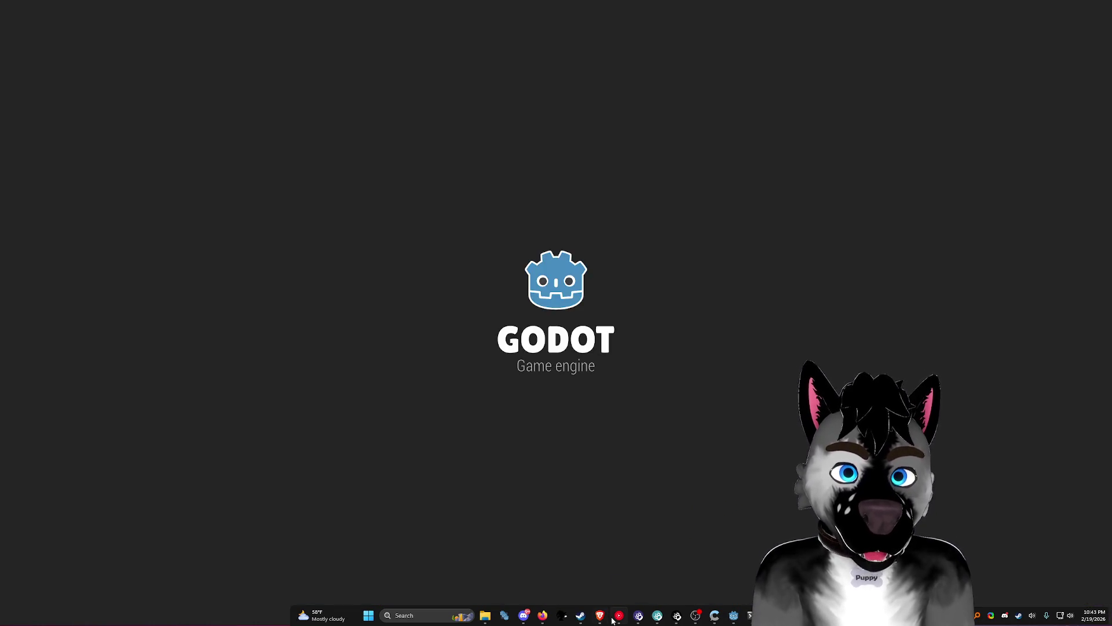
Step: Skip two music tracks, hide the music player, and close the hung overlay game window
{"action": "mouse_move", "coordinate": [613, 620]}
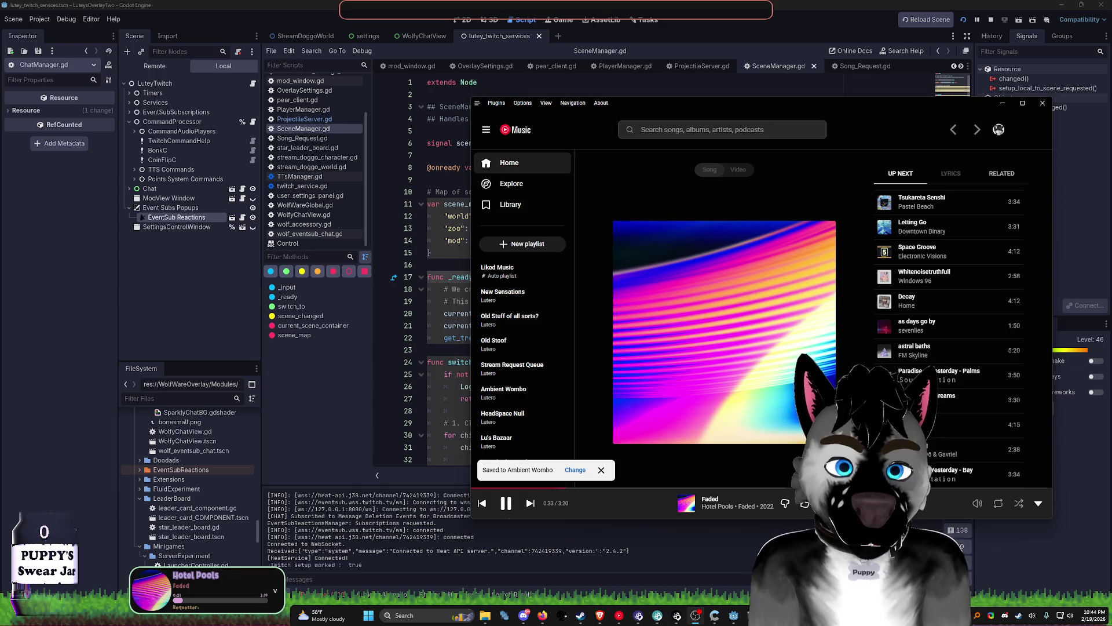
{"action": "left_click", "coordinate": [530, 503]}
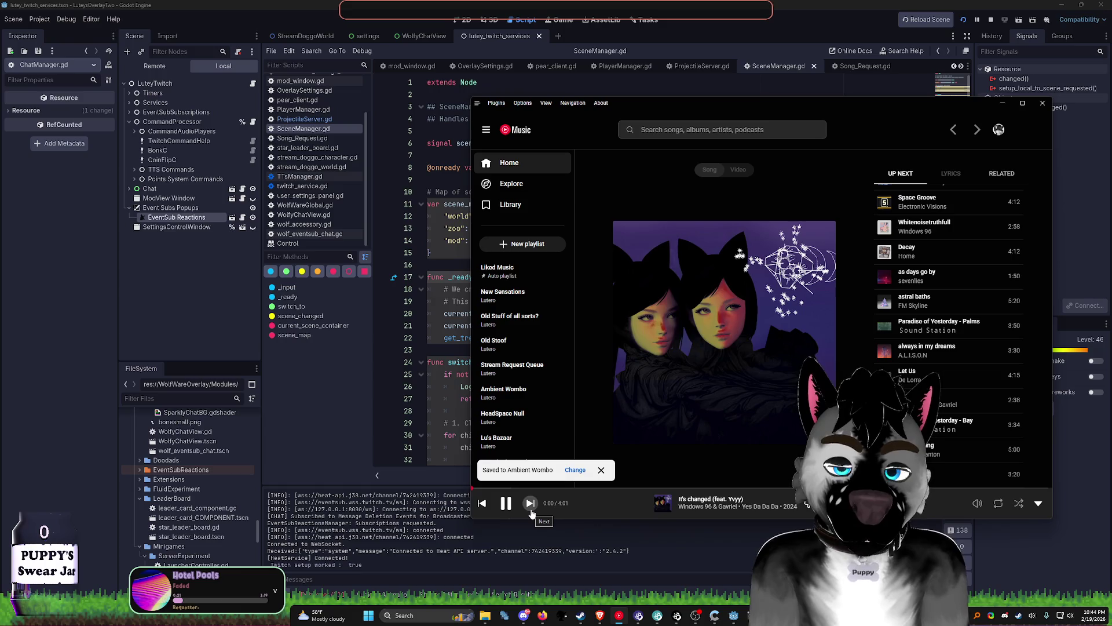
{"action": "left_click", "coordinate": [531, 507]}
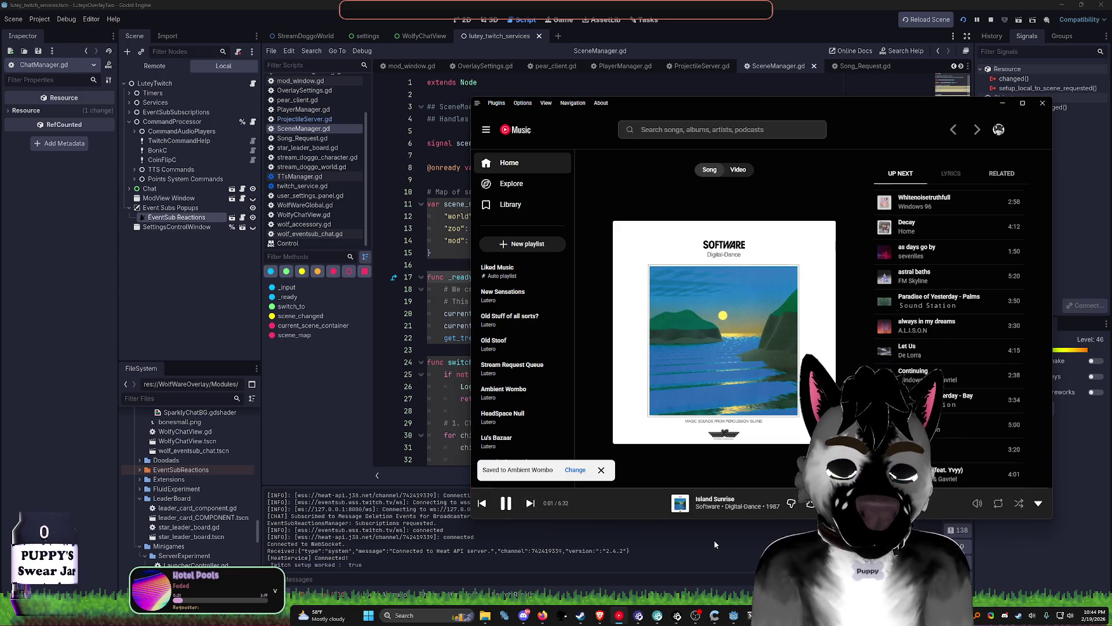
{"action": "left_click", "coordinate": [1002, 103]}
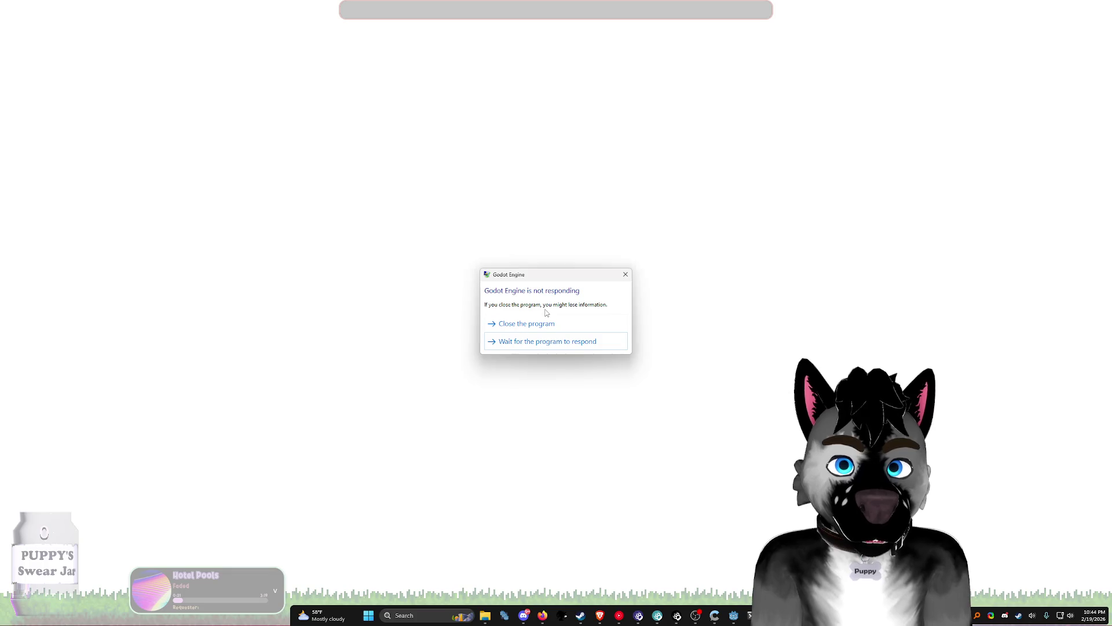
{"action": "left_click", "coordinate": [547, 323]}
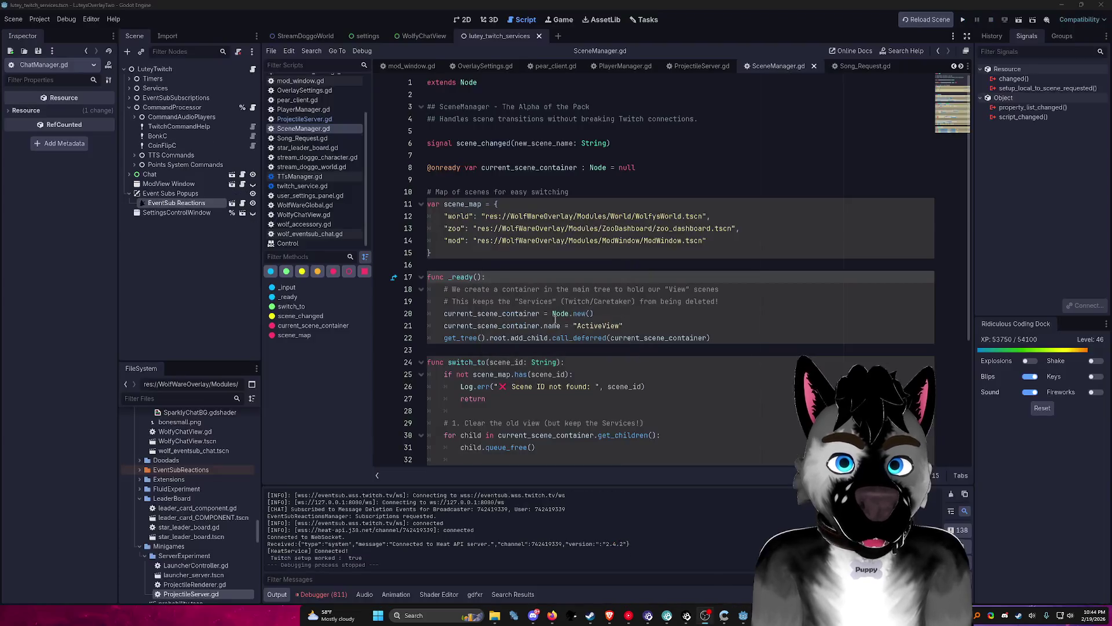
Step: In Fork, widen the commit list, compare commits c9de66f and d2428a5, and view the local changes
{"action": "key", "text": "alt+Tab"}
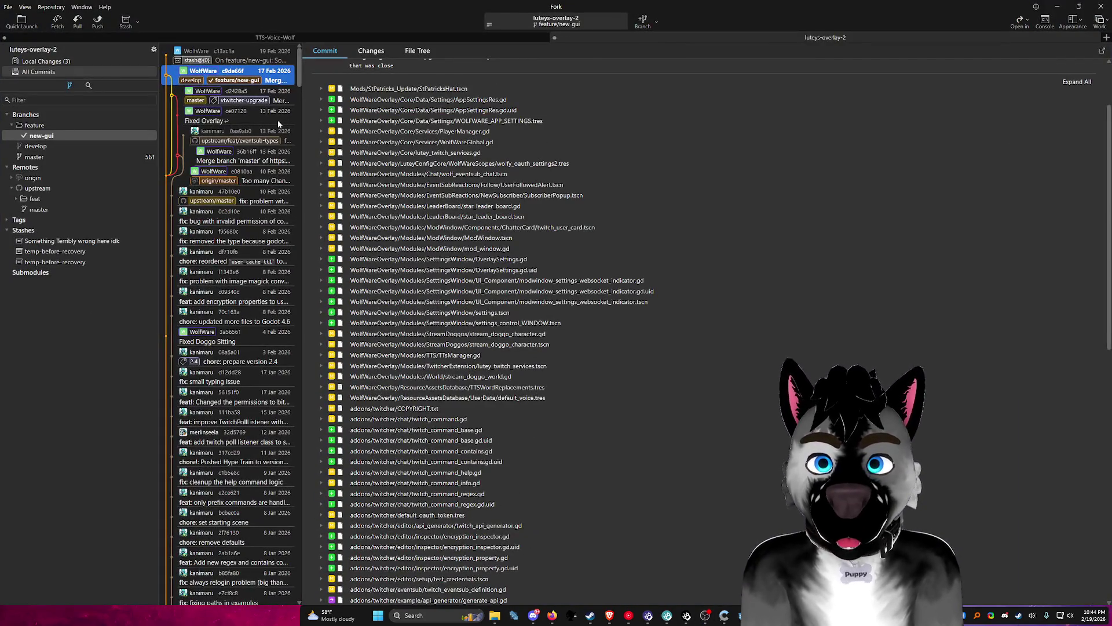
{"action": "left_click_drag", "start_coordinate": [299, 109], "coordinate": [566, 109]}
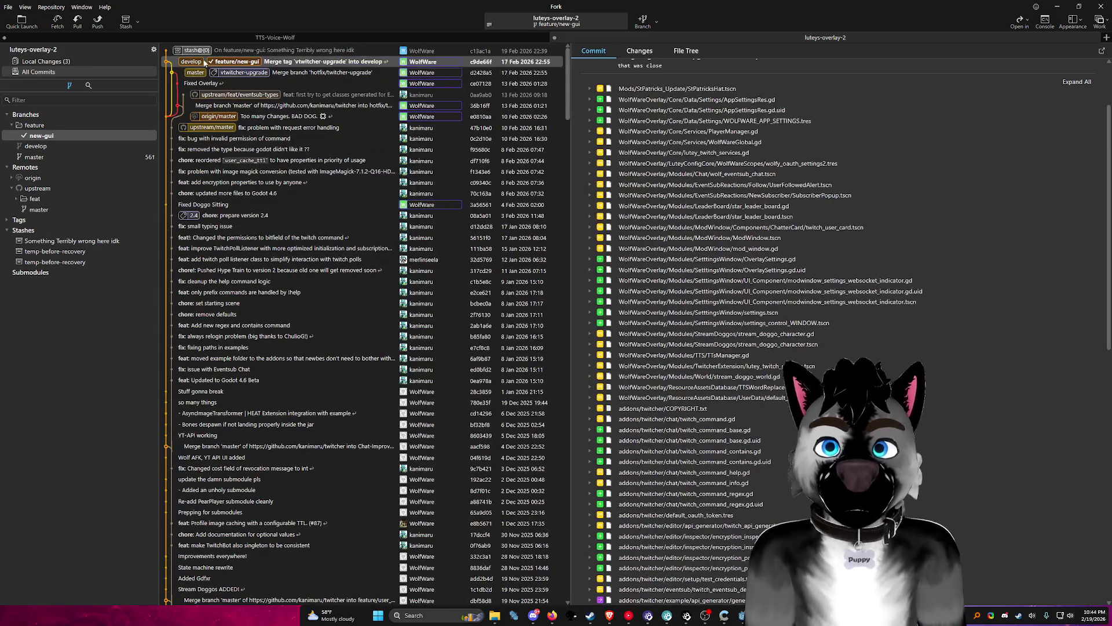
{"action": "left_click", "coordinate": [316, 74]}
{"action": "left_click", "coordinate": [296, 65]}
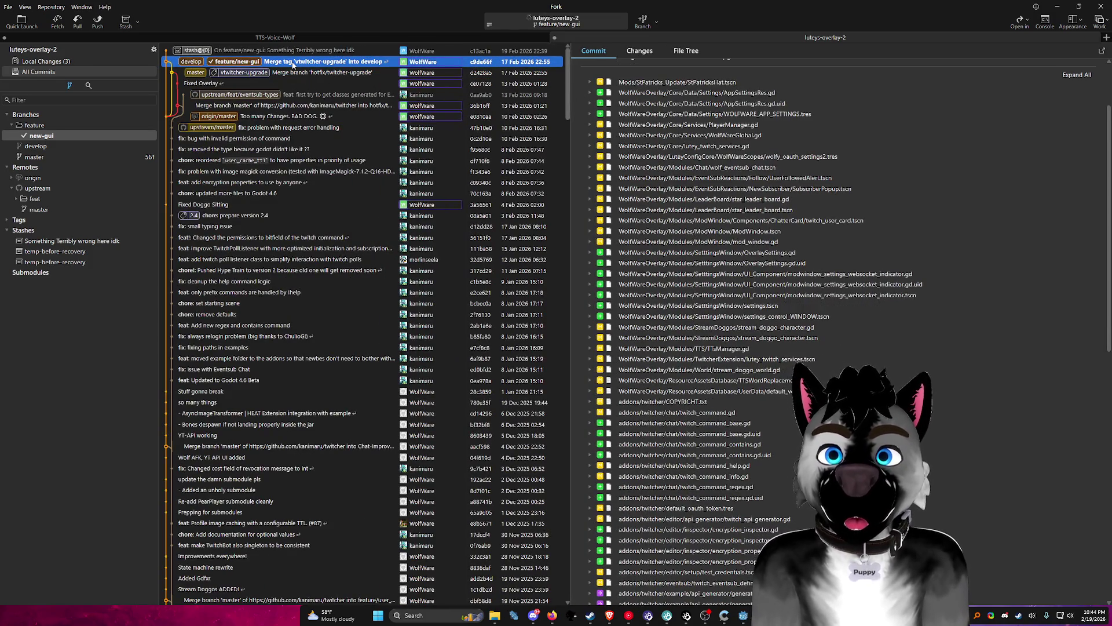
{"action": "left_click", "coordinate": [298, 75]}
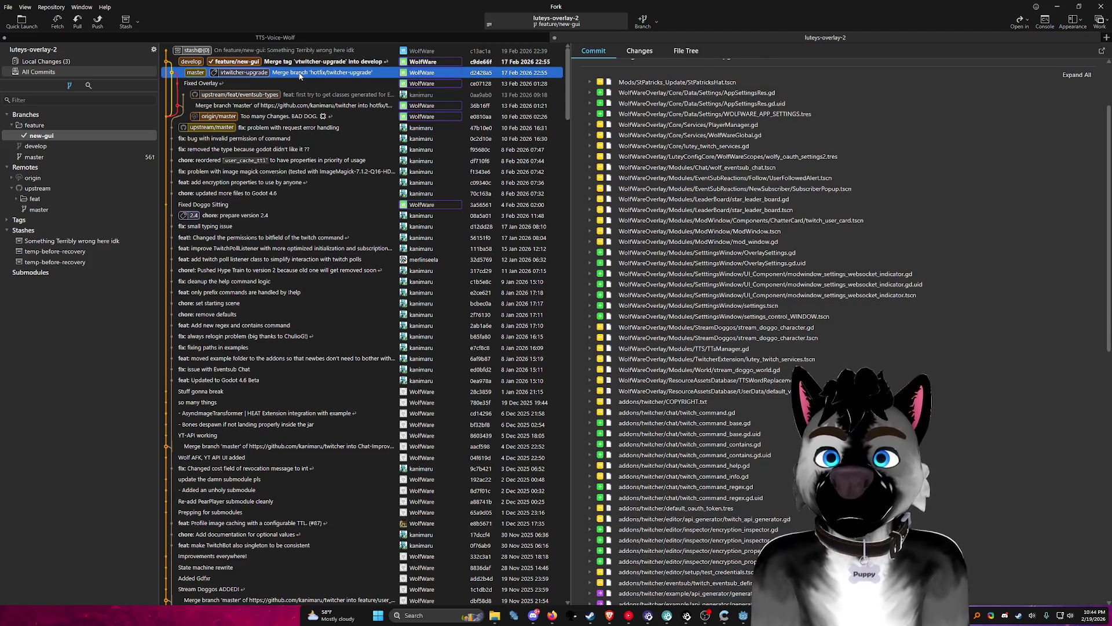
{"action": "left_click", "coordinate": [332, 62]}
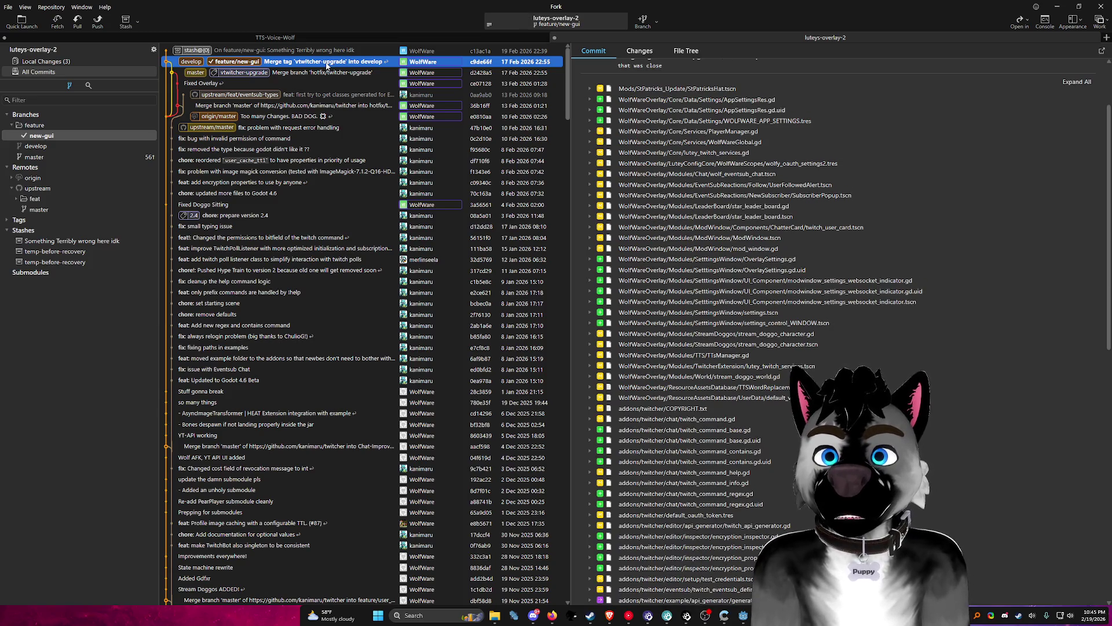
{"action": "left_click", "coordinate": [320, 74]}
{"action": "left_click", "coordinate": [80, 59]}
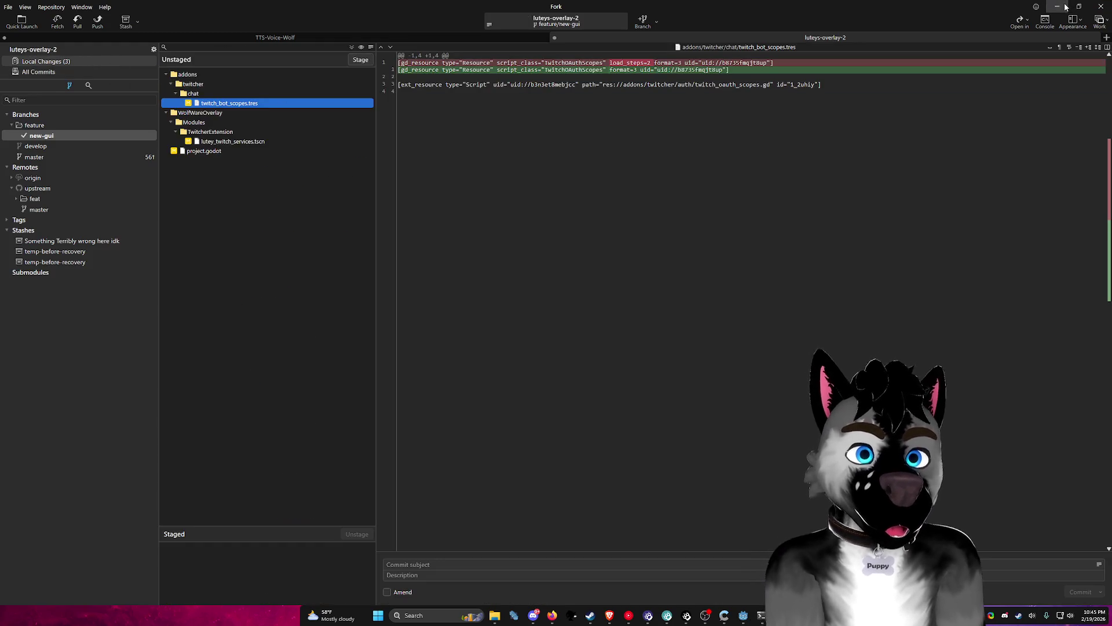
{"action": "left_click", "coordinate": [1058, 7]}
{"action": "left_click", "coordinate": [46, 19]}
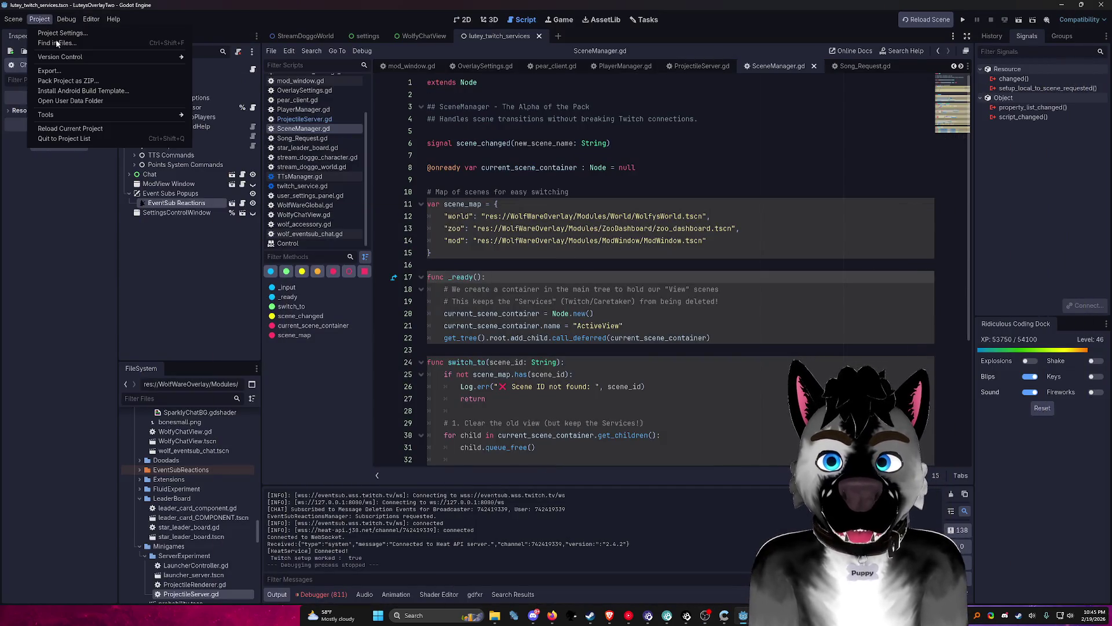
Step: Delete all LuteysOverlayTwo items except players, Voices, UserVoiceSettings, caretaker profiles, ridiculous_xp.ini and star_points.json
{"action": "left_click", "coordinate": [89, 134]}
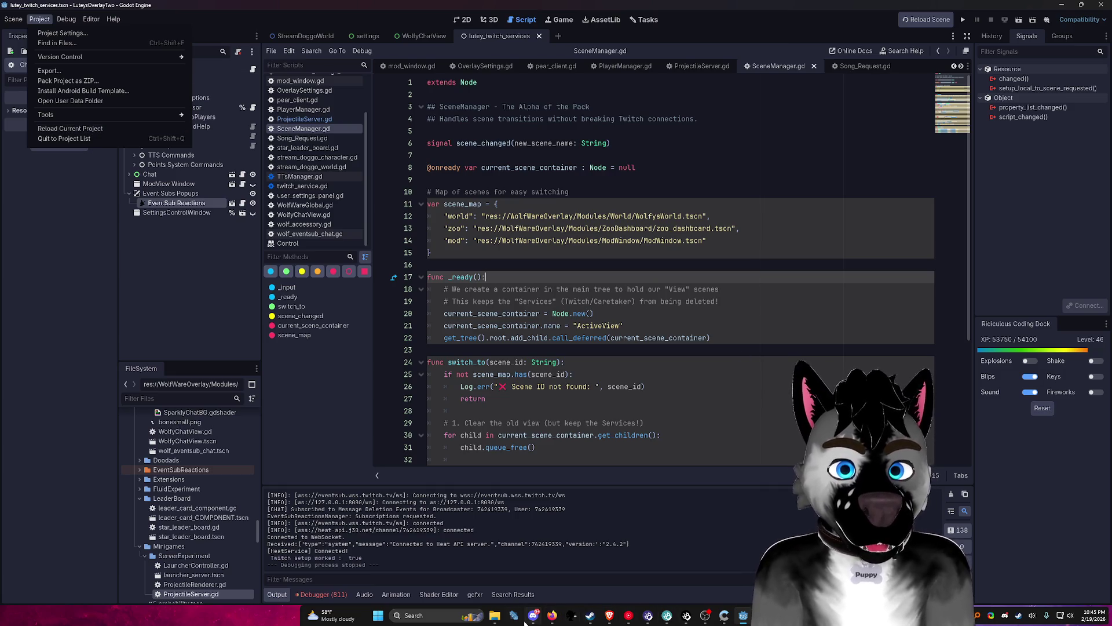
{"action": "mouse_move", "coordinate": [495, 615]}
{"action": "left_click", "coordinate": [516, 589]}
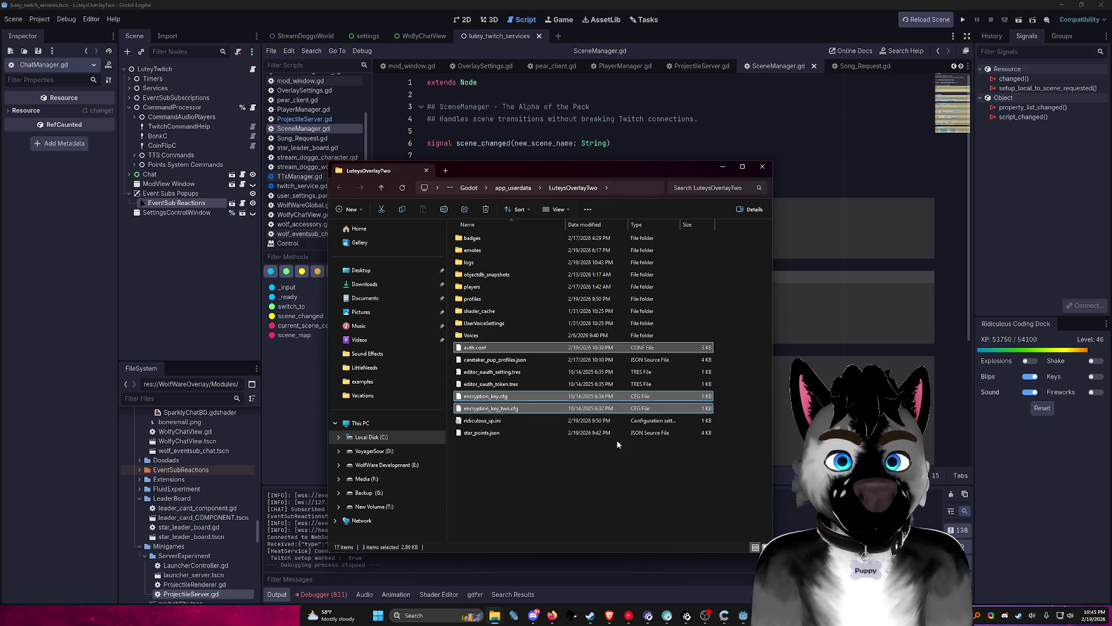
{"action": "left_click_drag", "start_coordinate": [670, 478], "coordinate": [472, 214]}
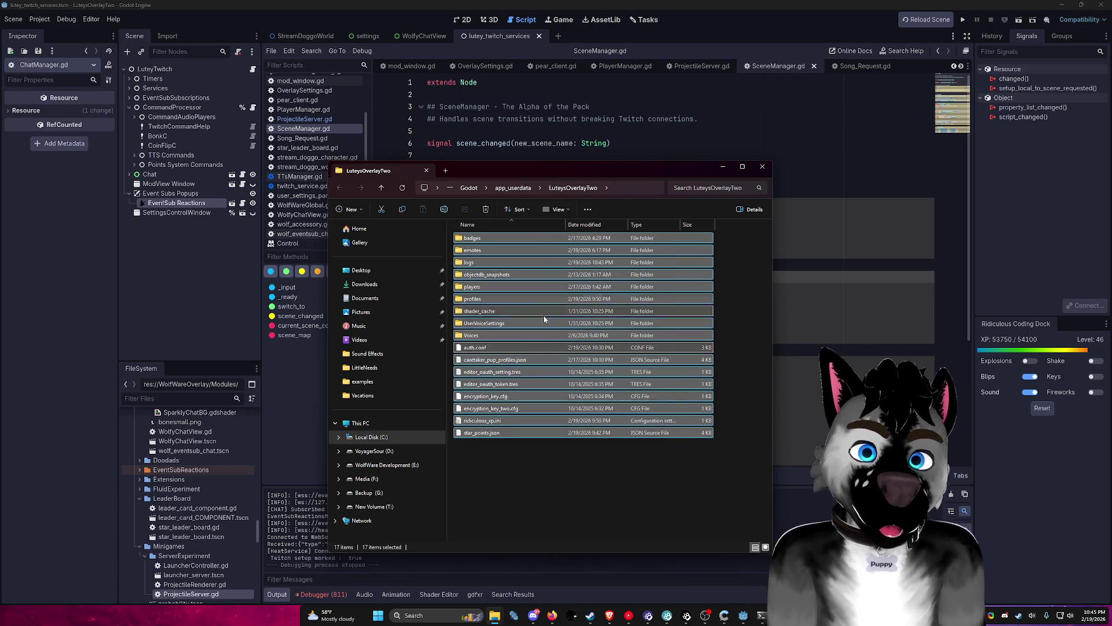
{"action": "left_click", "coordinate": [508, 420], "text": "ctrl"}
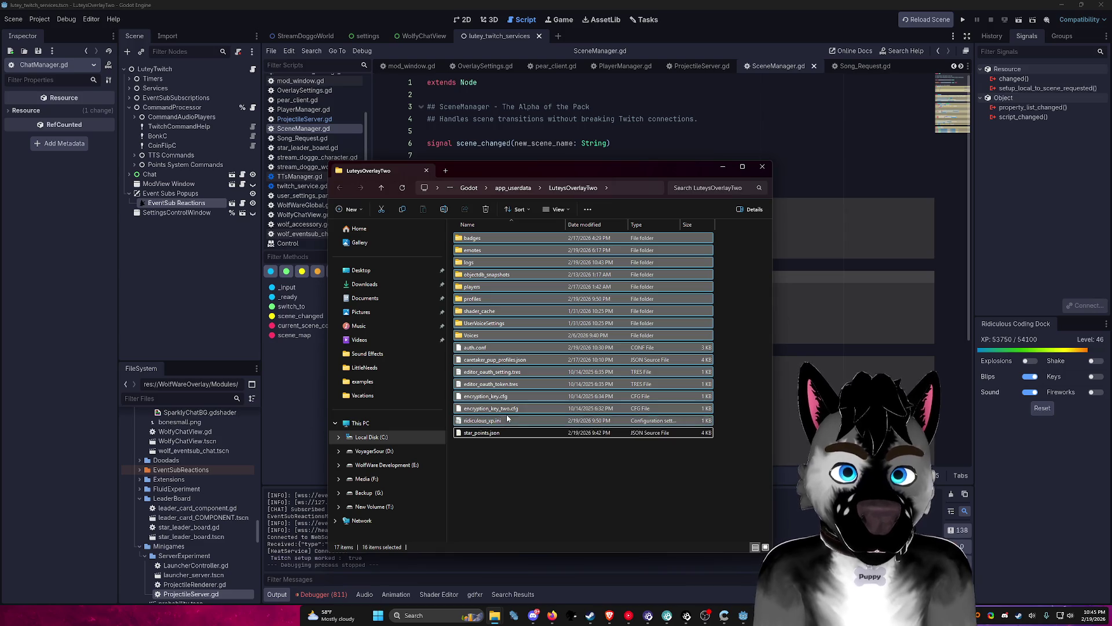
{"action": "left_click", "coordinate": [482, 433], "text": "ctrl"}
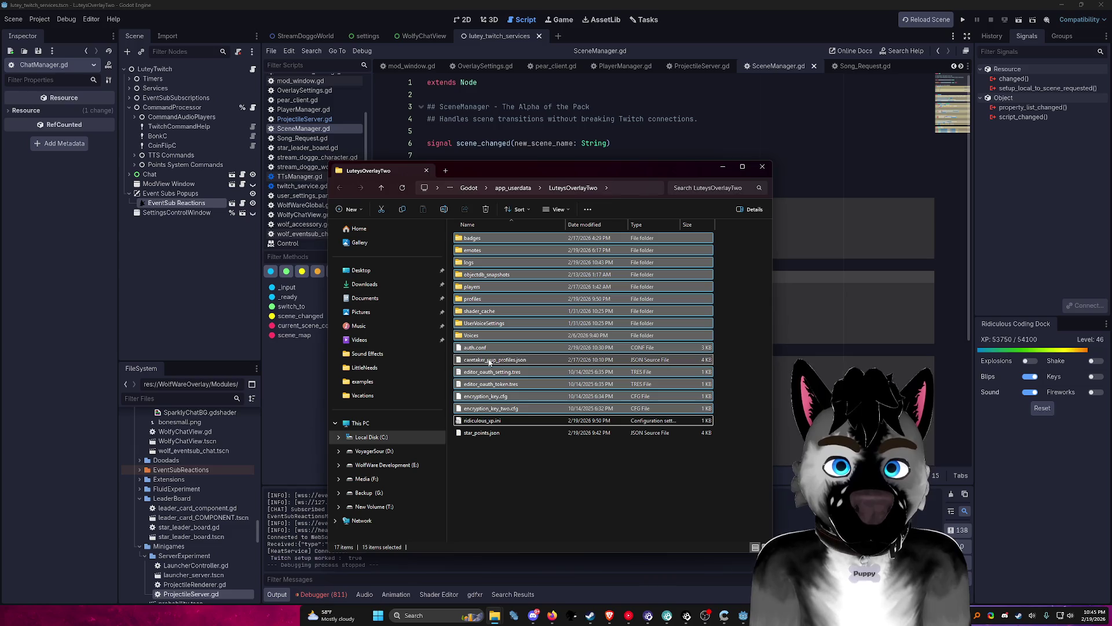
{"action": "left_click", "coordinate": [485, 420], "text": "ctrl"}
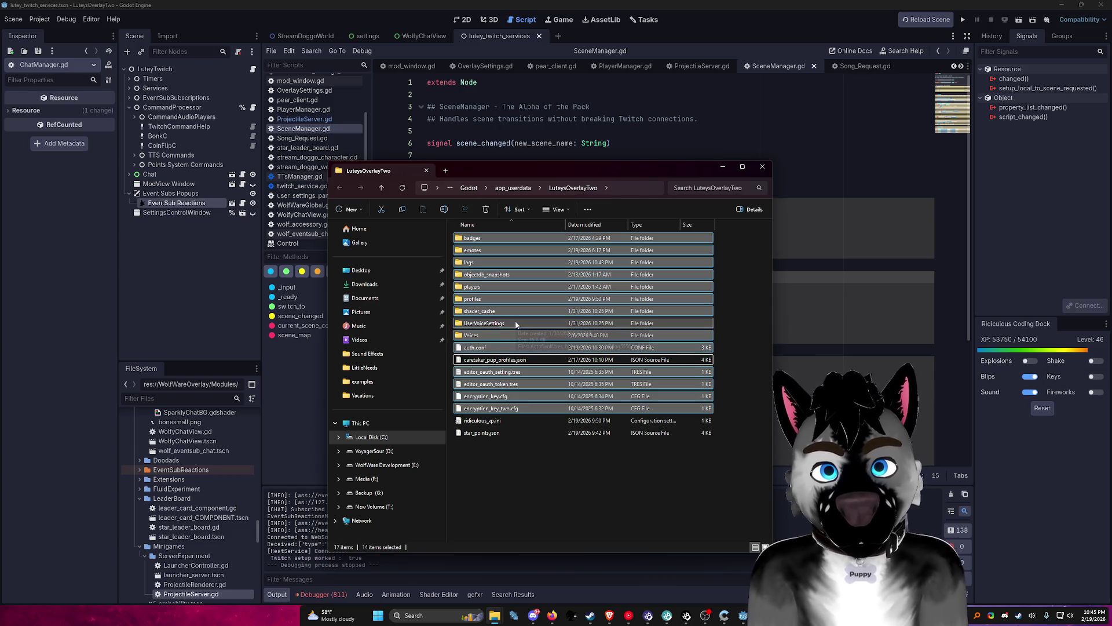
{"action": "left_click", "coordinate": [475, 336], "text": "ctrl"}
{"action": "left_click", "coordinate": [489, 326], "text": "ctrl"}
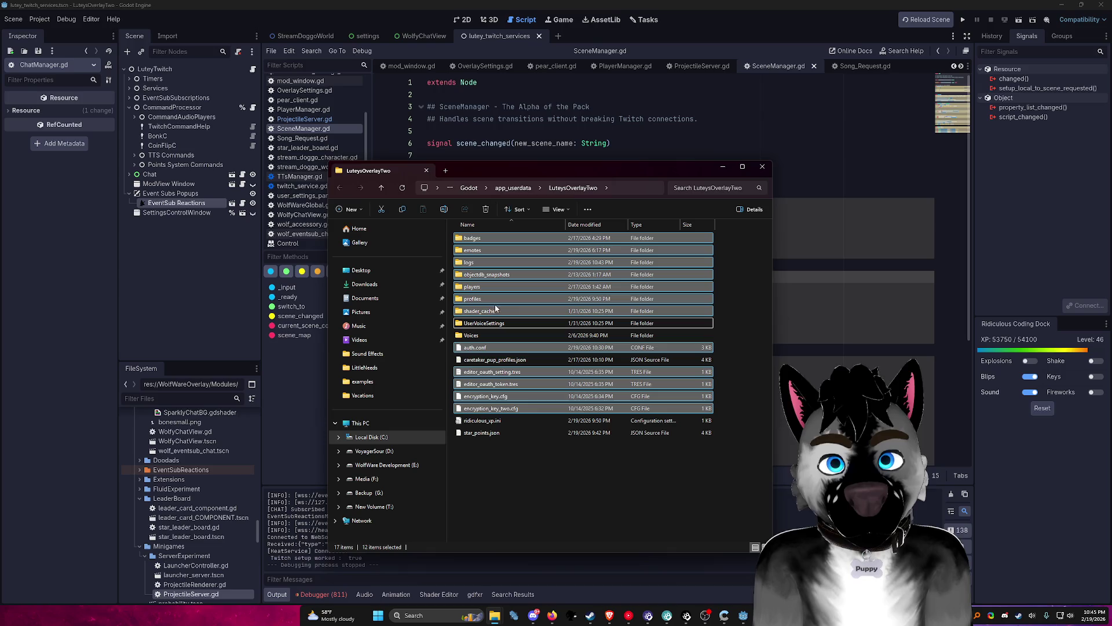
{"action": "left_click", "coordinate": [472, 286], "text": "ctrl"}
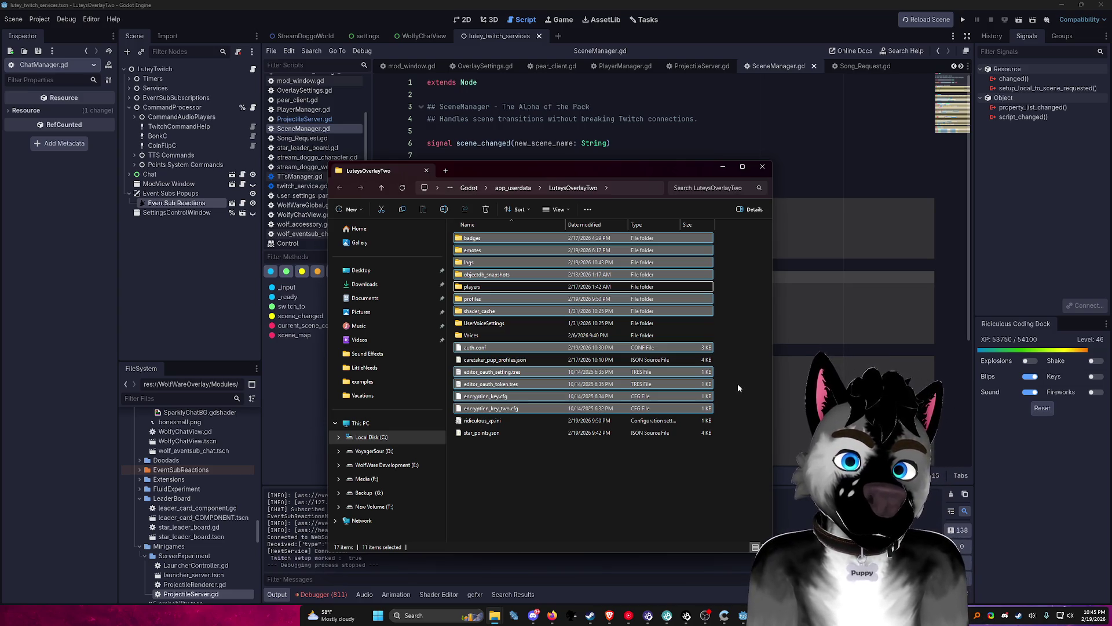
{"action": "key", "text": "Delete"}
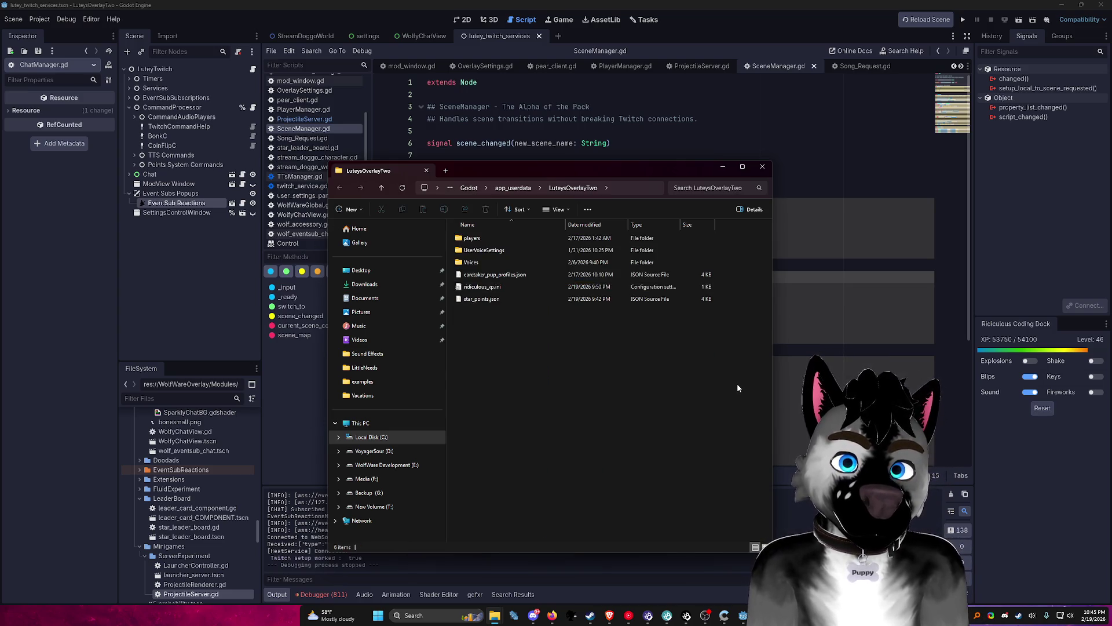
Step: Reload the Godot project, check the UserVoiceSettings and players folders, and open star_points.json
{"action": "left_click", "coordinate": [36, 20]}
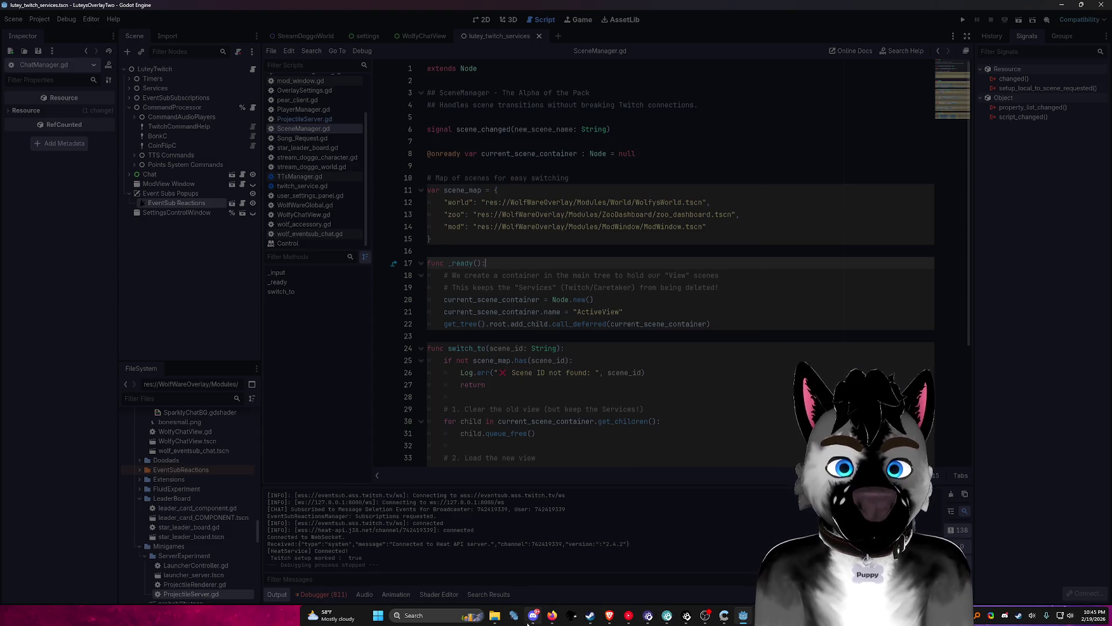
{"action": "mouse_move", "coordinate": [496, 615]}
{"action": "left_click", "coordinate": [518, 559]}
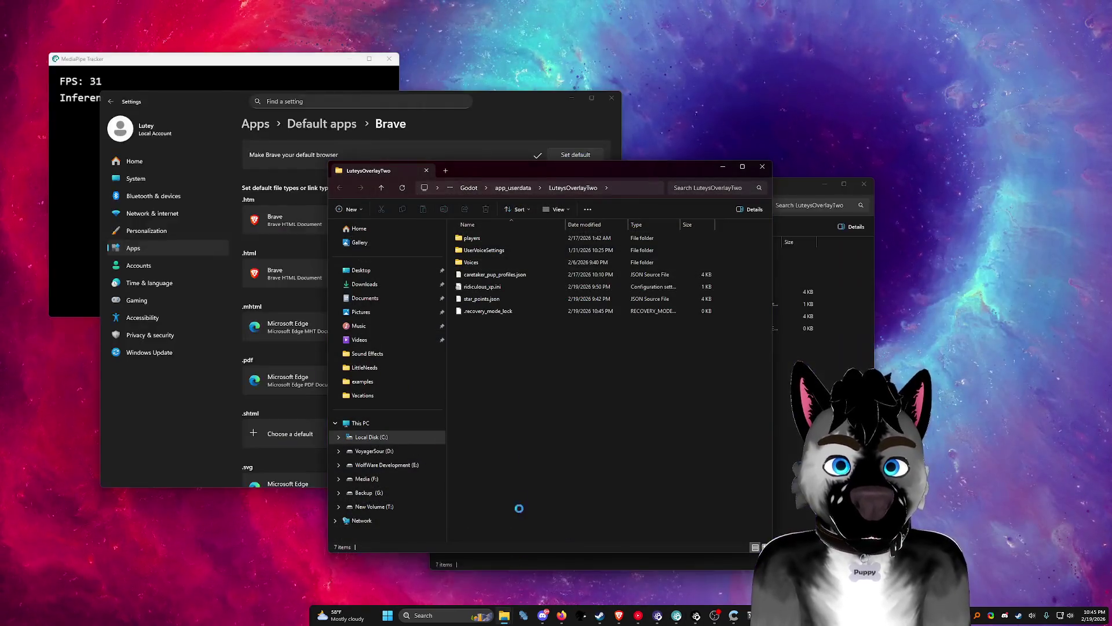
{"action": "double_click", "coordinate": [489, 251]}
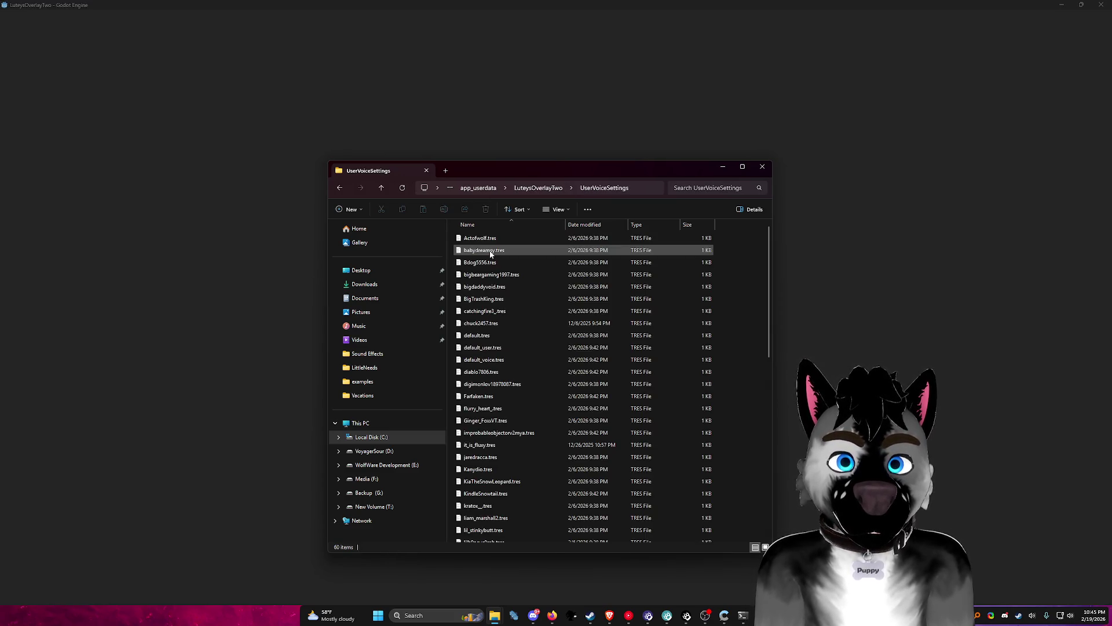
{"action": "key", "text": "alt+Left"}
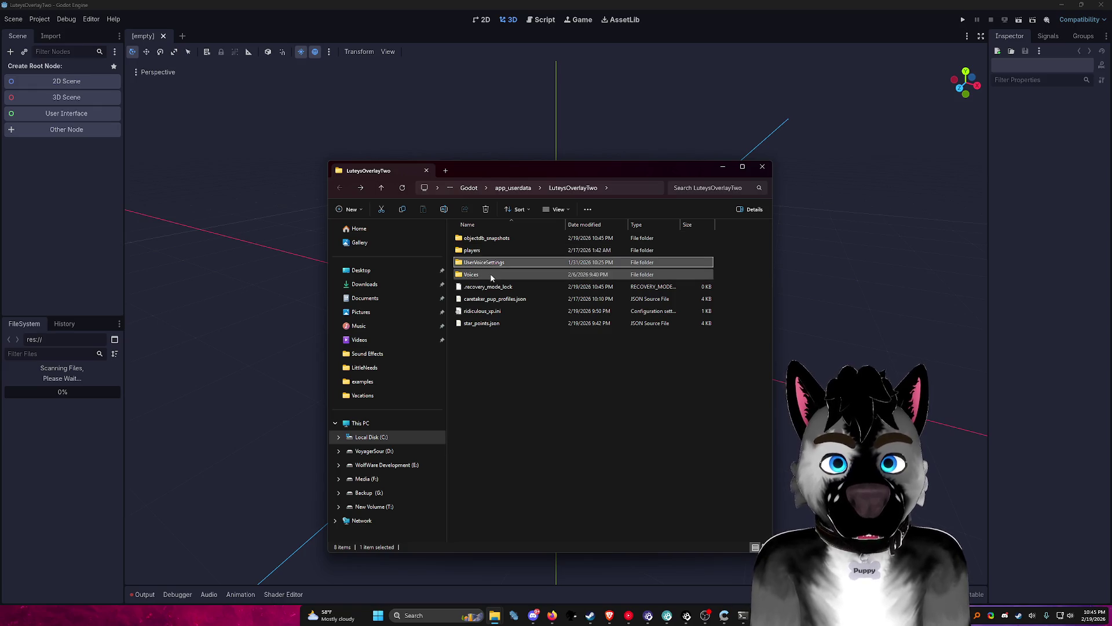
{"action": "double_click", "coordinate": [499, 250]}
{"action": "scroll", "coordinate": [500, 253], "scroll_direction": "down", "scroll_amount": 5}
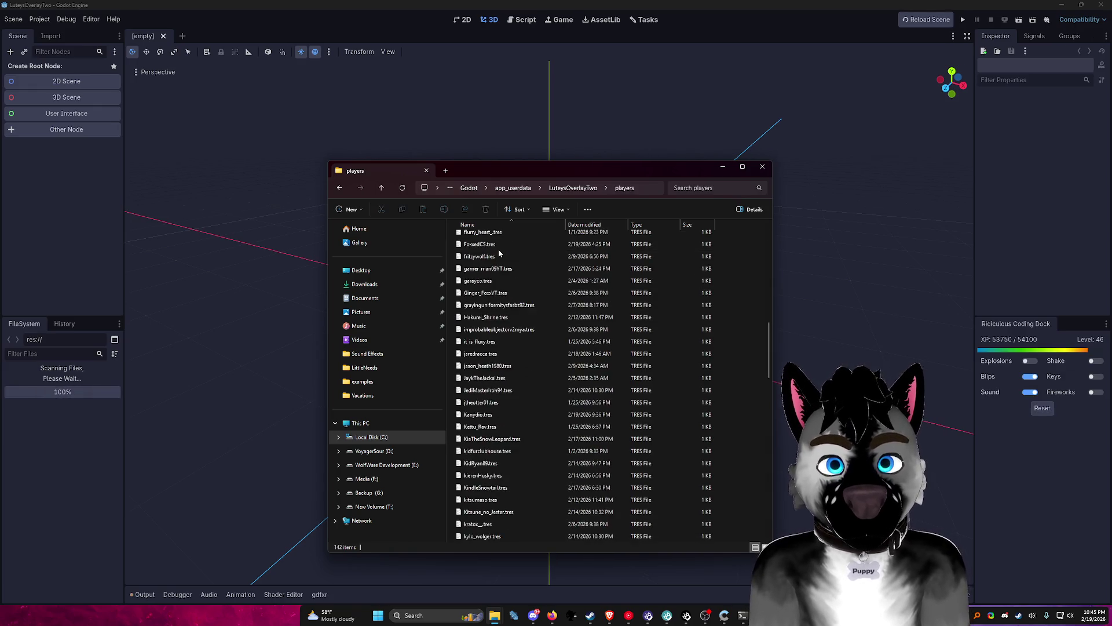
{"action": "key", "text": "alt+Left"}
{"action": "left_click", "coordinate": [504, 360]}
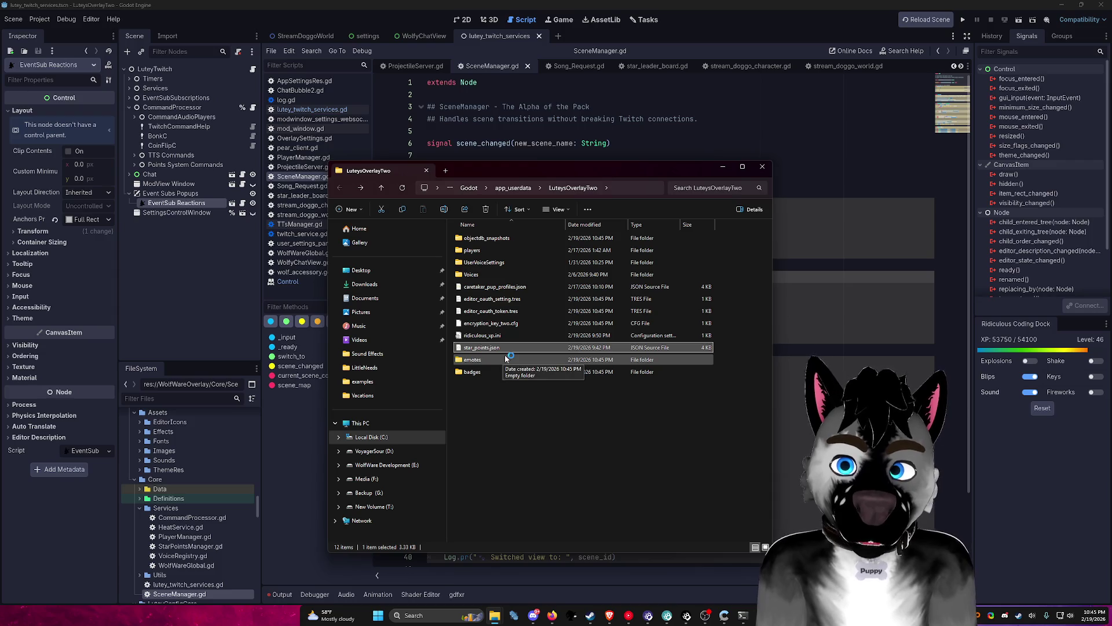
{"action": "double_click", "coordinate": [512, 347]}
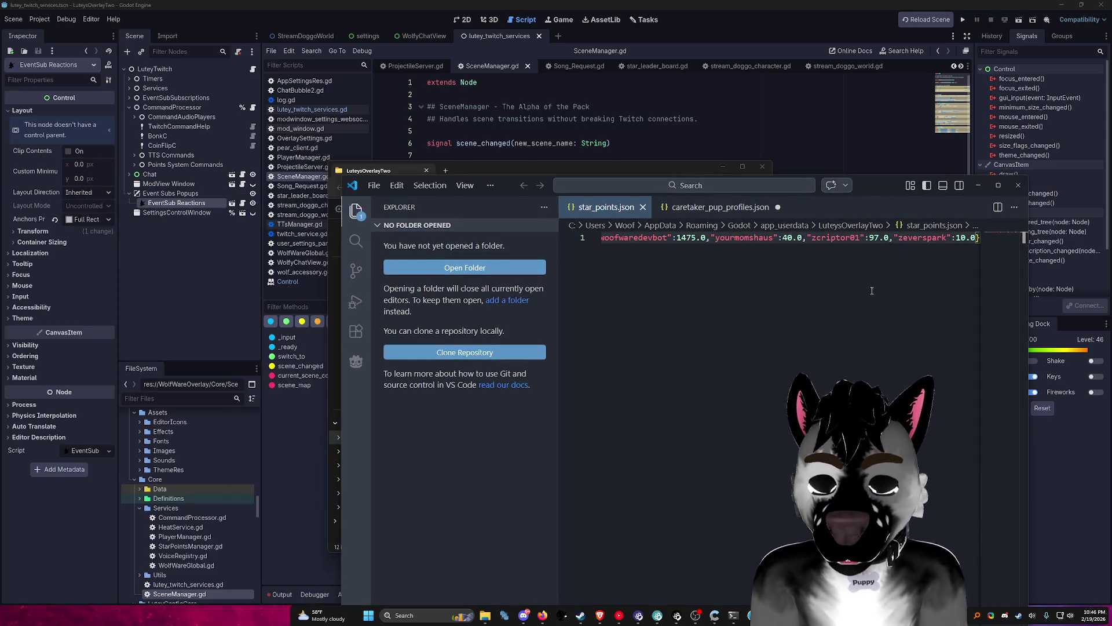
Step: Format star_points.json into indented lines and hide the VS Code sidebar for more room
{"action": "key", "text": "shift+alt+f"}
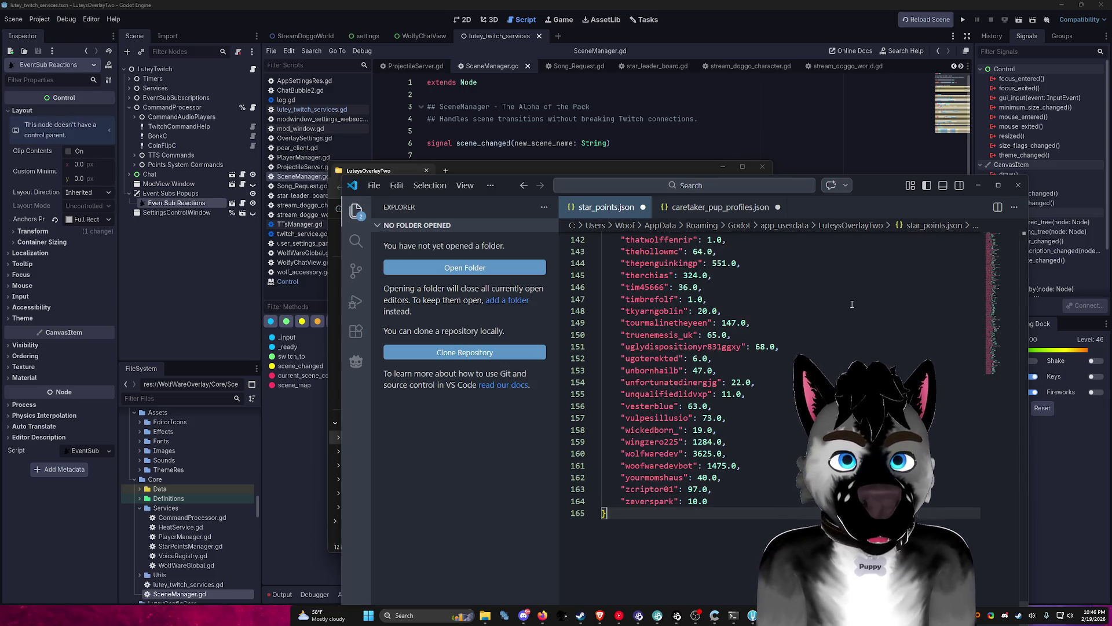
{"action": "scroll", "coordinate": [974, 336], "scroll_direction": "up", "scroll_amount": 15}
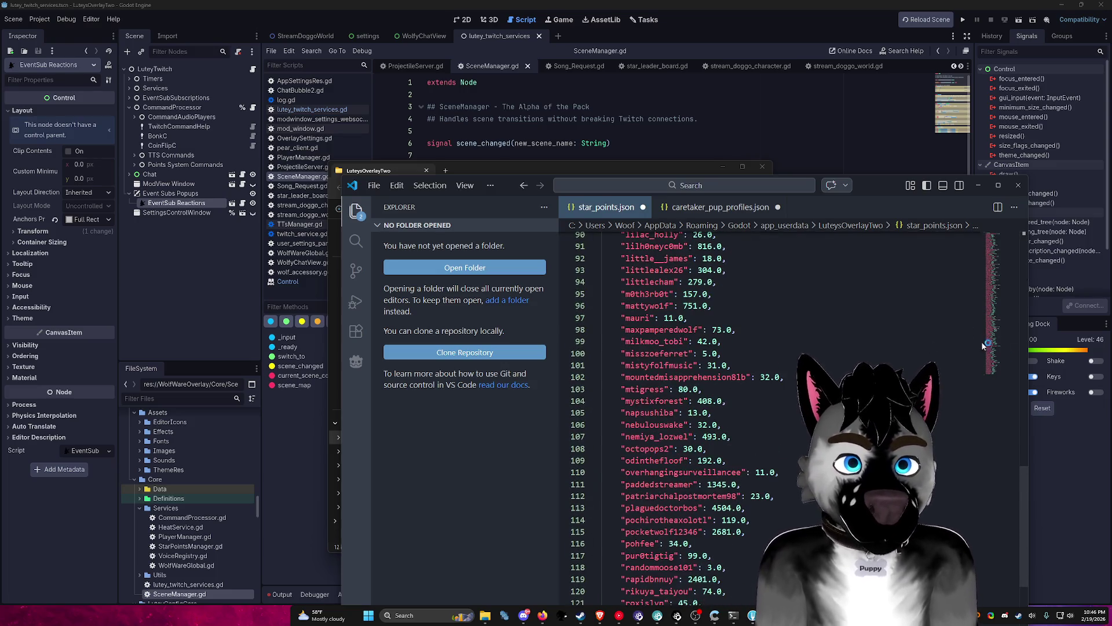
{"action": "left_click_drag", "start_coordinate": [996, 336], "coordinate": [983, 231]}
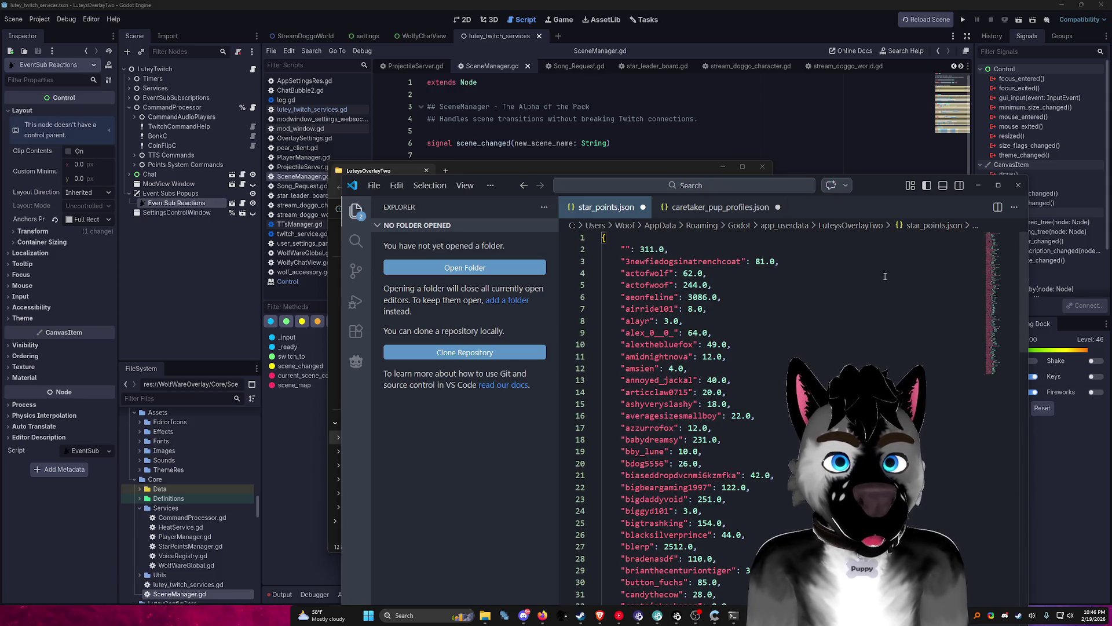
{"action": "left_click_drag", "start_coordinate": [890, 190], "coordinate": [872, 97]}
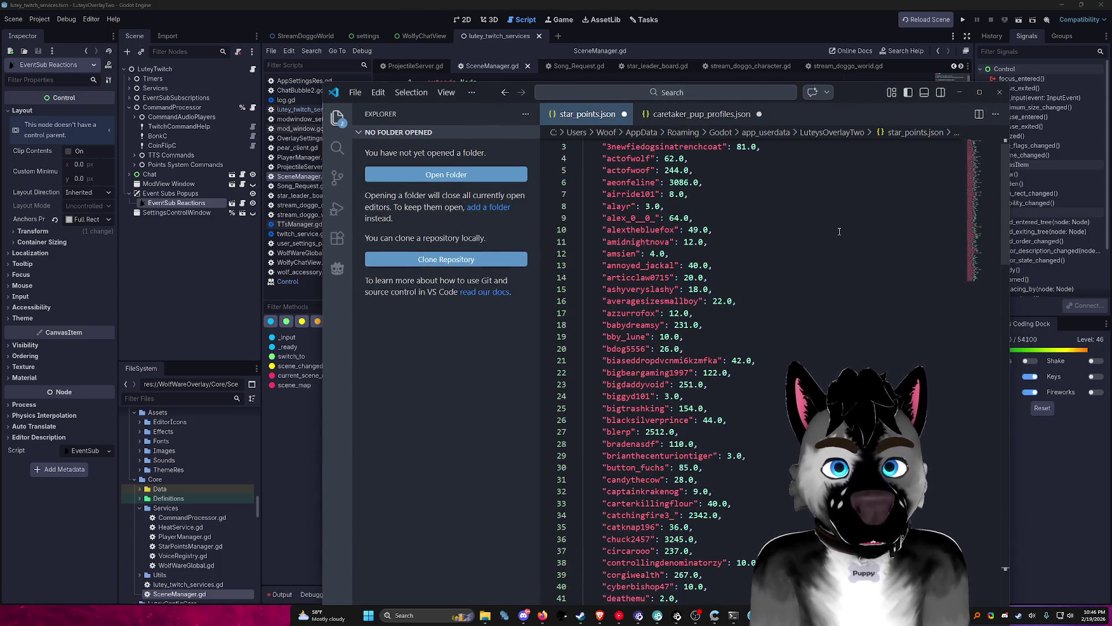
{"action": "left_click", "coordinate": [337, 119]}
{"action": "scroll", "coordinate": [580, 289], "scroll_direction": "up", "scroll_amount": 1}
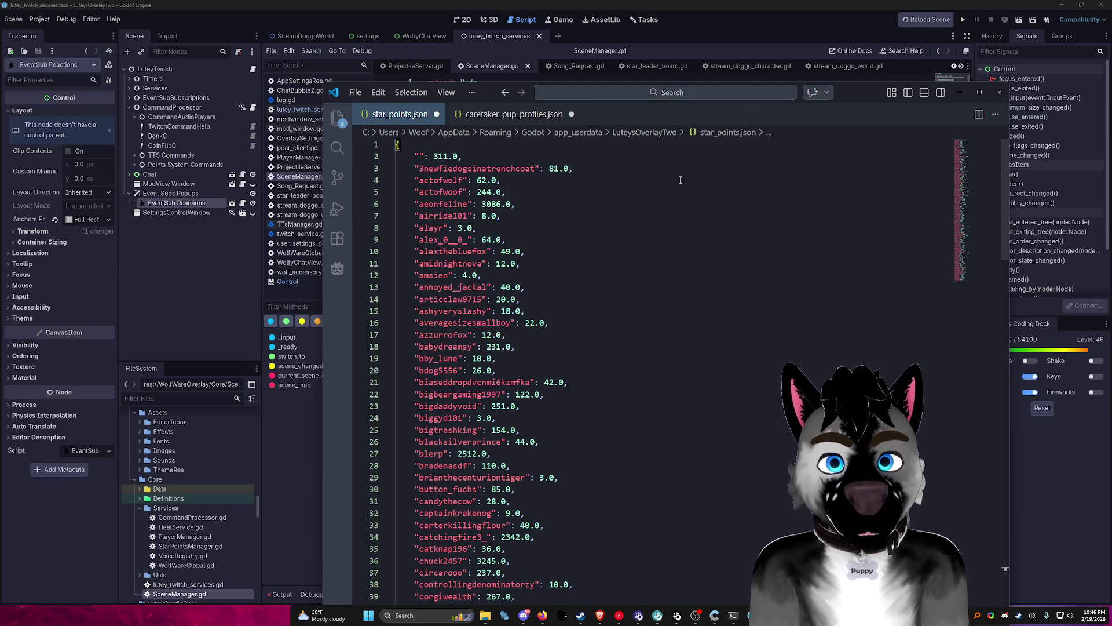
Step: Delete the empty-named entry on line 2 and the entries on lines 26 and 125
{"action": "mouse_move", "coordinate": [410, 157]}
{"action": "left_mouse_down"}
{"action": "mouse_move", "coordinate": [452, 157]}
{"action": "mouse_move", "coordinate": [403, 157]}
{"action": "left_mouse_up"}
{"action": "left_click", "coordinate": [462, 156]}
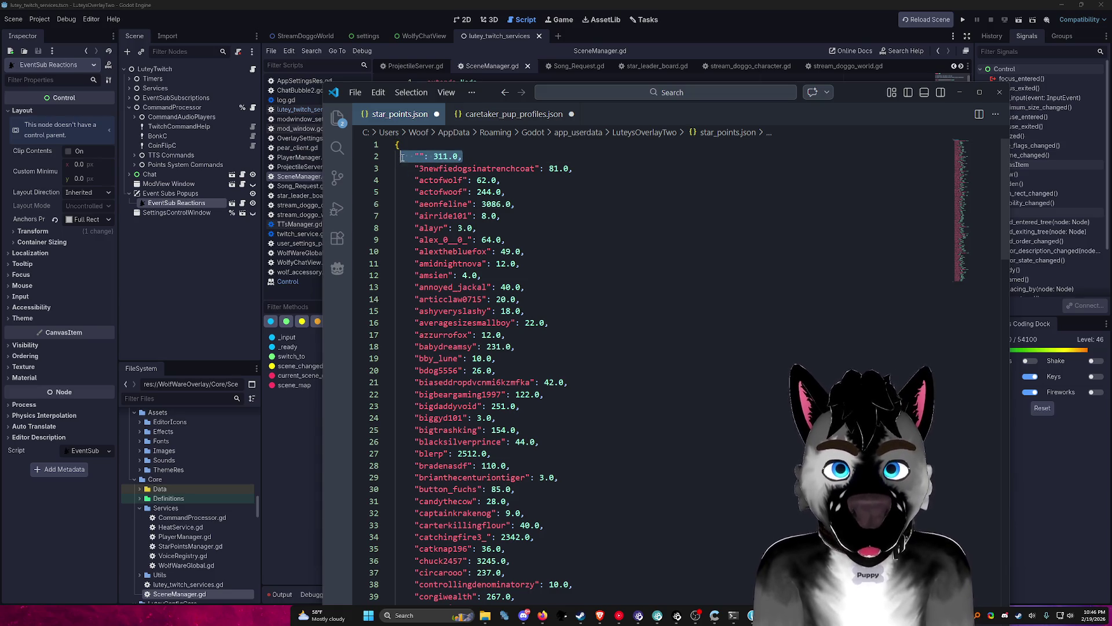
{"action": "key", "text": "ctrl+shift+k"}
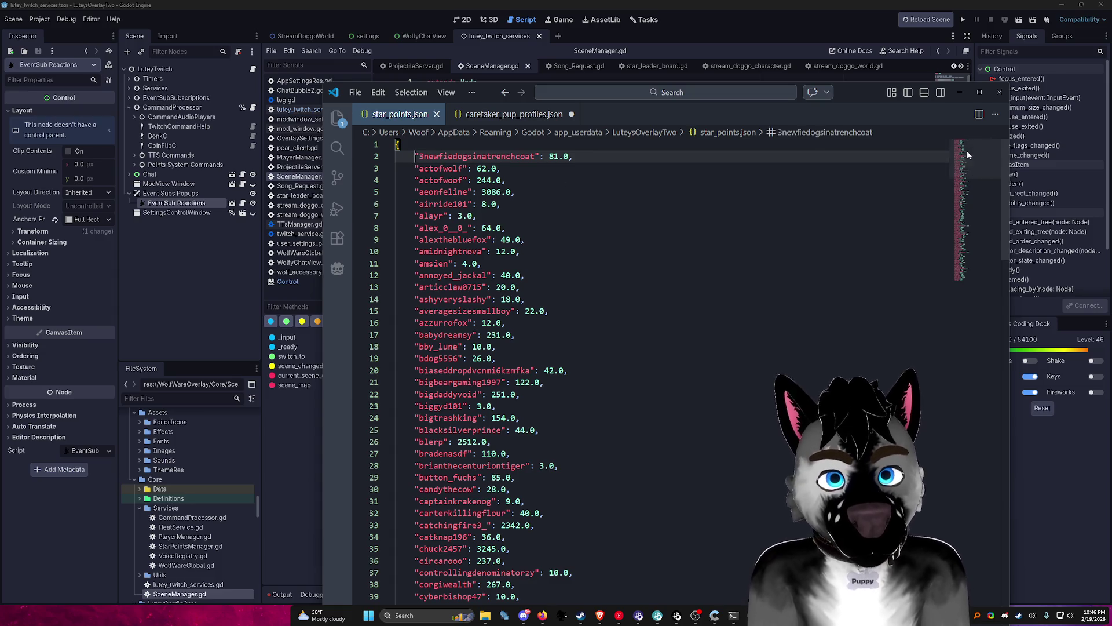
{"action": "left_click_drag", "start_coordinate": [415, 441], "coordinate": [495, 443]}
{"action": "key", "text": "BackSpace"}
{"action": "left_click_drag", "start_coordinate": [963, 177], "coordinate": [966, 267]}
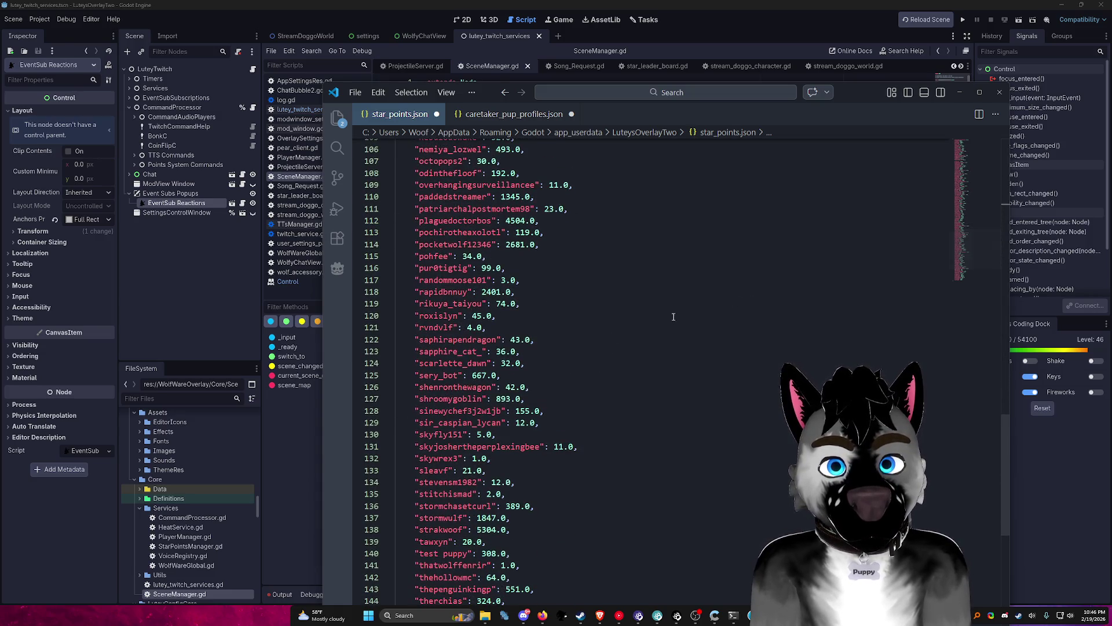
{"action": "mouse_move", "coordinate": [416, 376]}
{"action": "left_mouse_down"}
{"action": "mouse_move", "coordinate": [504, 375]}
{"action": "mouse_move", "coordinate": [526, 364]}
{"action": "left_mouse_up"}
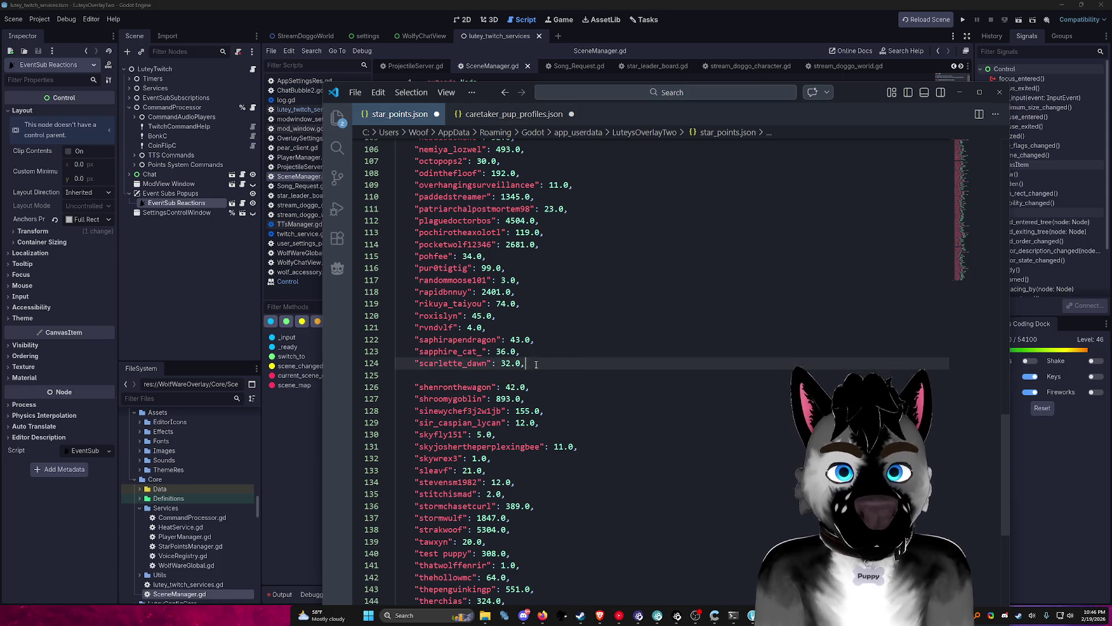
{"action": "key", "text": "BackSpace"}
Step: Save star_points.json and close VS Code and File Explorer
{"action": "key", "text": "ctrl+s"}
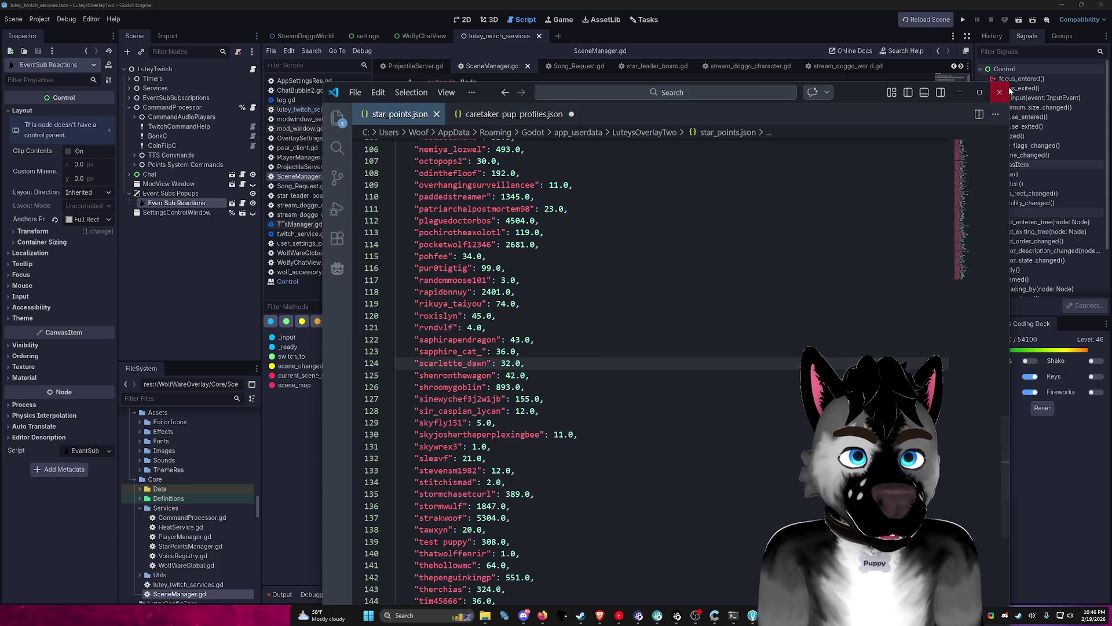
{"action": "left_click", "coordinate": [1000, 92]}
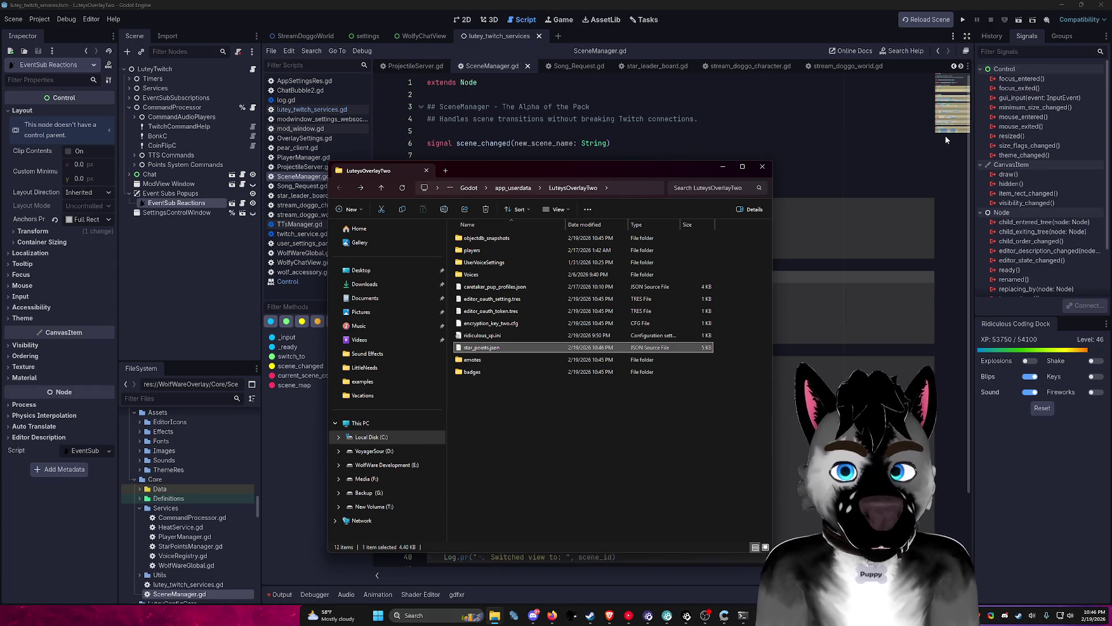
{"action": "left_click", "coordinate": [670, 4]}
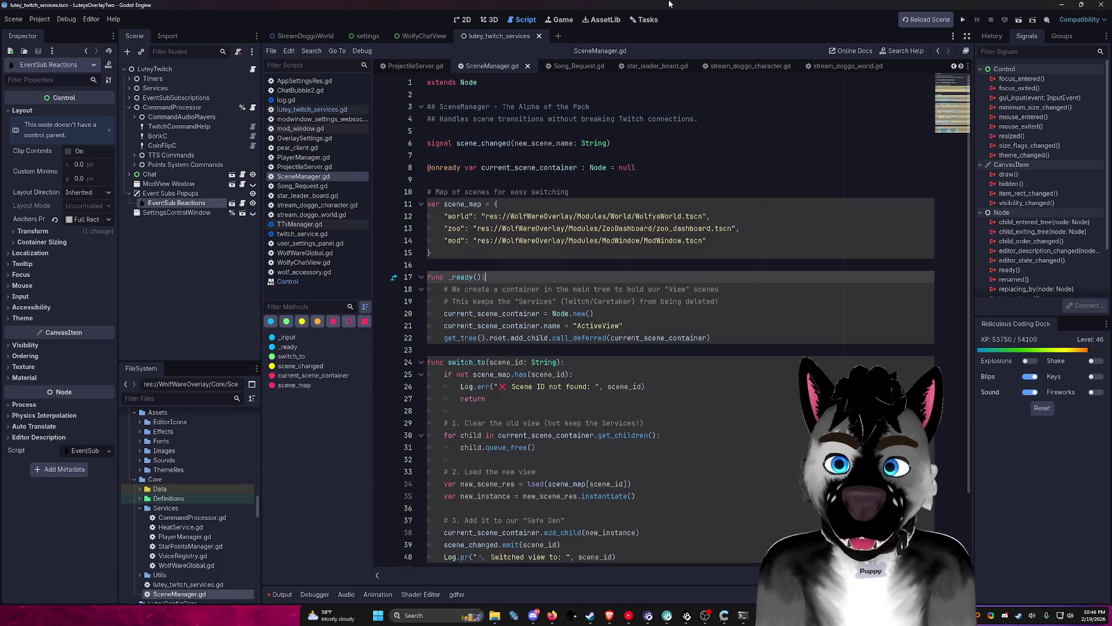